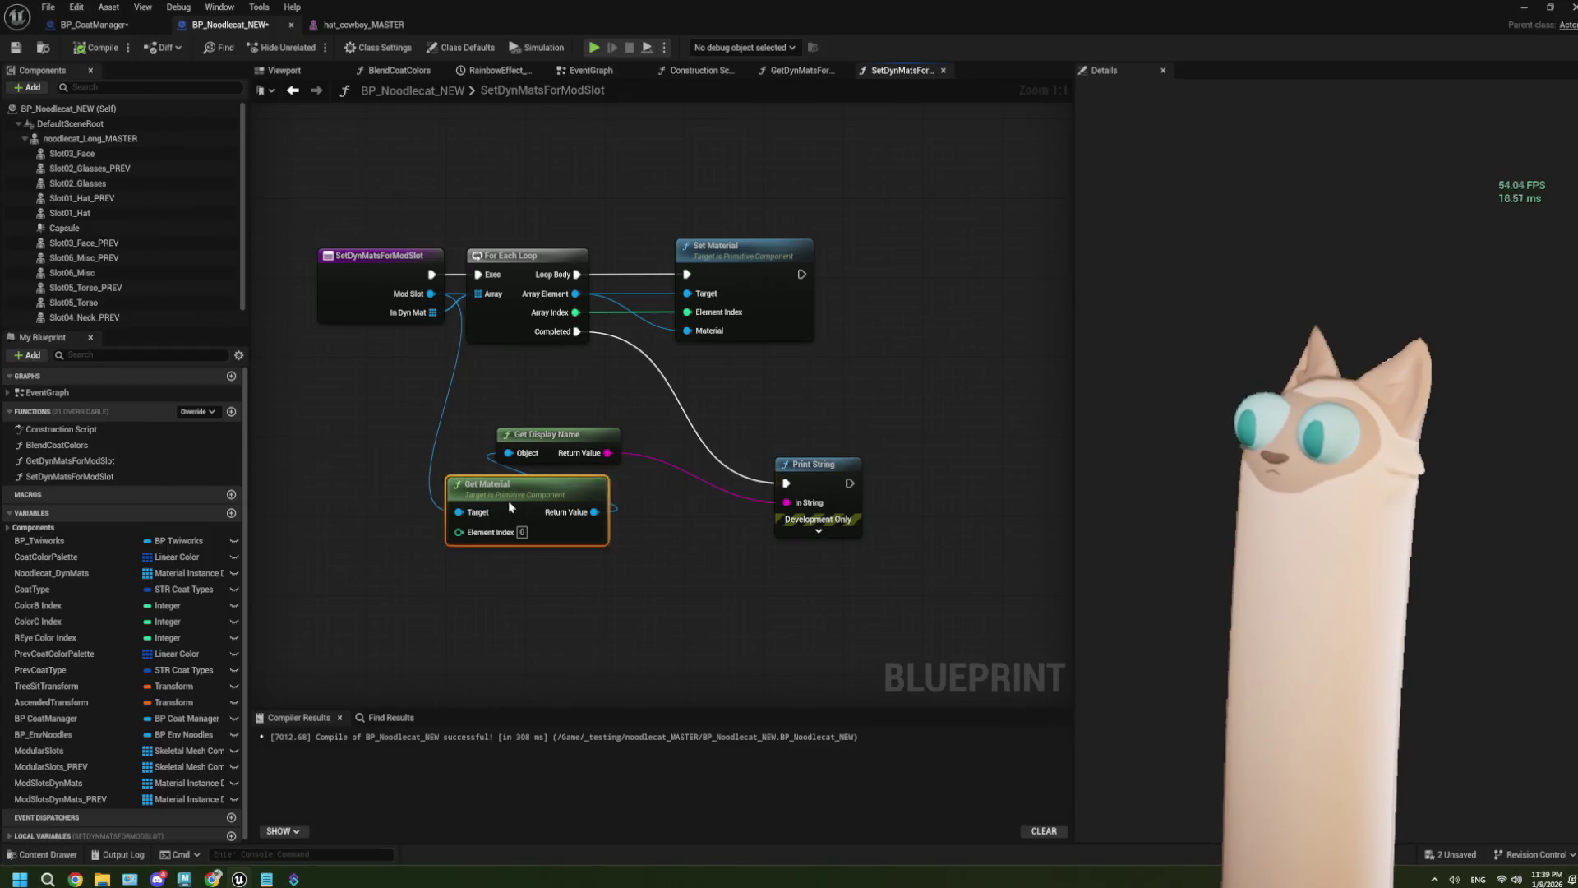
Step: Place Get Display Name between Get Material and Print String, briefly checking the noodlecat EventGraph
mouse_move(515, 435)
left_mouse_down()
mouse_move(595, 468)
mouse_move(583, 495)
left_mouse_up()
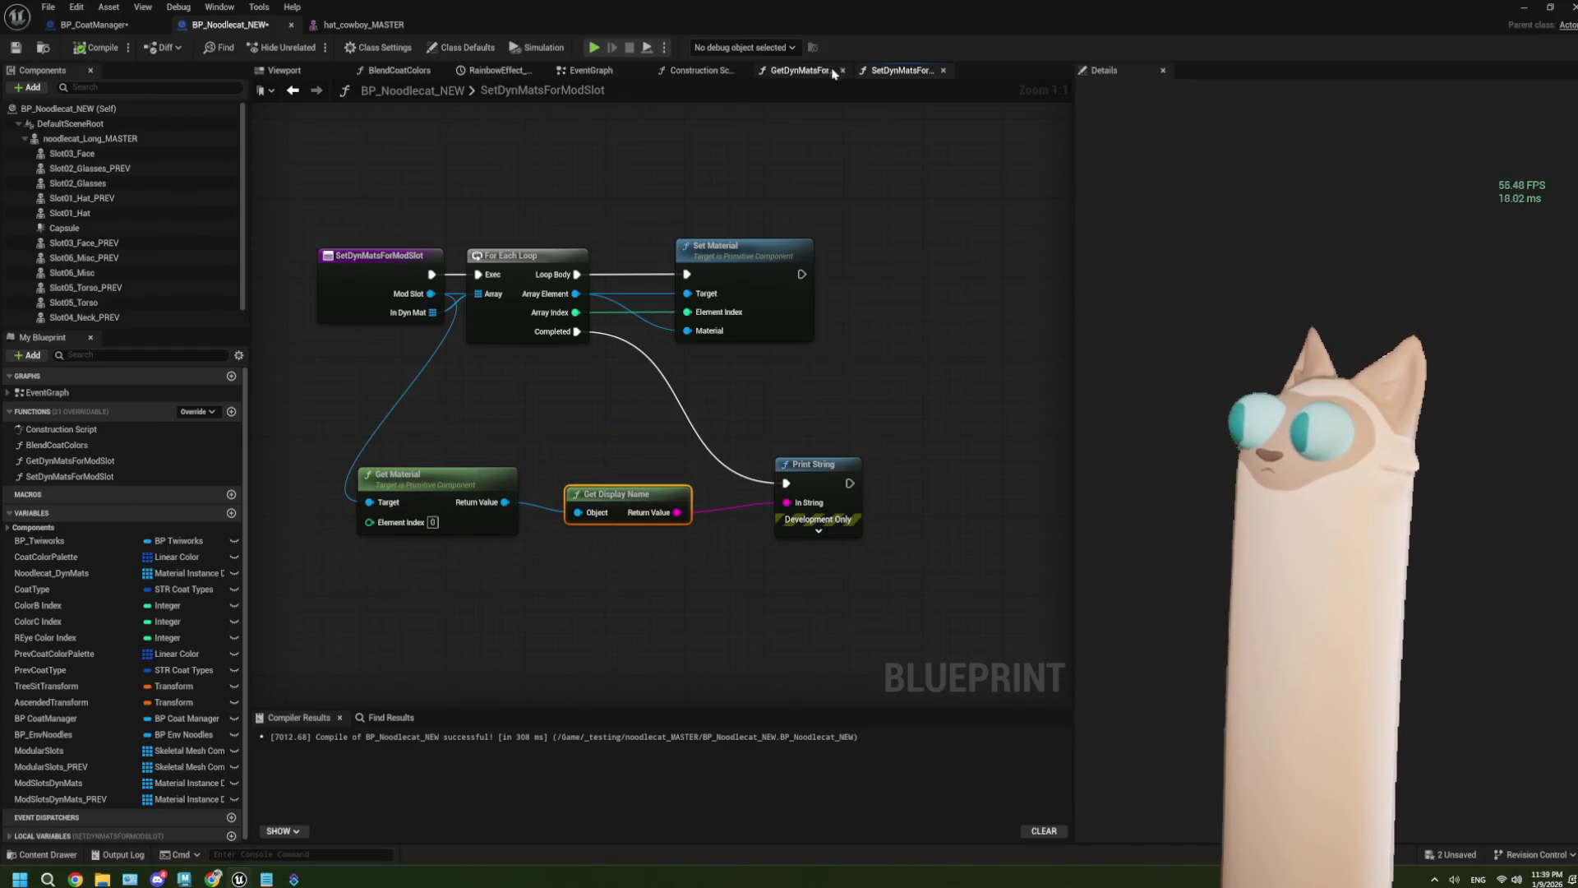
left_click(584, 72)
scroll(749, 463, "down", 3)
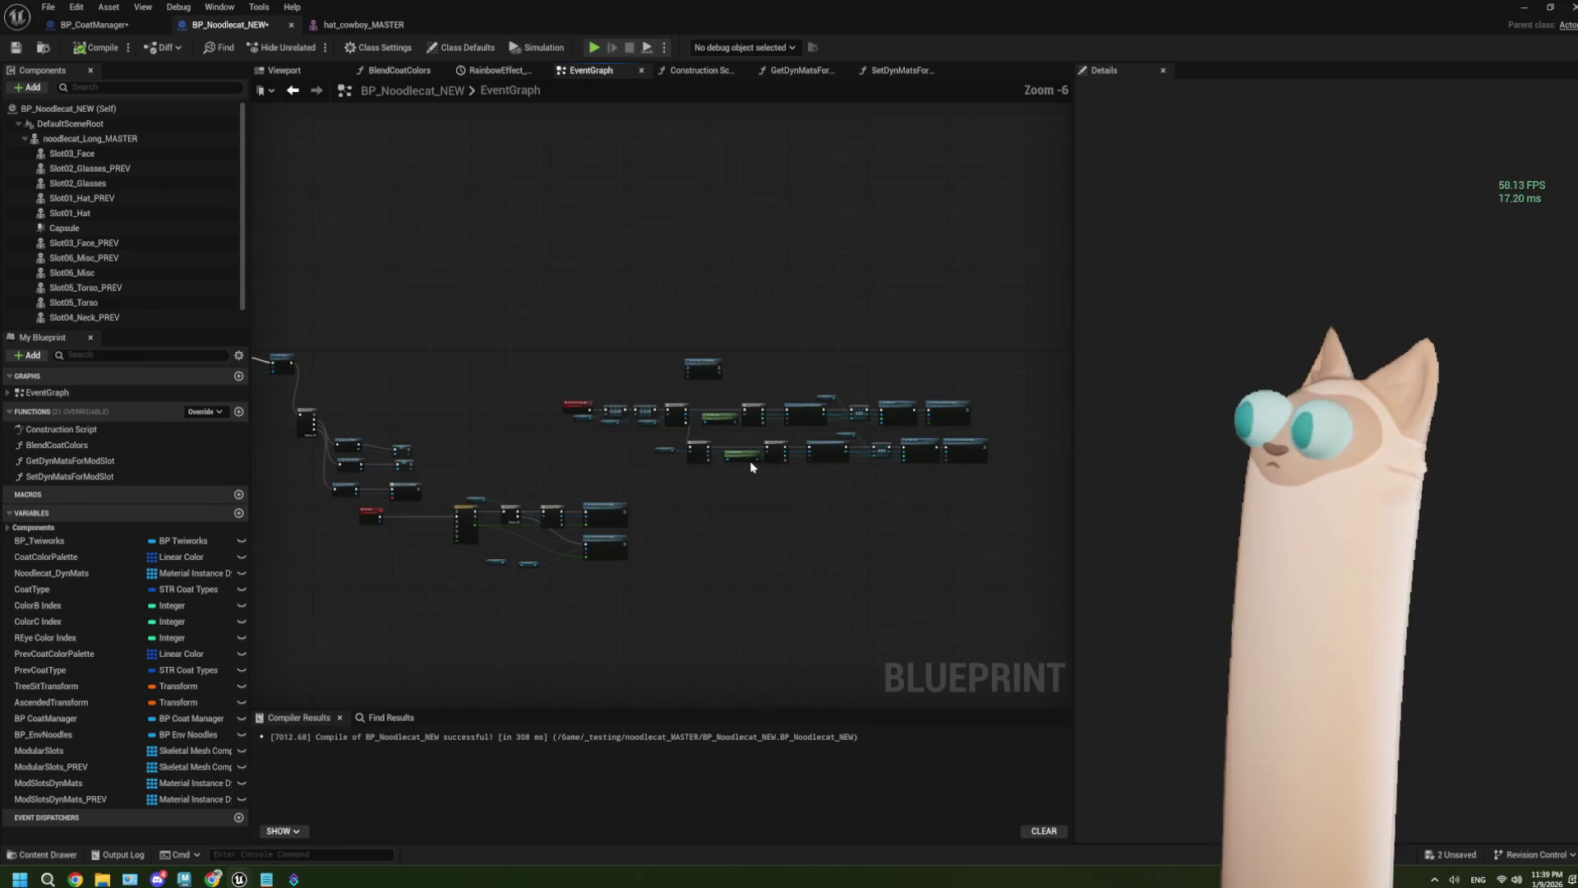
left_click(902, 69)
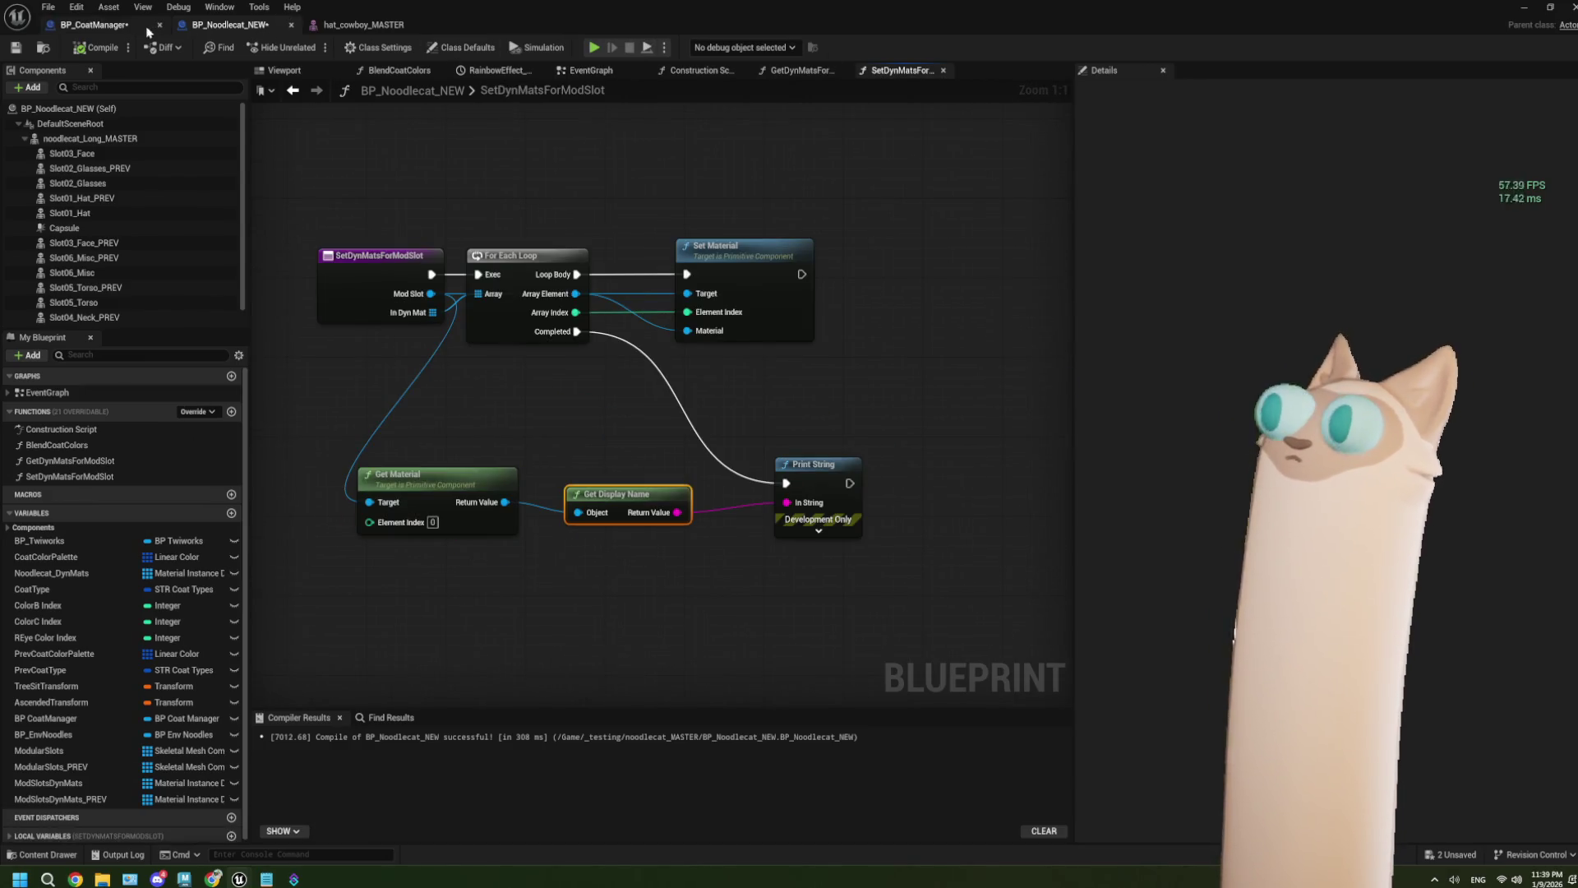
Step: Browse BP_CoatManager's EventGraph, SetCurrentToPrevious and GetSlotAndMeshFromInput graphs
left_click(93, 27)
scroll(895, 436, "down", 2)
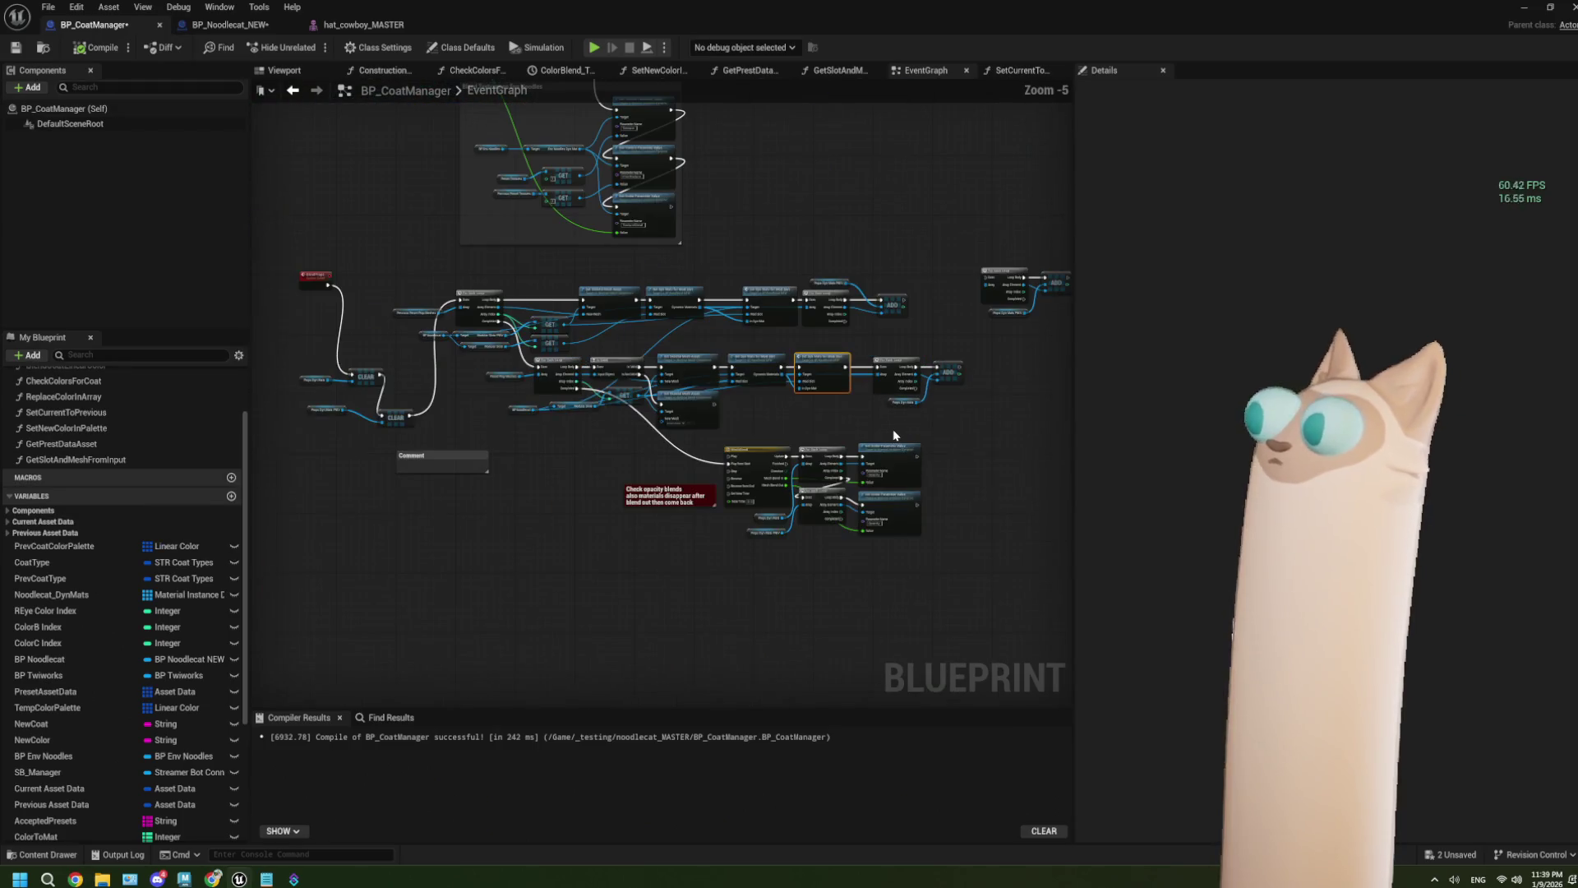
scroll(895, 435, "up", 2)
left_click_drag(895, 435, 867, 436)
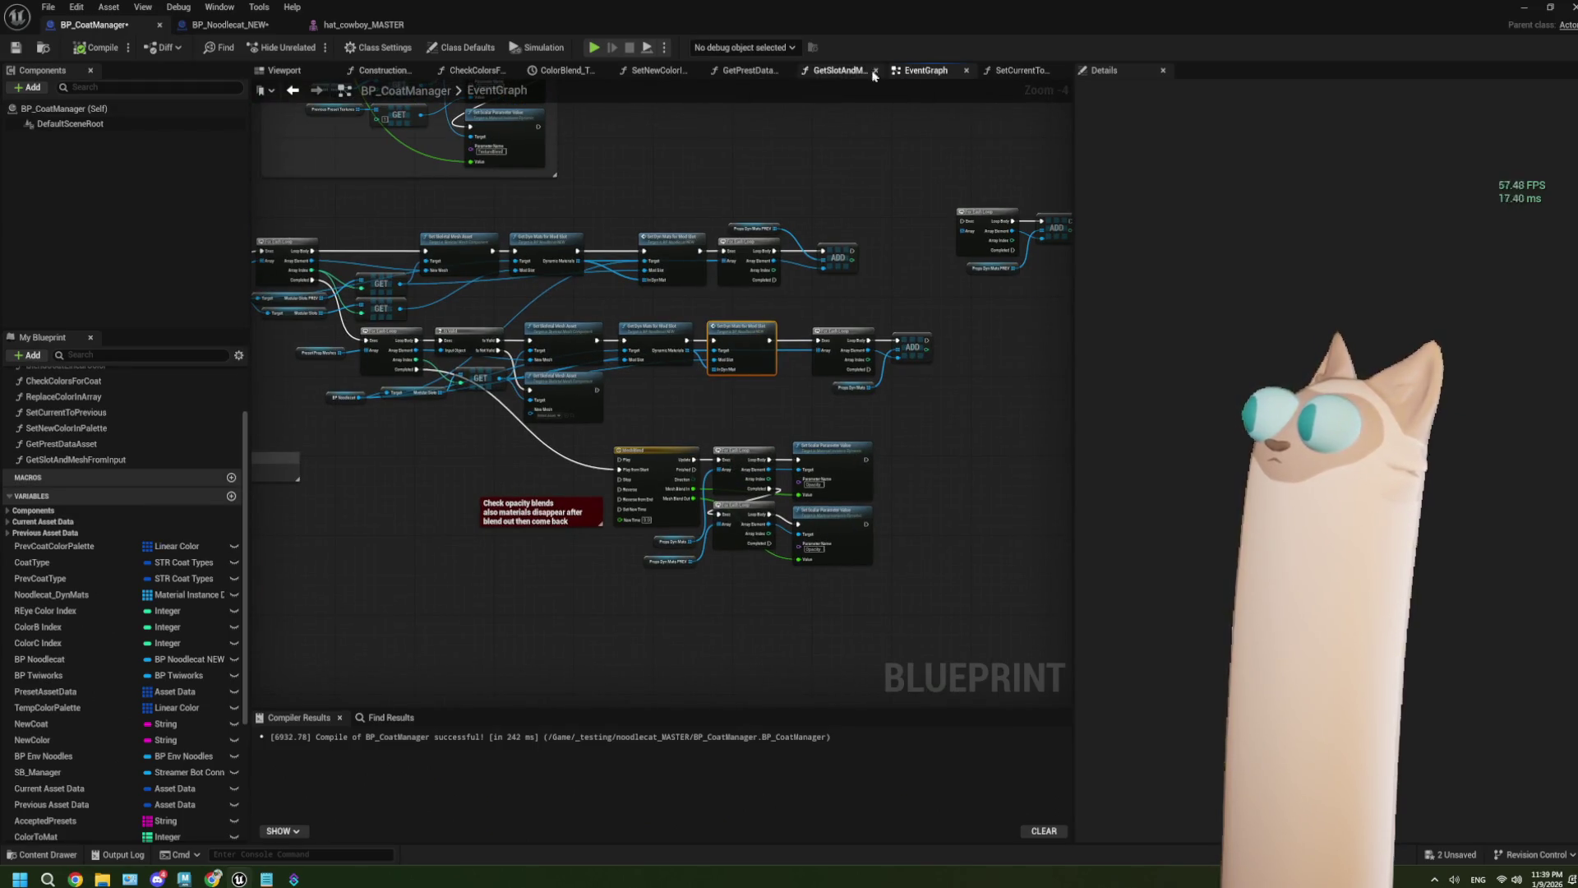
left_click(1019, 70)
left_click(924, 70)
left_click(844, 71)
Step: Bring up BP_Noodlecat_NEW's GetDynMatsForModSlot function graph
left_click(222, 25)
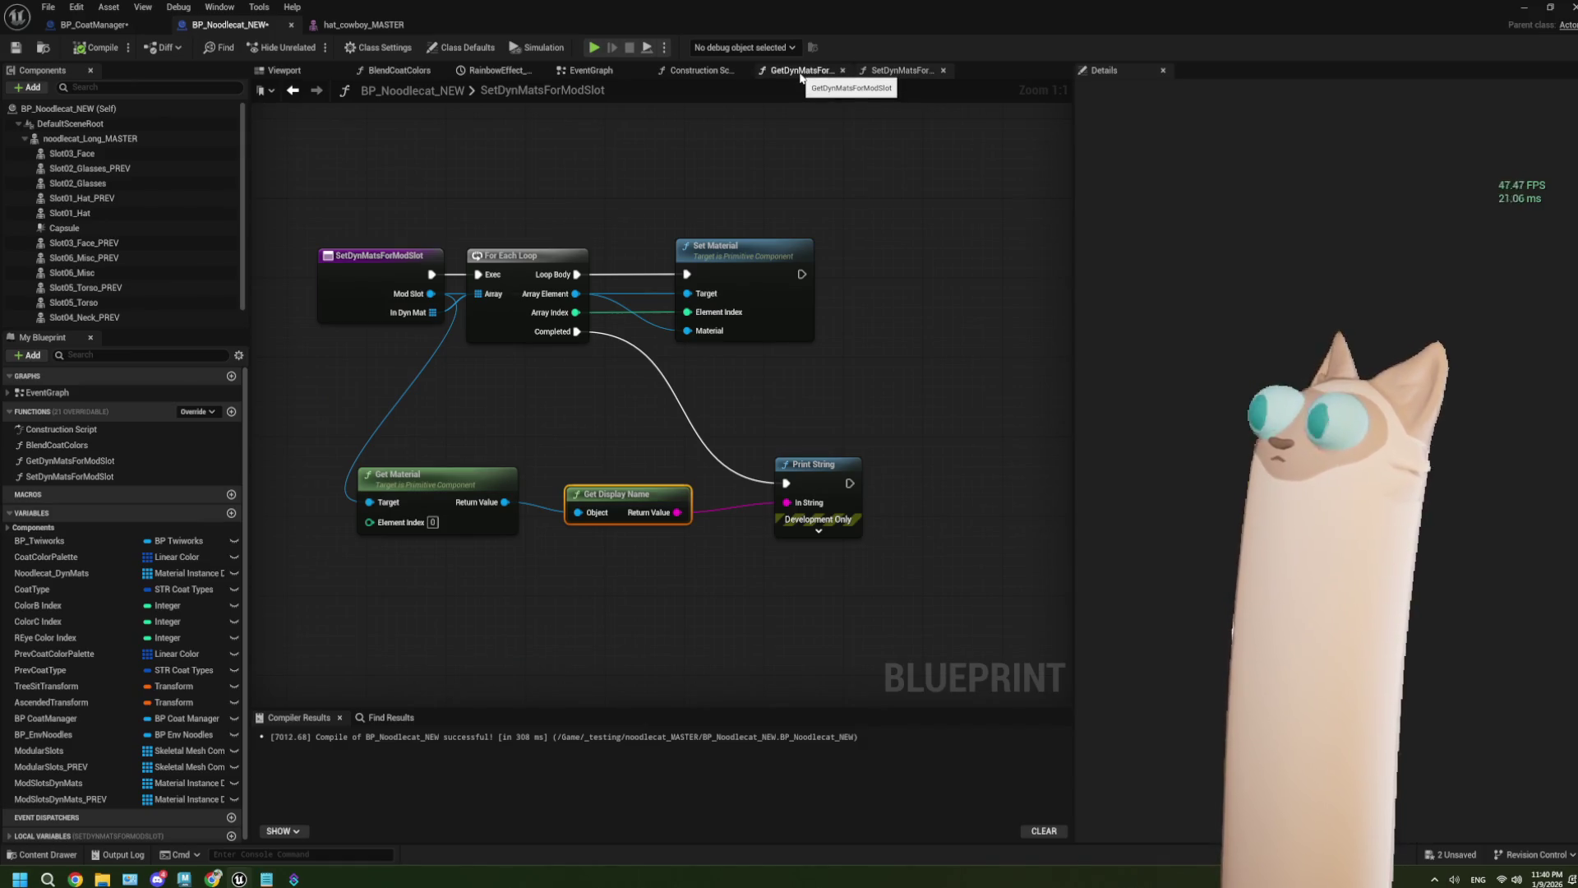
left_click(801, 77)
scroll(683, 424, "down", 1)
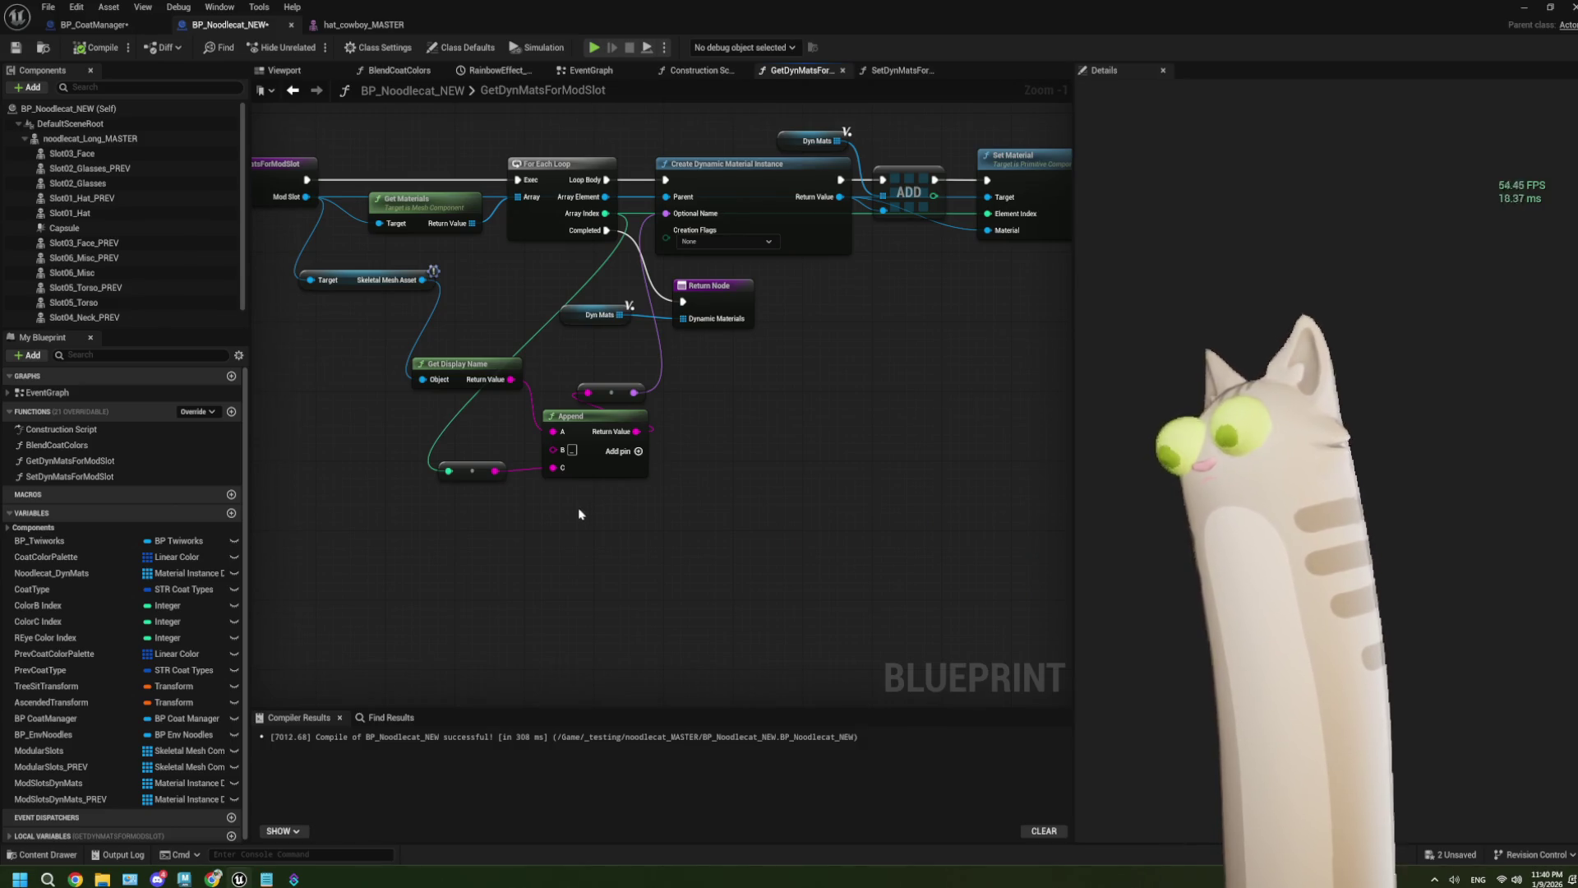
Step: Add an Is Valid check on the entry node's Skeletal Mesh Asset output
left_click_drag(547, 521, 647, 507)
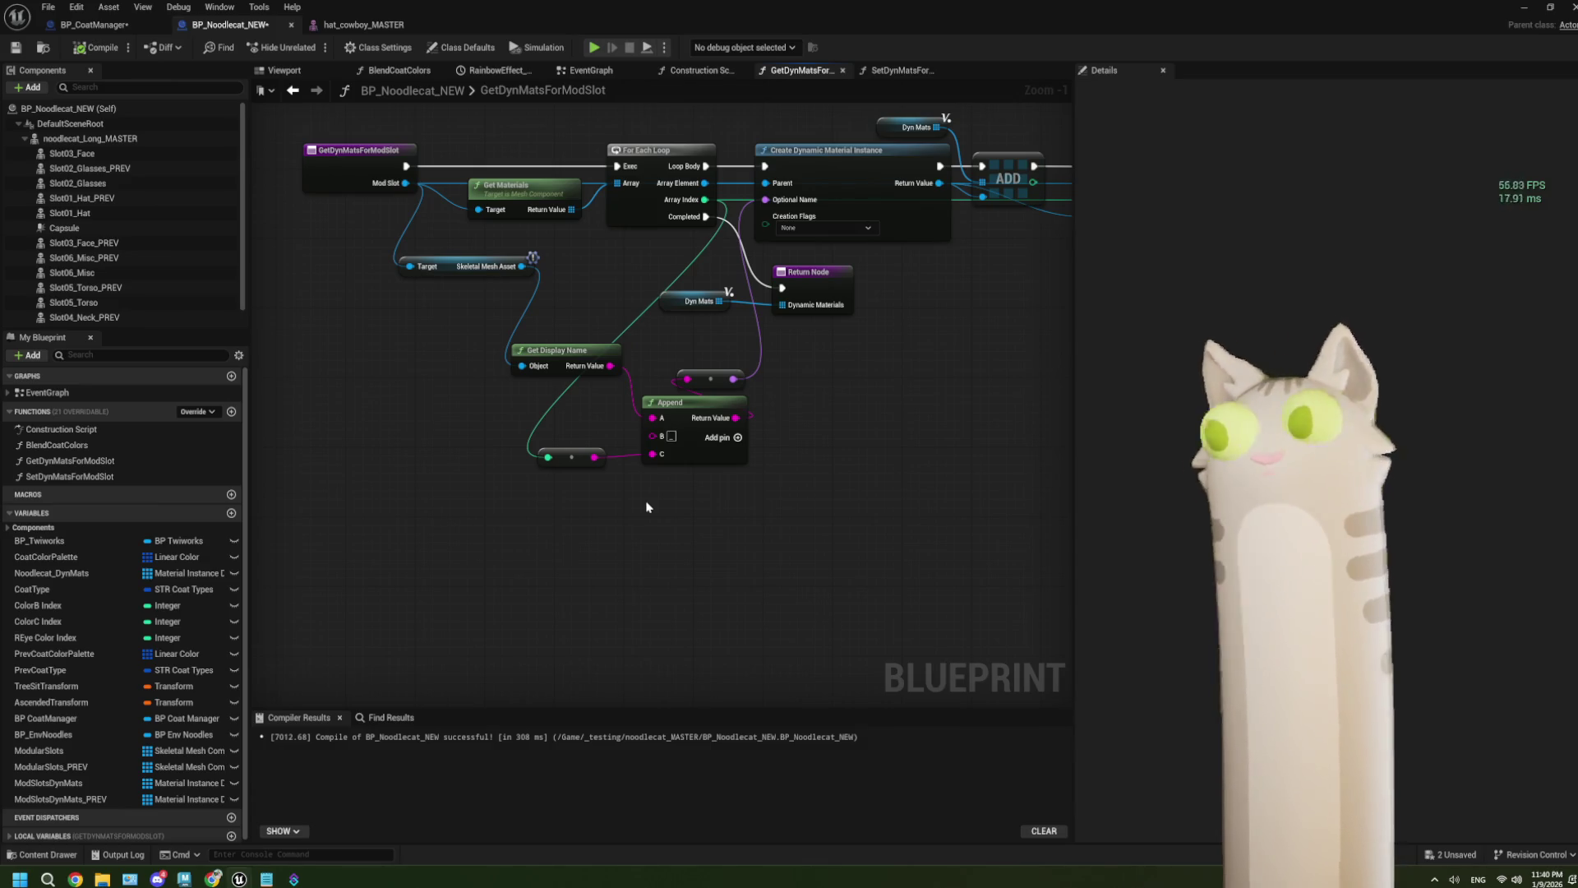
left_click_drag(522, 265, 436, 551)
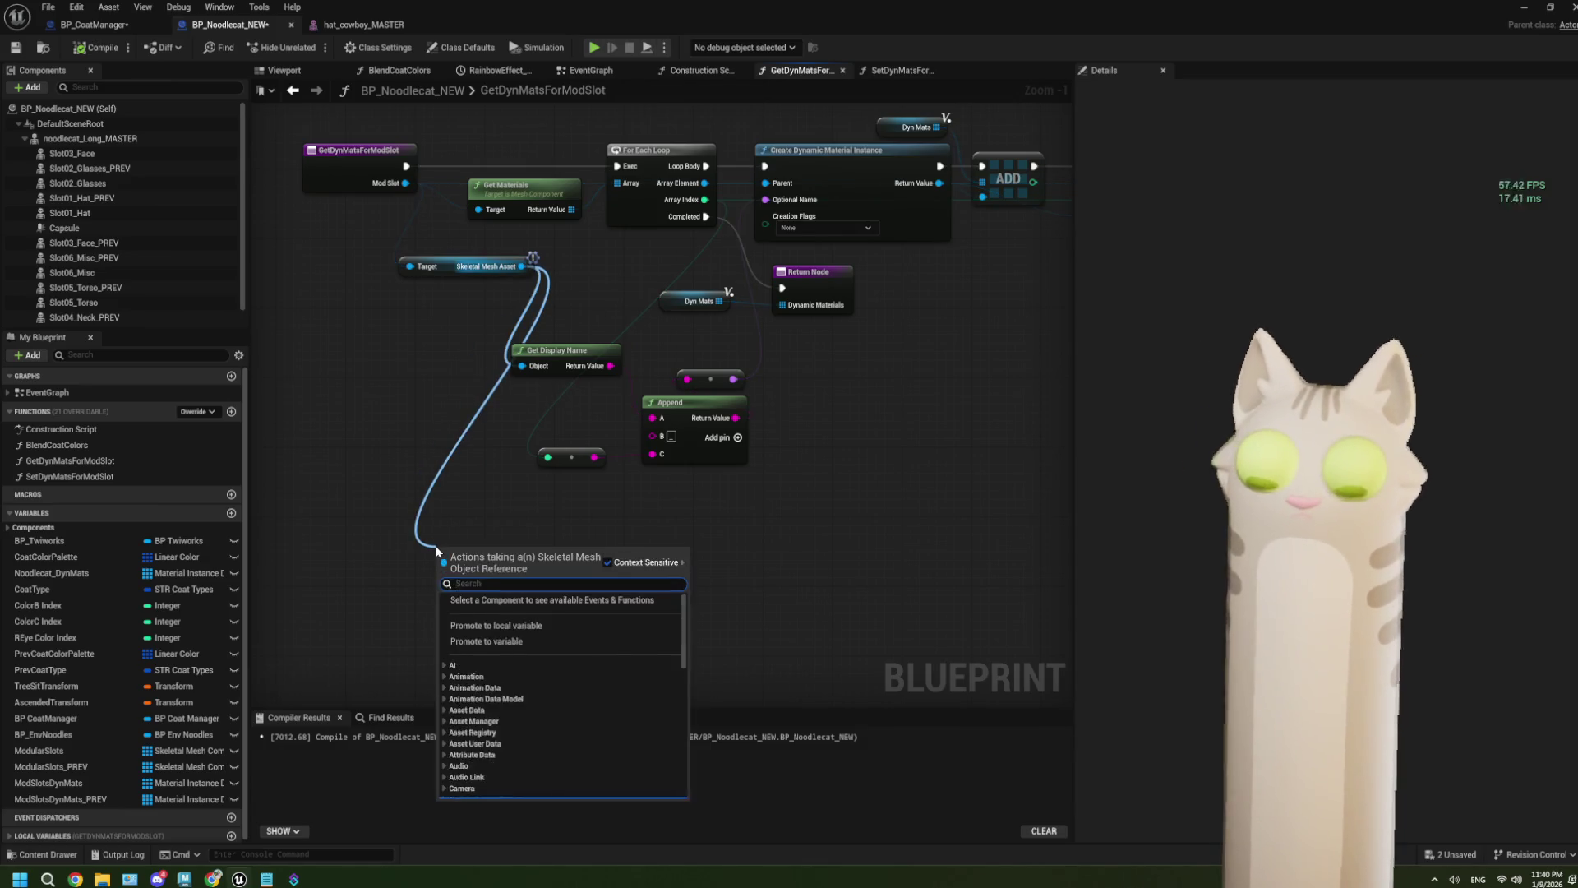
type("isval")
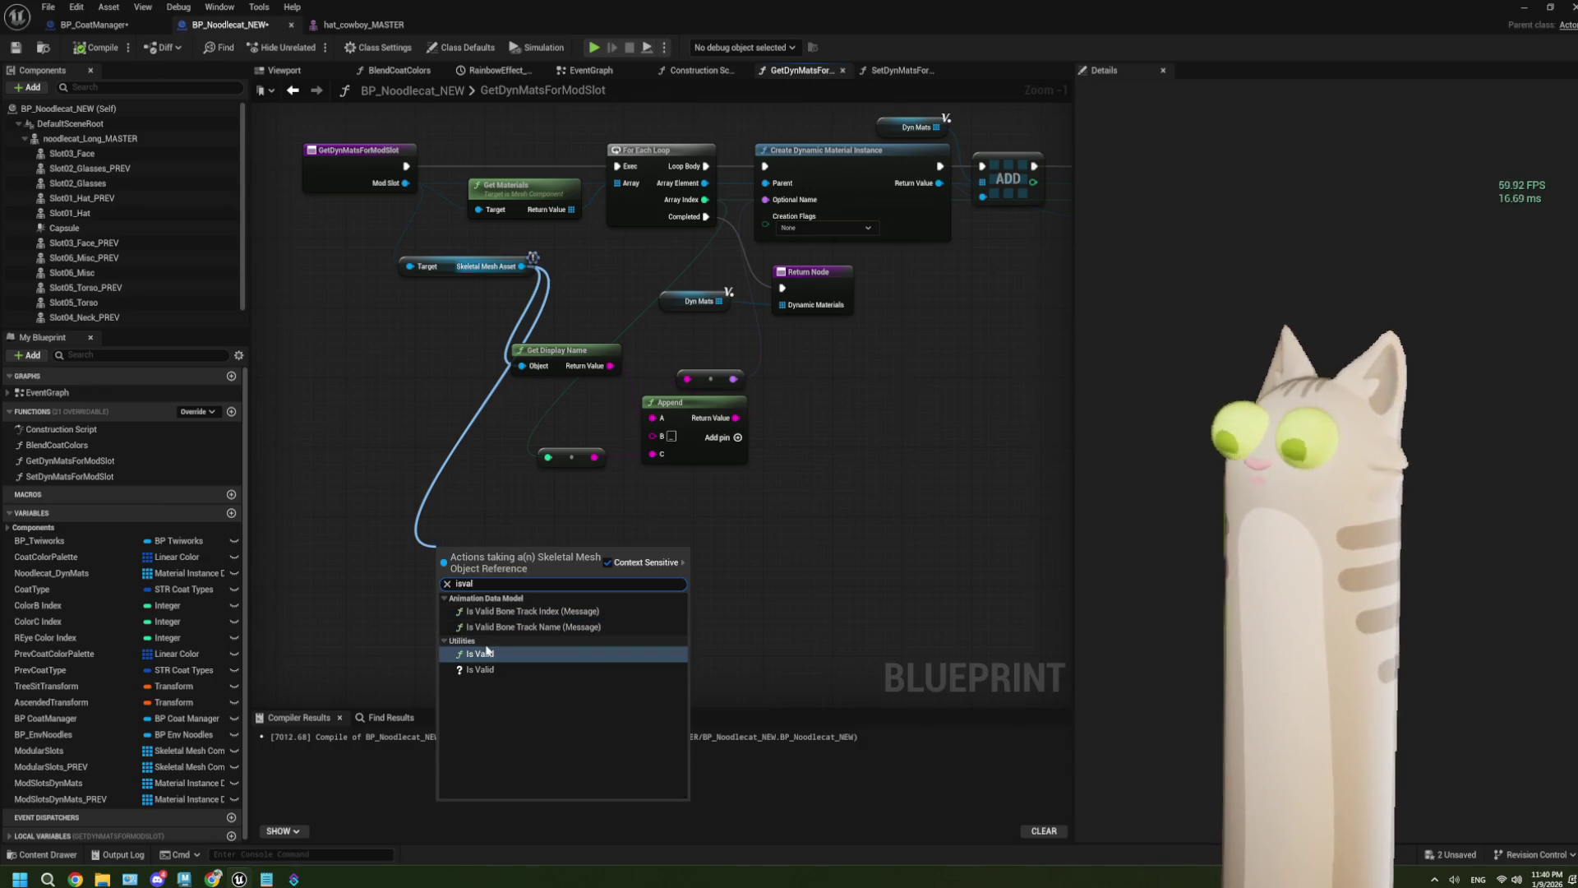
key("Return")
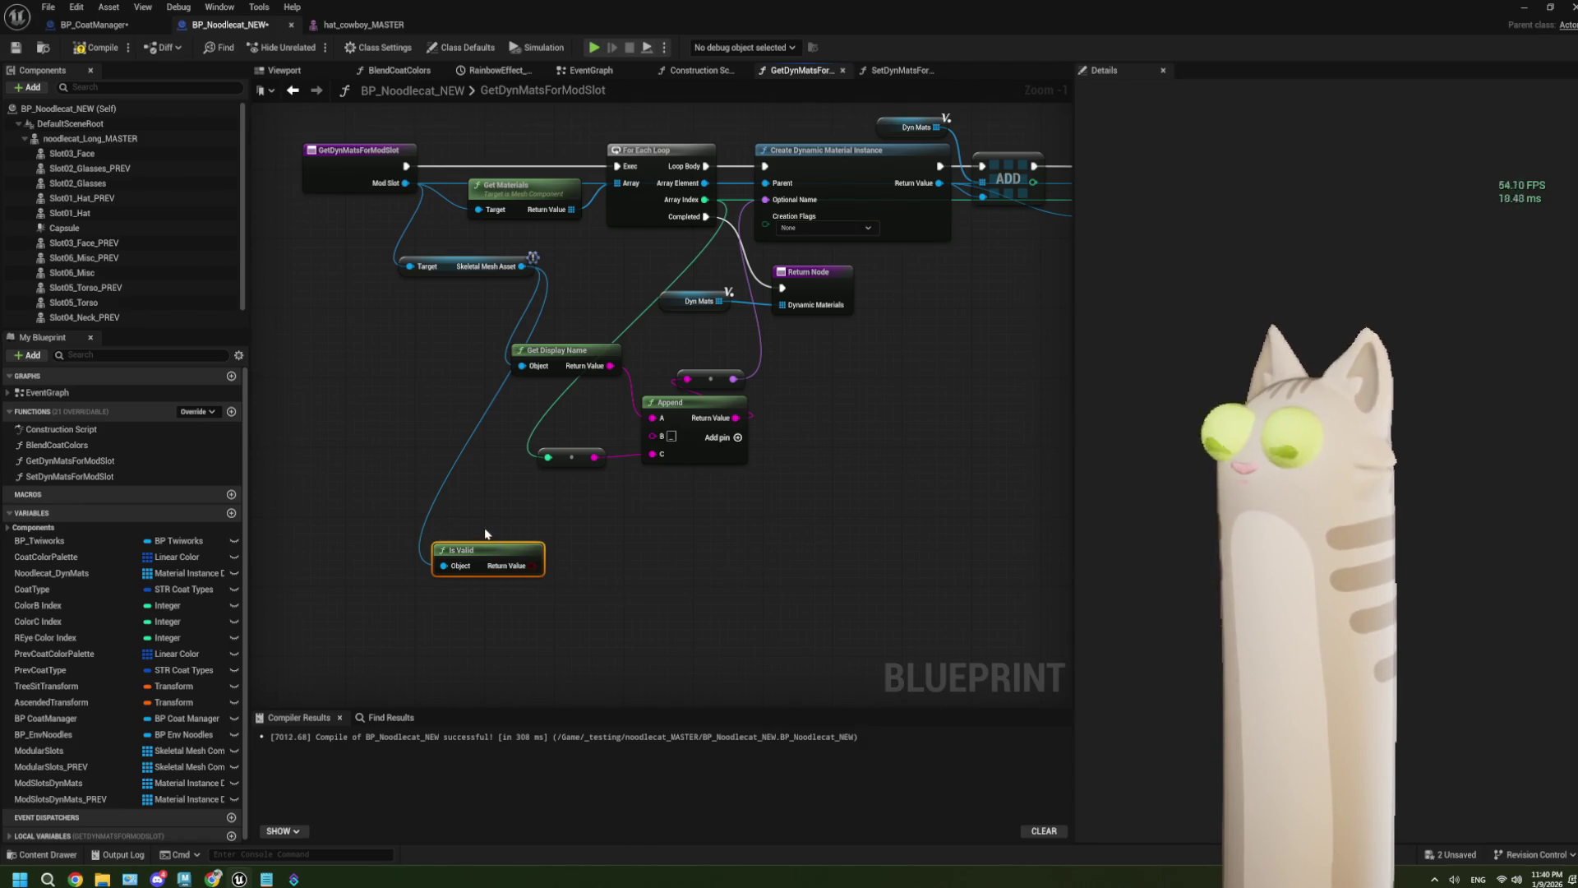
Step: Give Append a fourth input D and feed it the Is Valid result as text
left_click(738, 438)
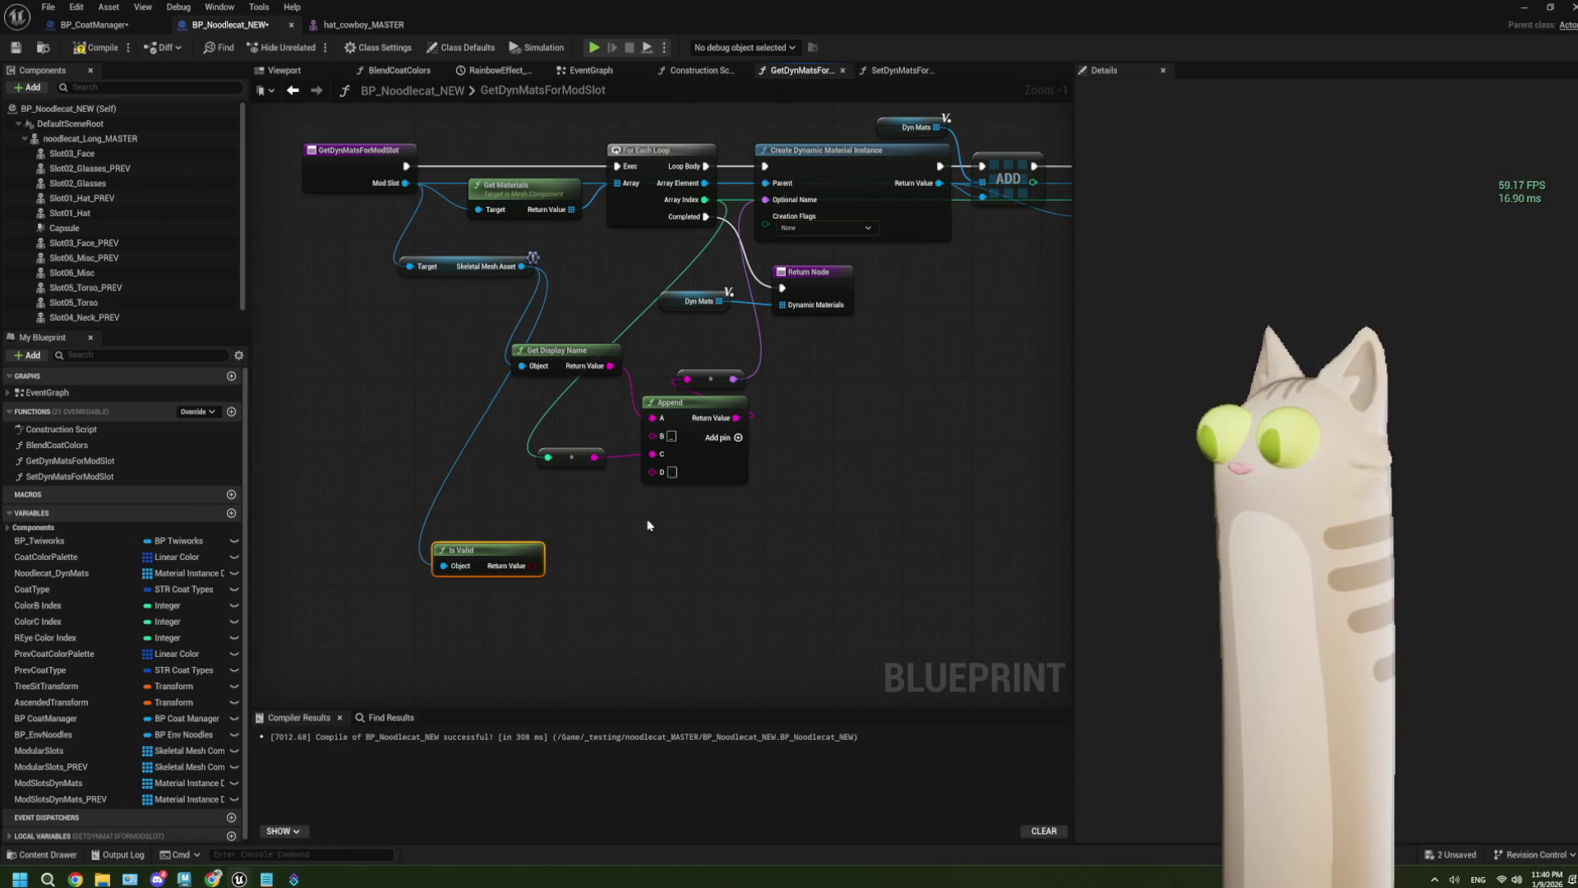
mouse_move(534, 566)
left_mouse_down()
mouse_move(627, 535)
mouse_move(657, 480)
left_mouse_up()
left_click(604, 509)
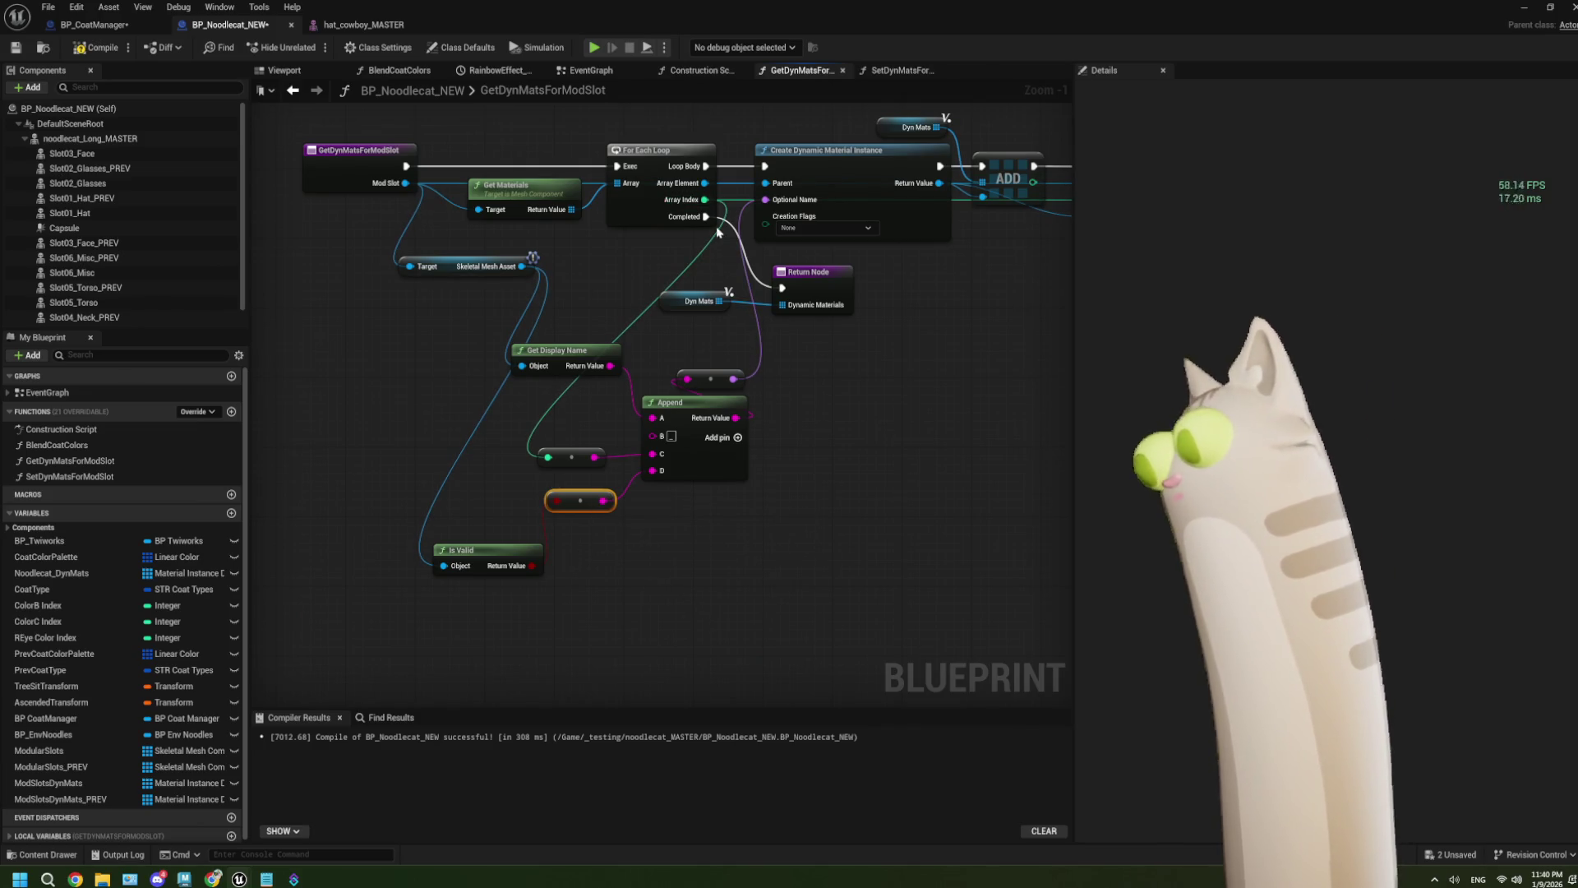
Step: Delete the Is Valid and conversion nodes, then compile and save BP_Noodlecat_NEW
mouse_move(514, 585)
left_mouse_down()
mouse_move(567, 576)
mouse_move(591, 518)
mouse_move(624, 493)
left_mouse_up()
key("Delete")
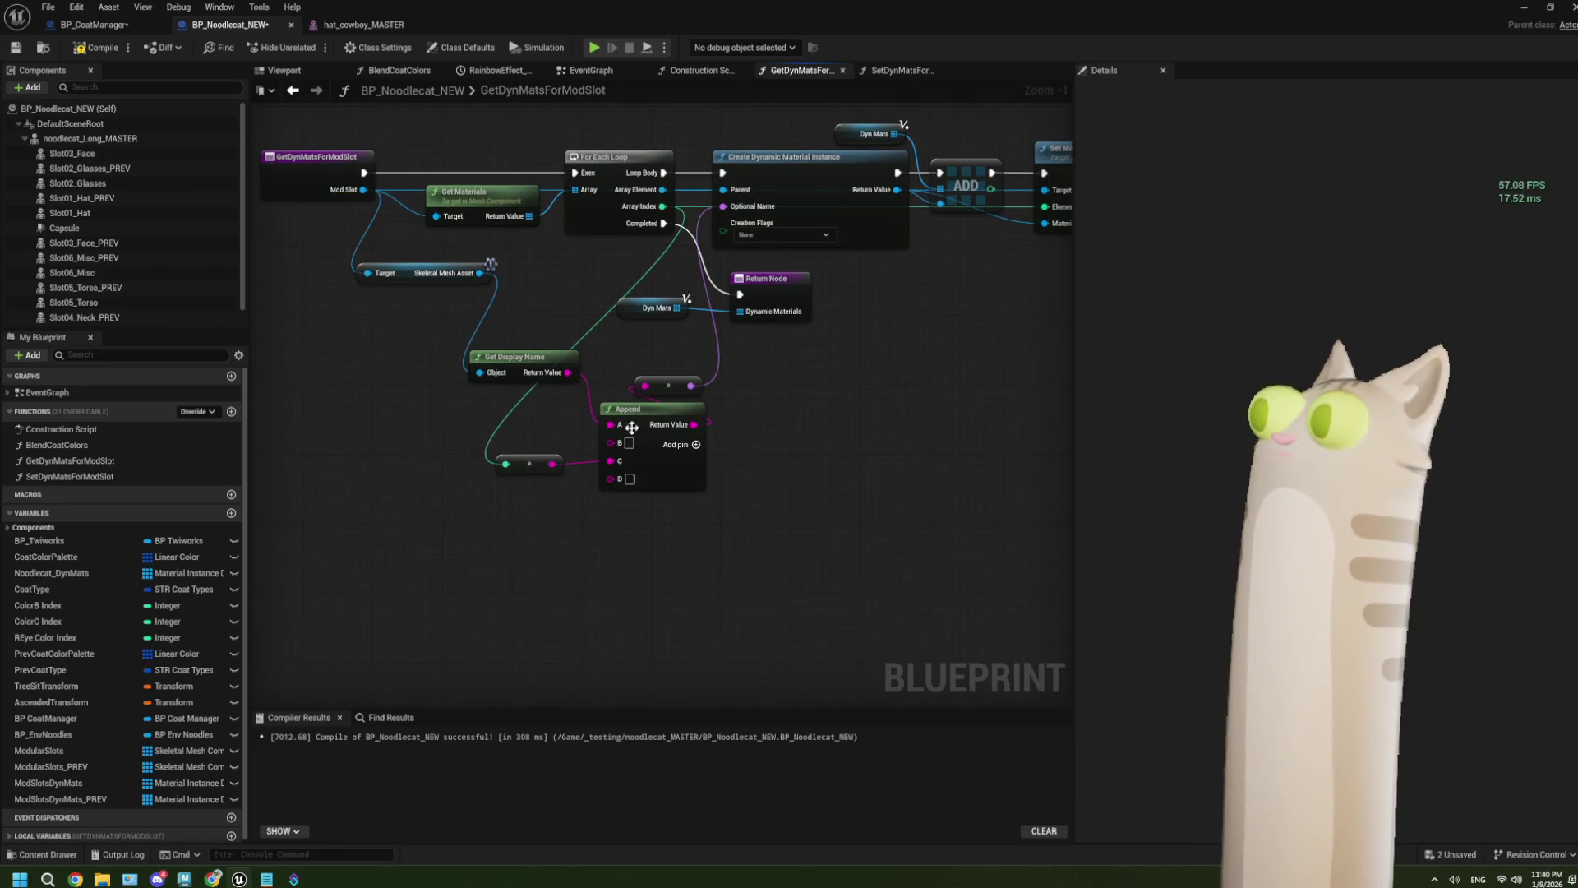
left_click(95, 48)
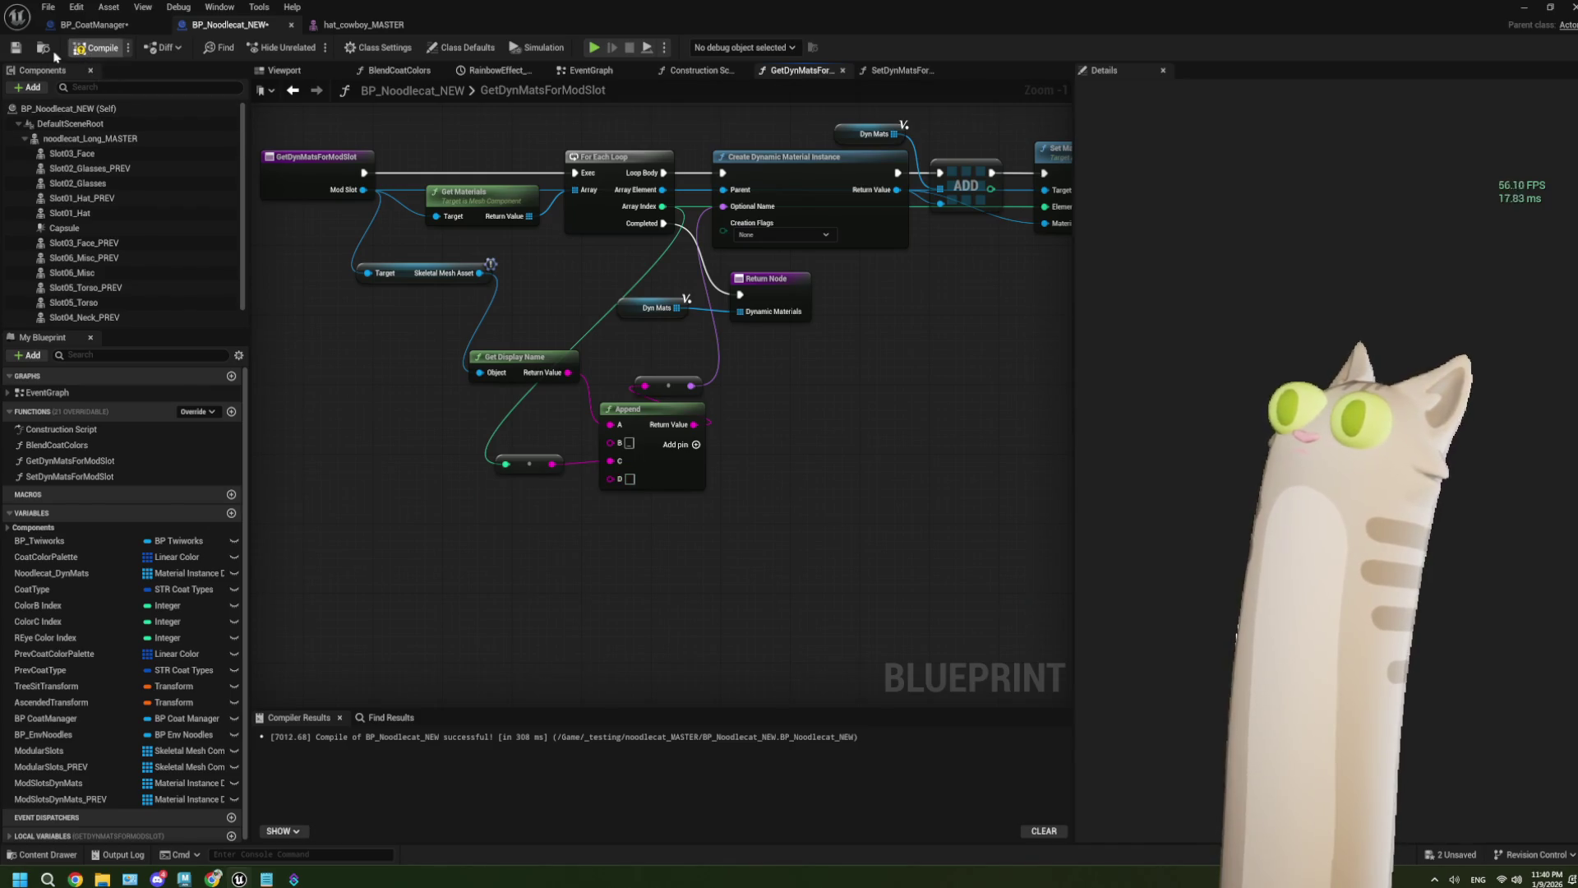
left_click(16, 50)
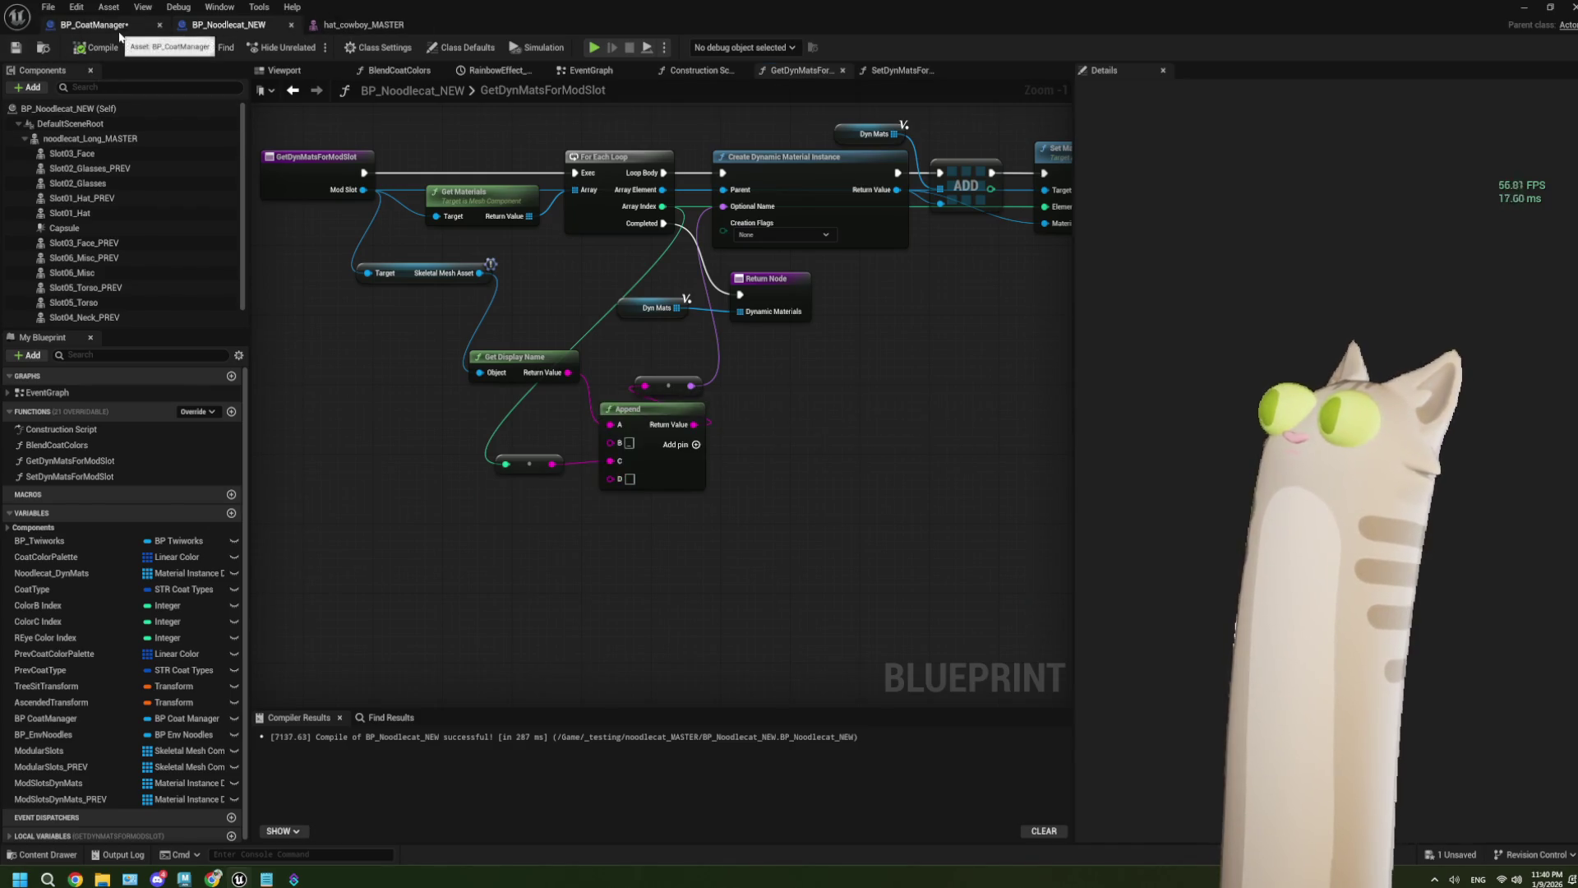
Step: Inspect the MeshBlend opacity nodes in BP_CoatManager's EventGraph
left_click(118, 30)
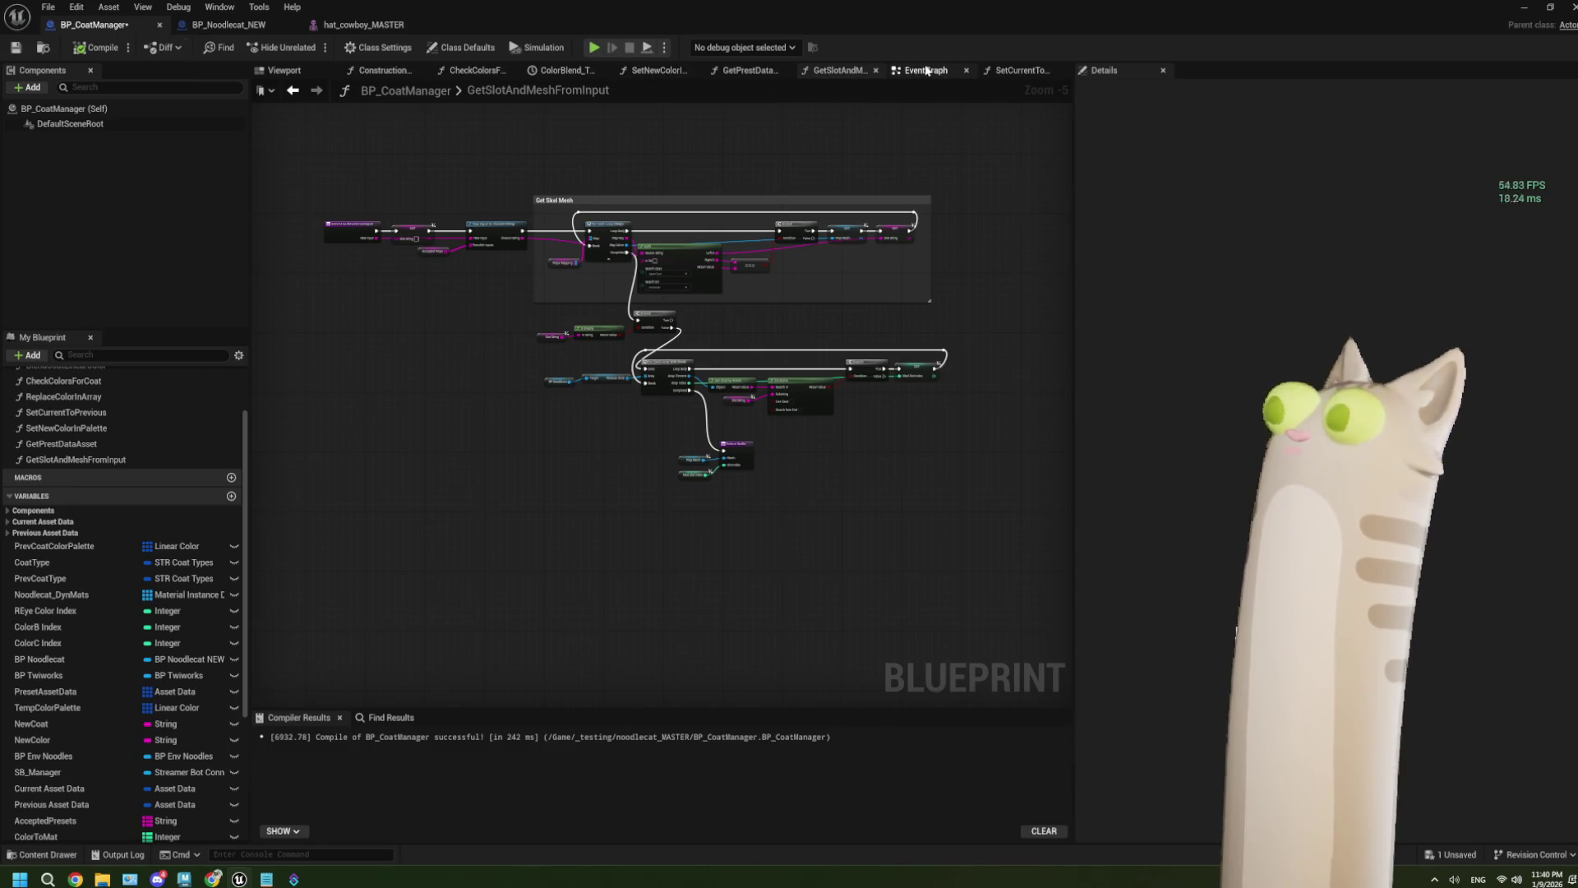
left_click(926, 70)
scroll(475, 136, "down", 2)
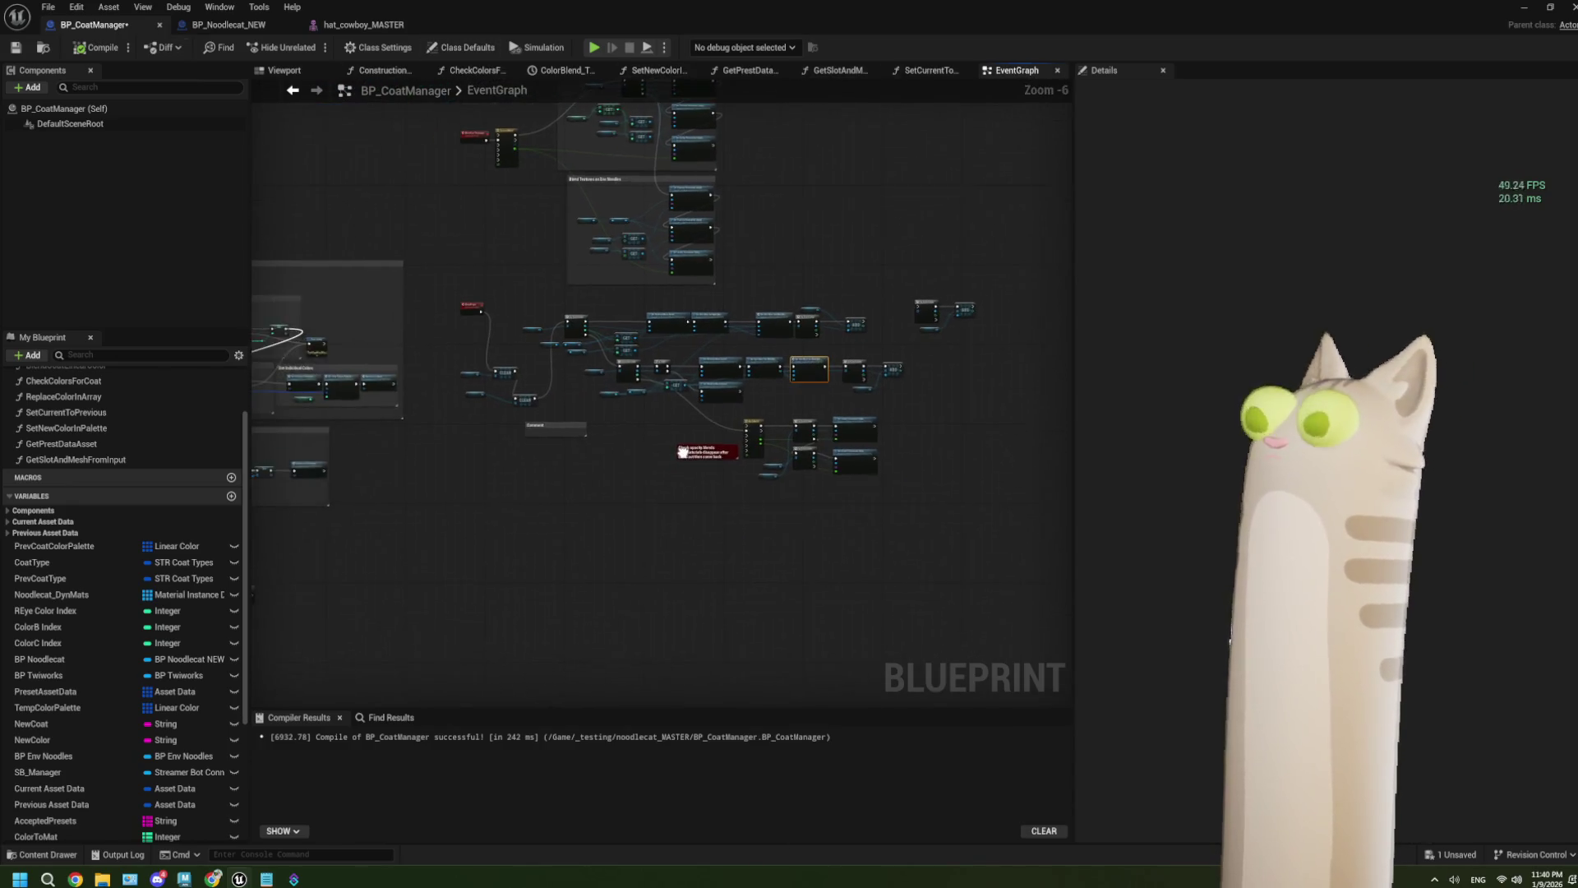
scroll(631, 457, "up", 3)
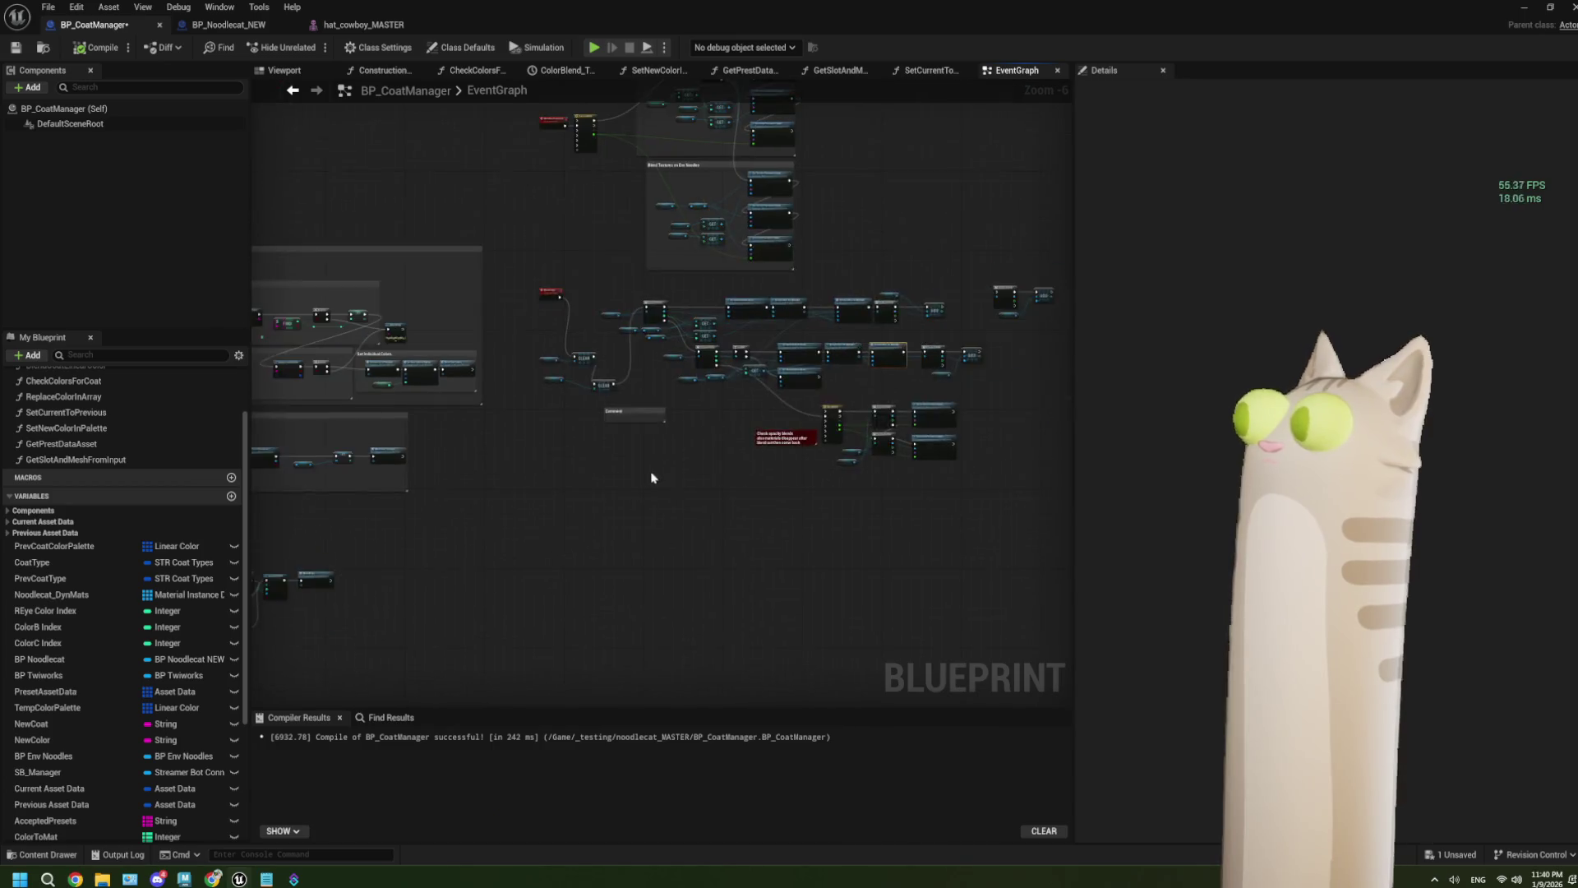
scroll(540, 438, "down", 2)
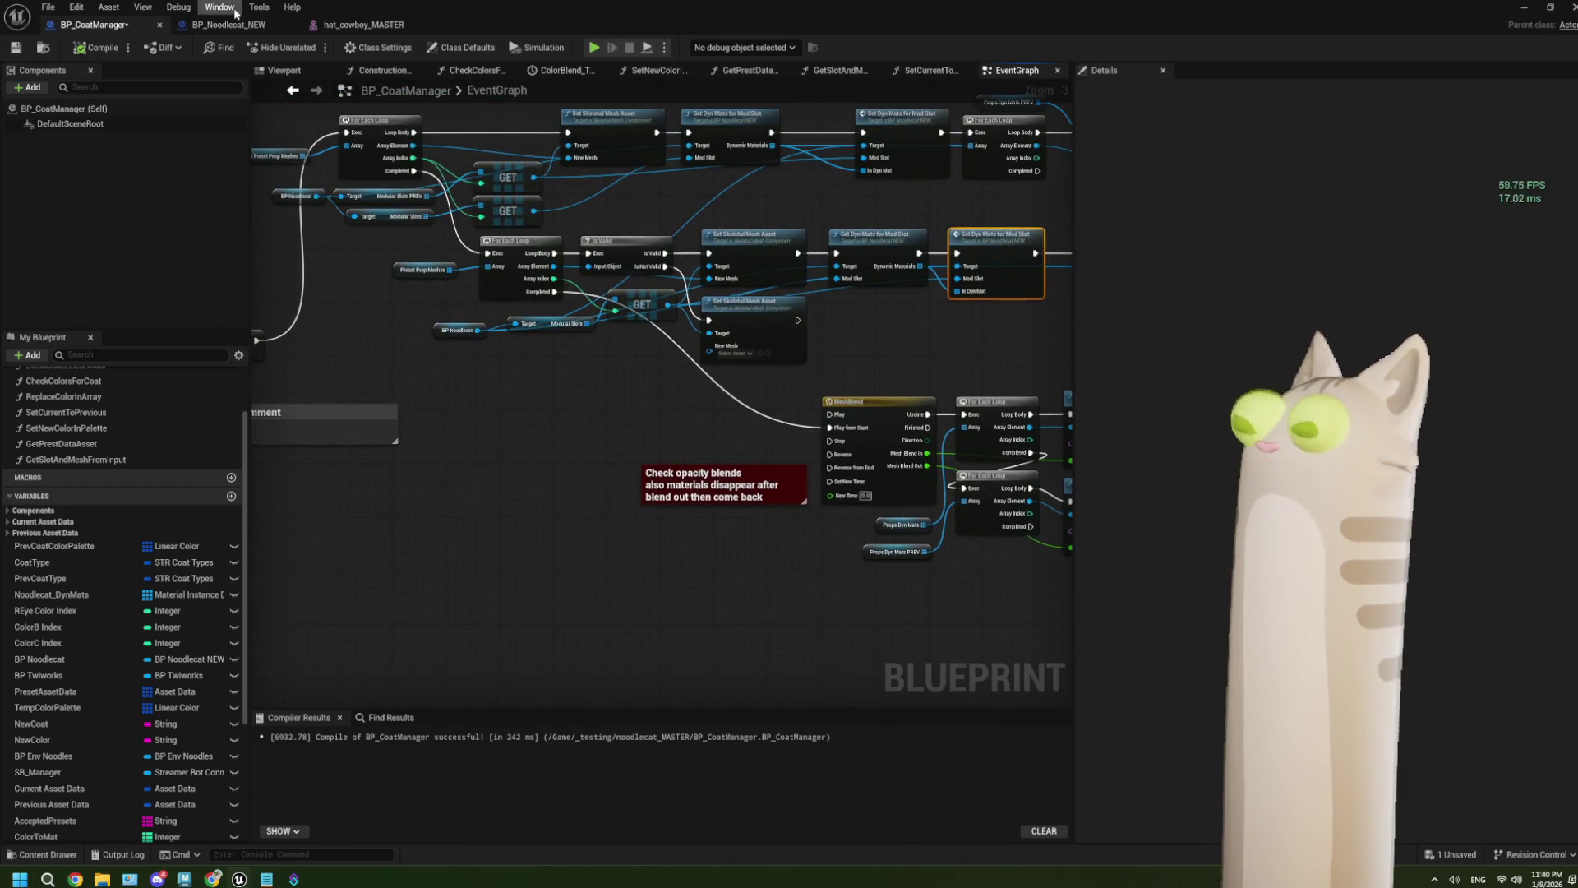
scroll(723, 361, "up", 3)
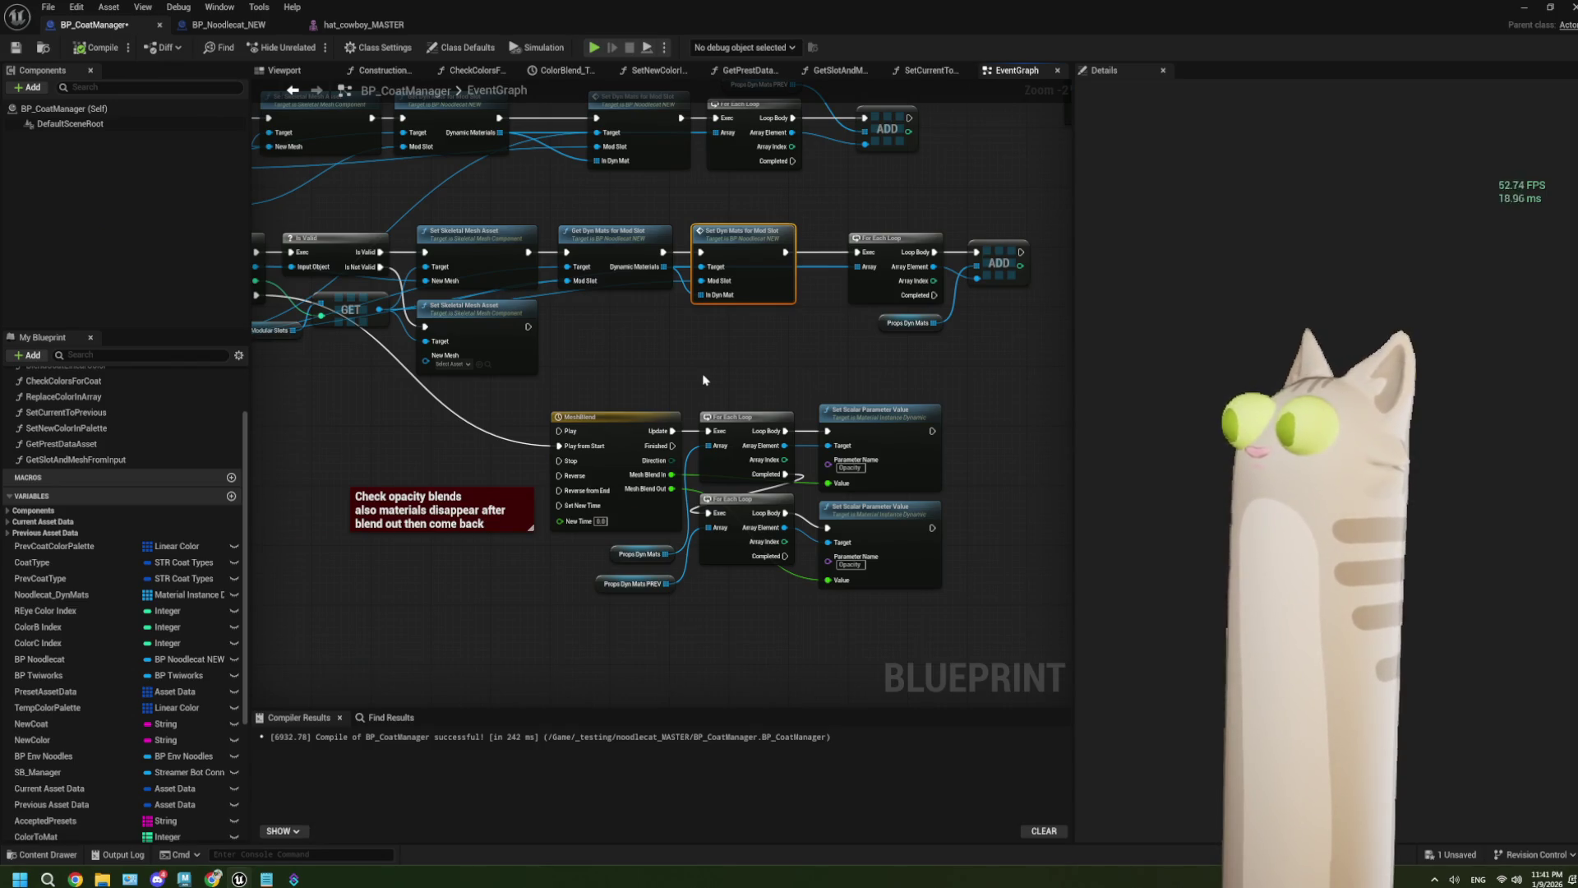
left_click_drag(775, 351, 686, 401)
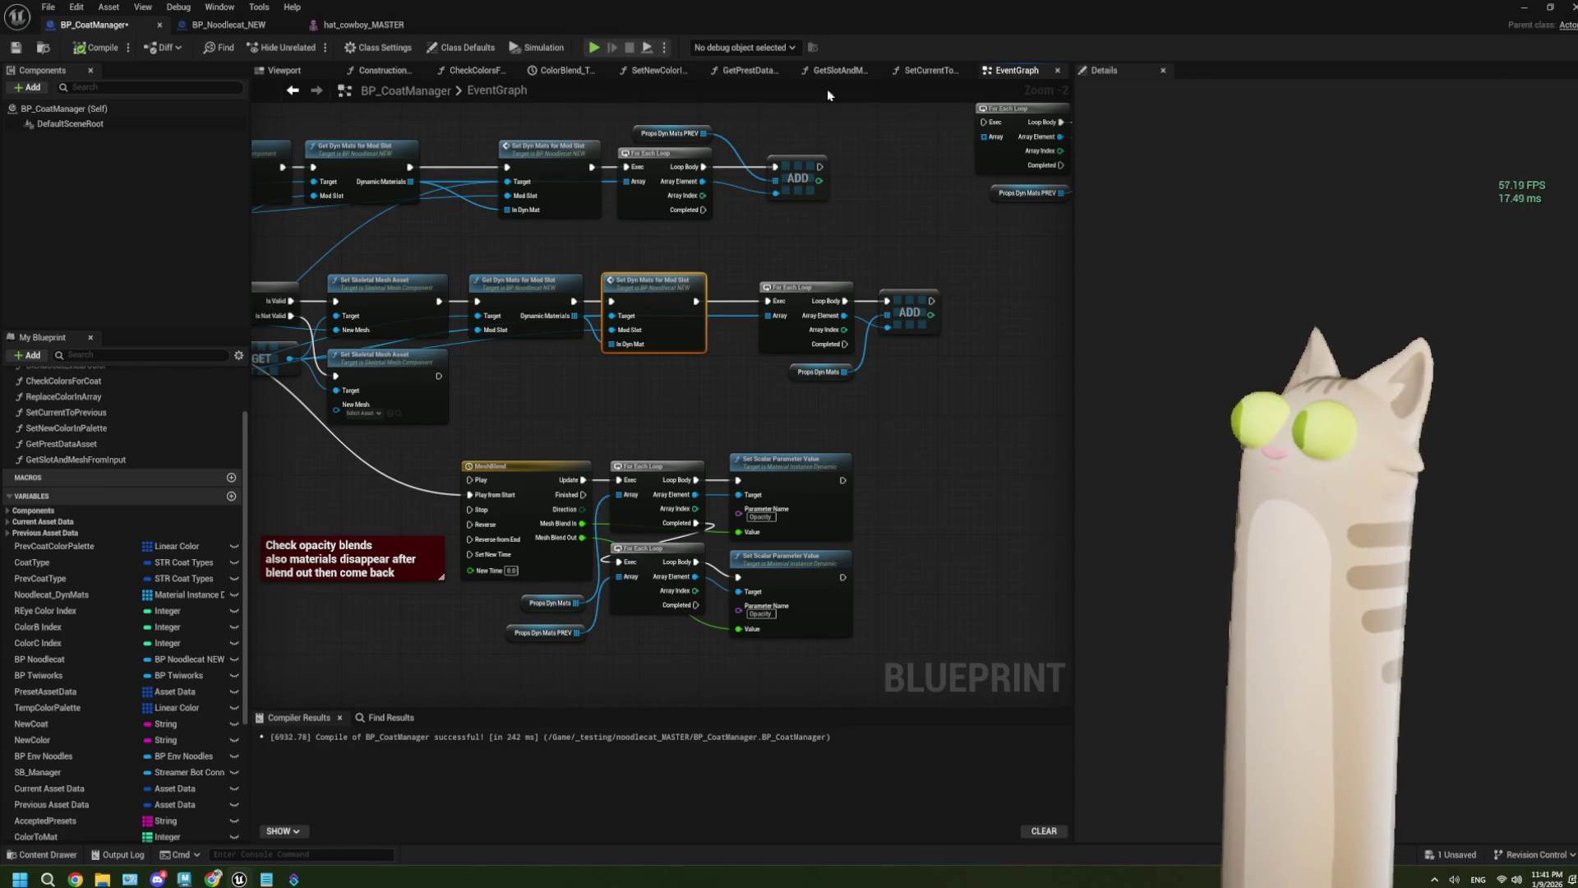
Step: Look at SetCurrentToPrevious and GetSlotAndMeshFromInput, then close GetSlotAndMeshFromInput
left_click(905, 75)
left_click(850, 73)
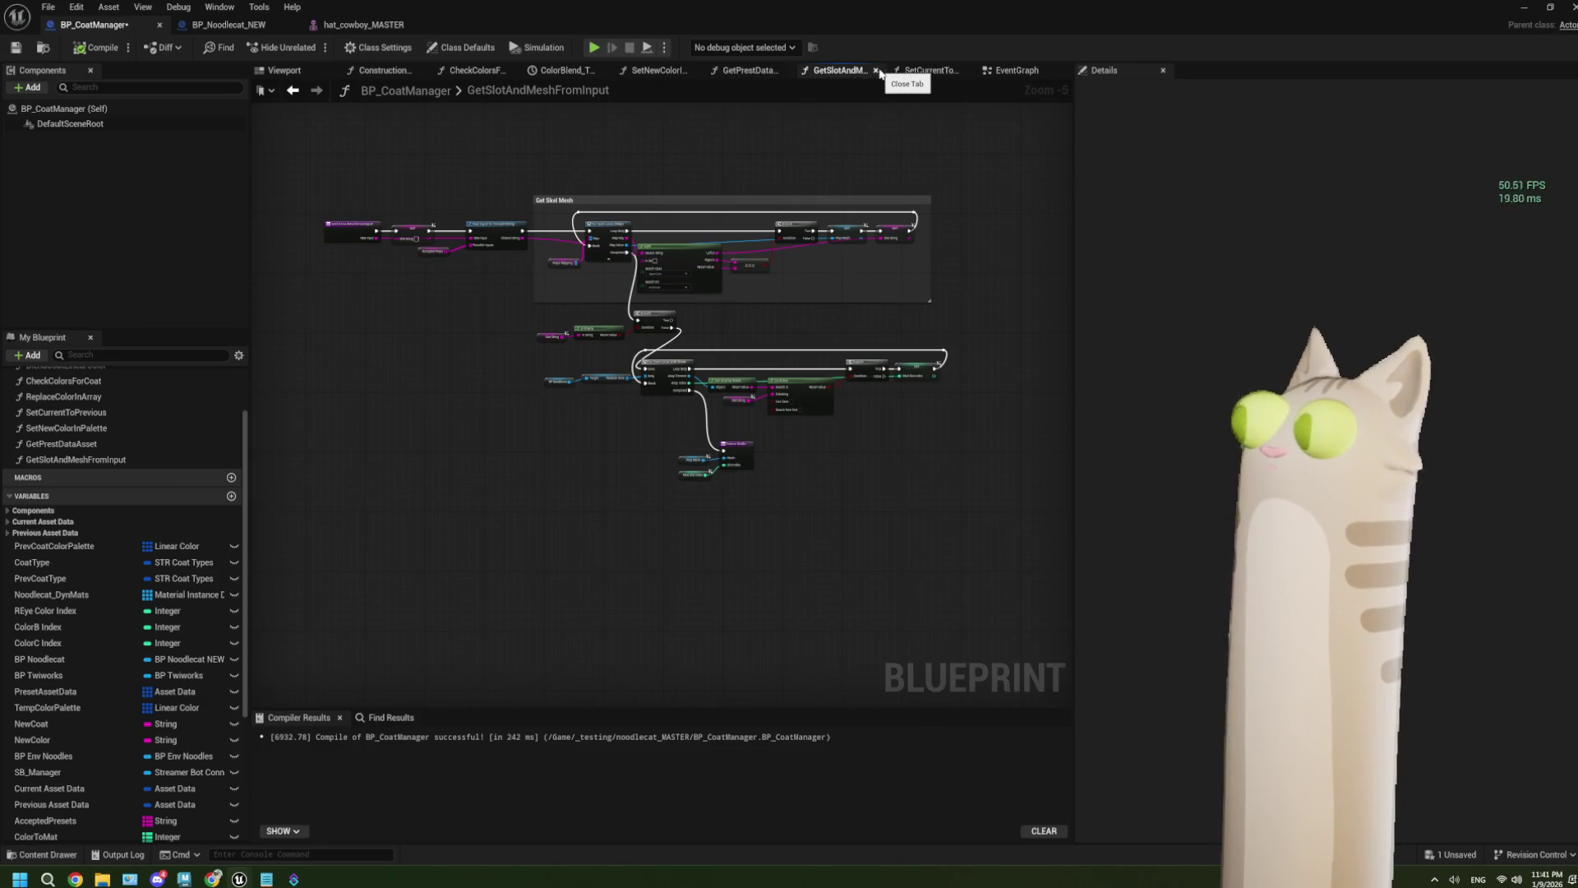
left_click(876, 71)
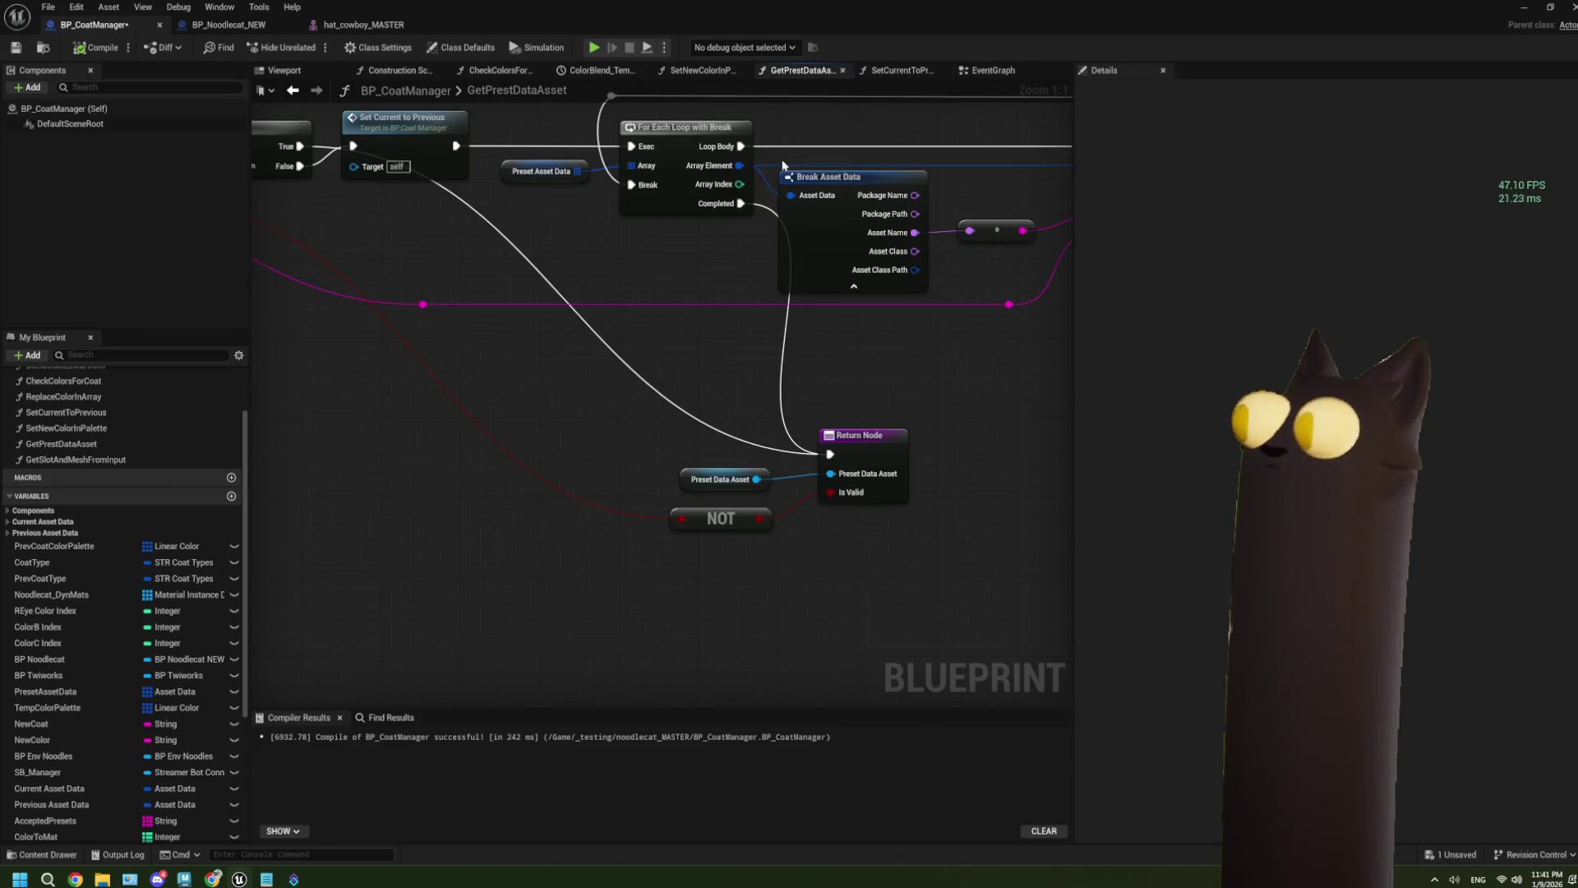
Step: Close the GetPrestDataAsset, SetNewColorInPalette, ColorBlend, CheckColorsForCoat and SetCurrentToPrevious tabs
scroll(787, 256, "down", 2)
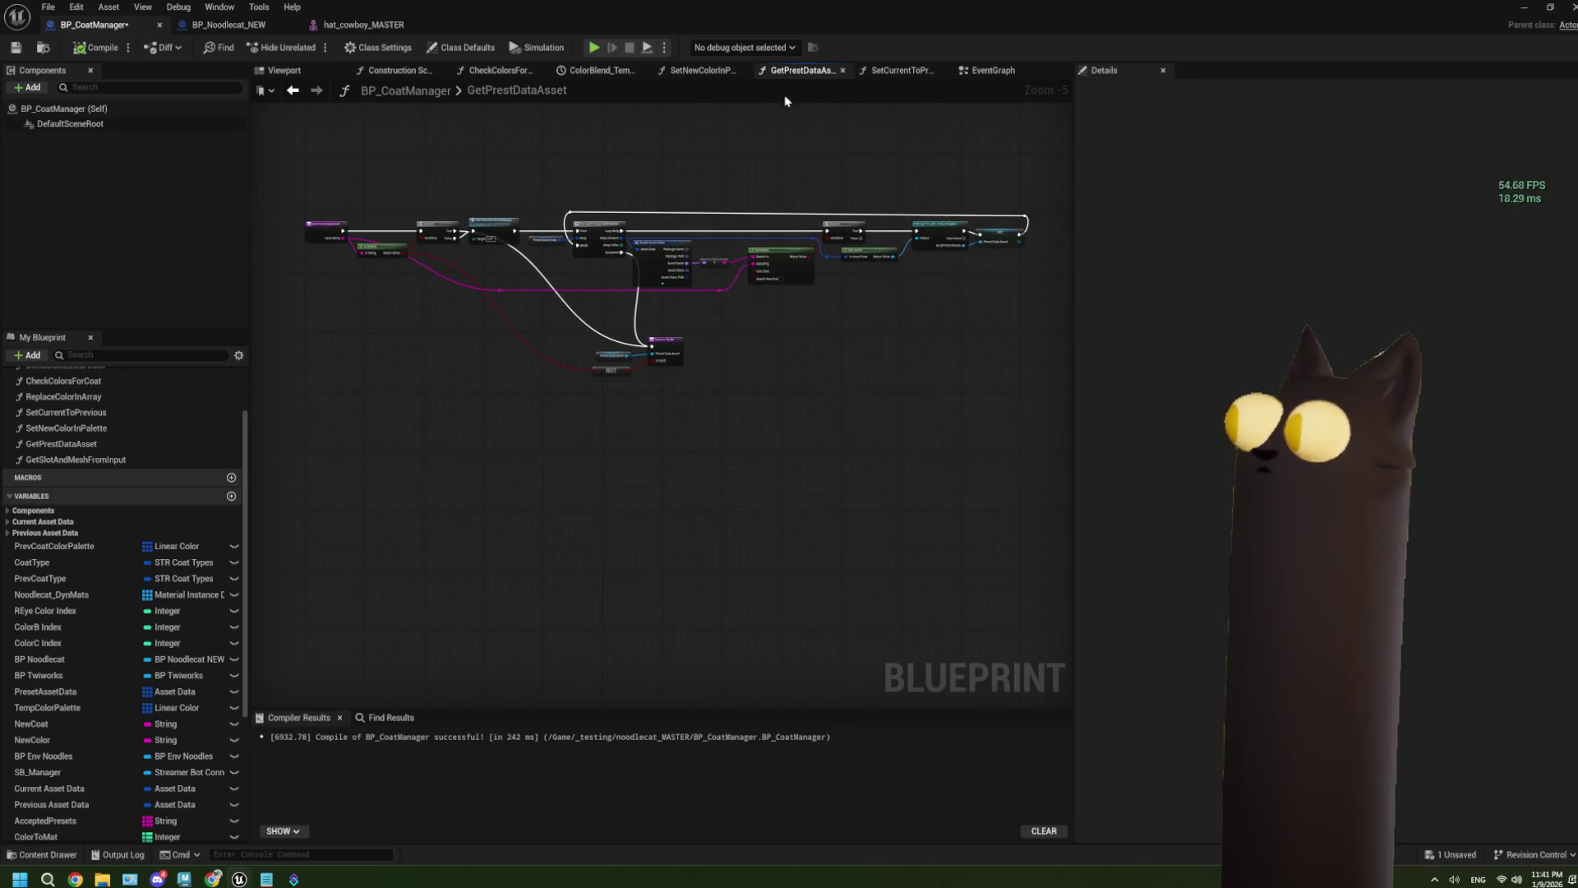
left_click(842, 71)
left_click(742, 72)
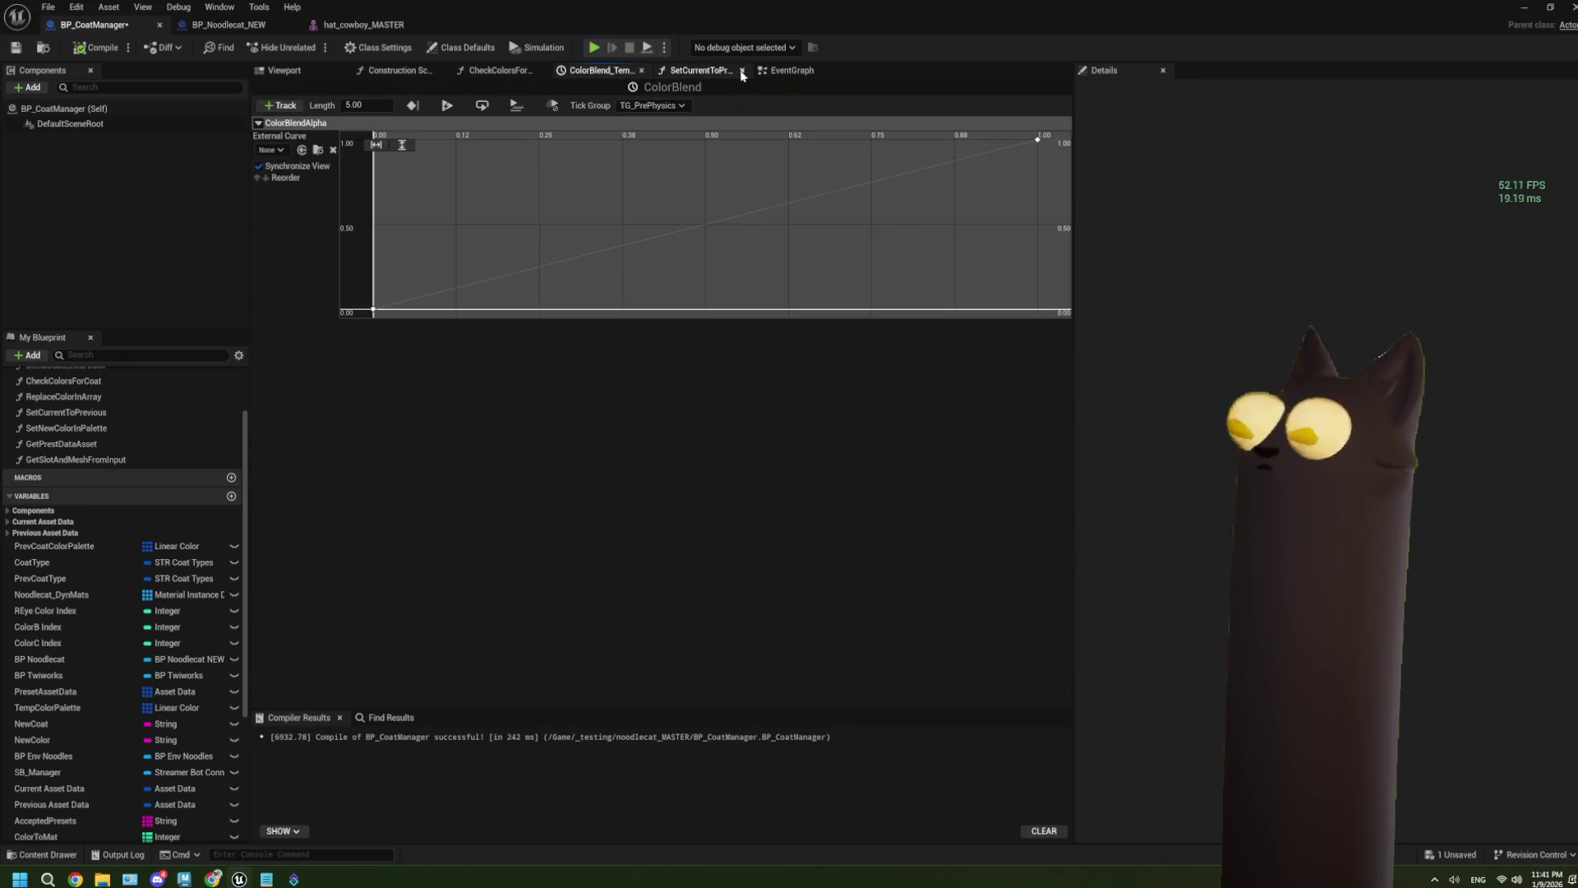
left_click(641, 70)
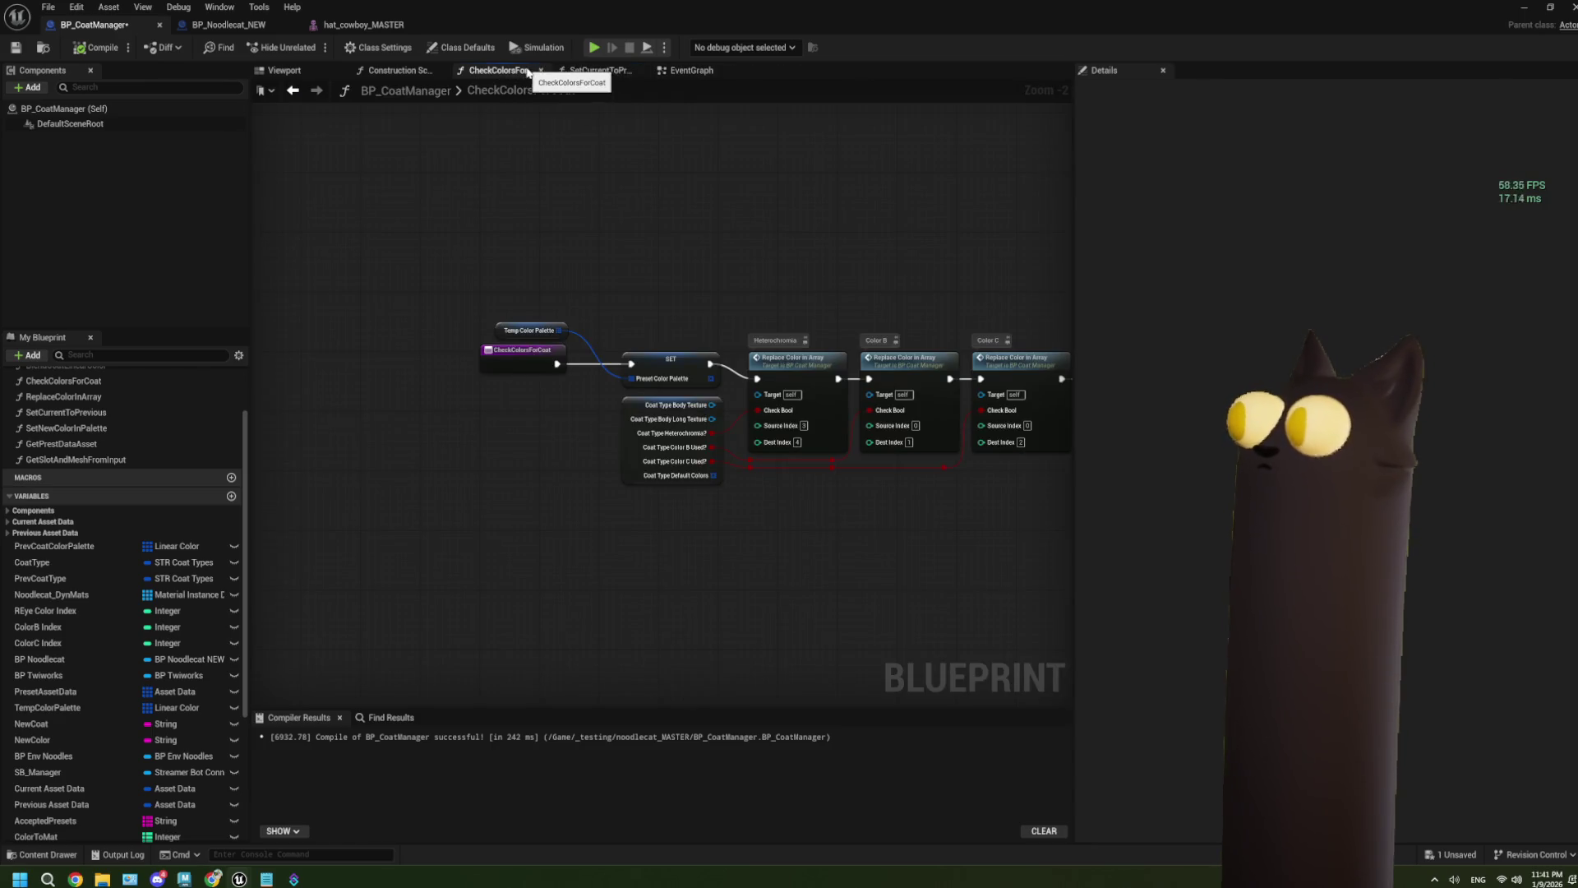
left_click(542, 72)
left_click(503, 71)
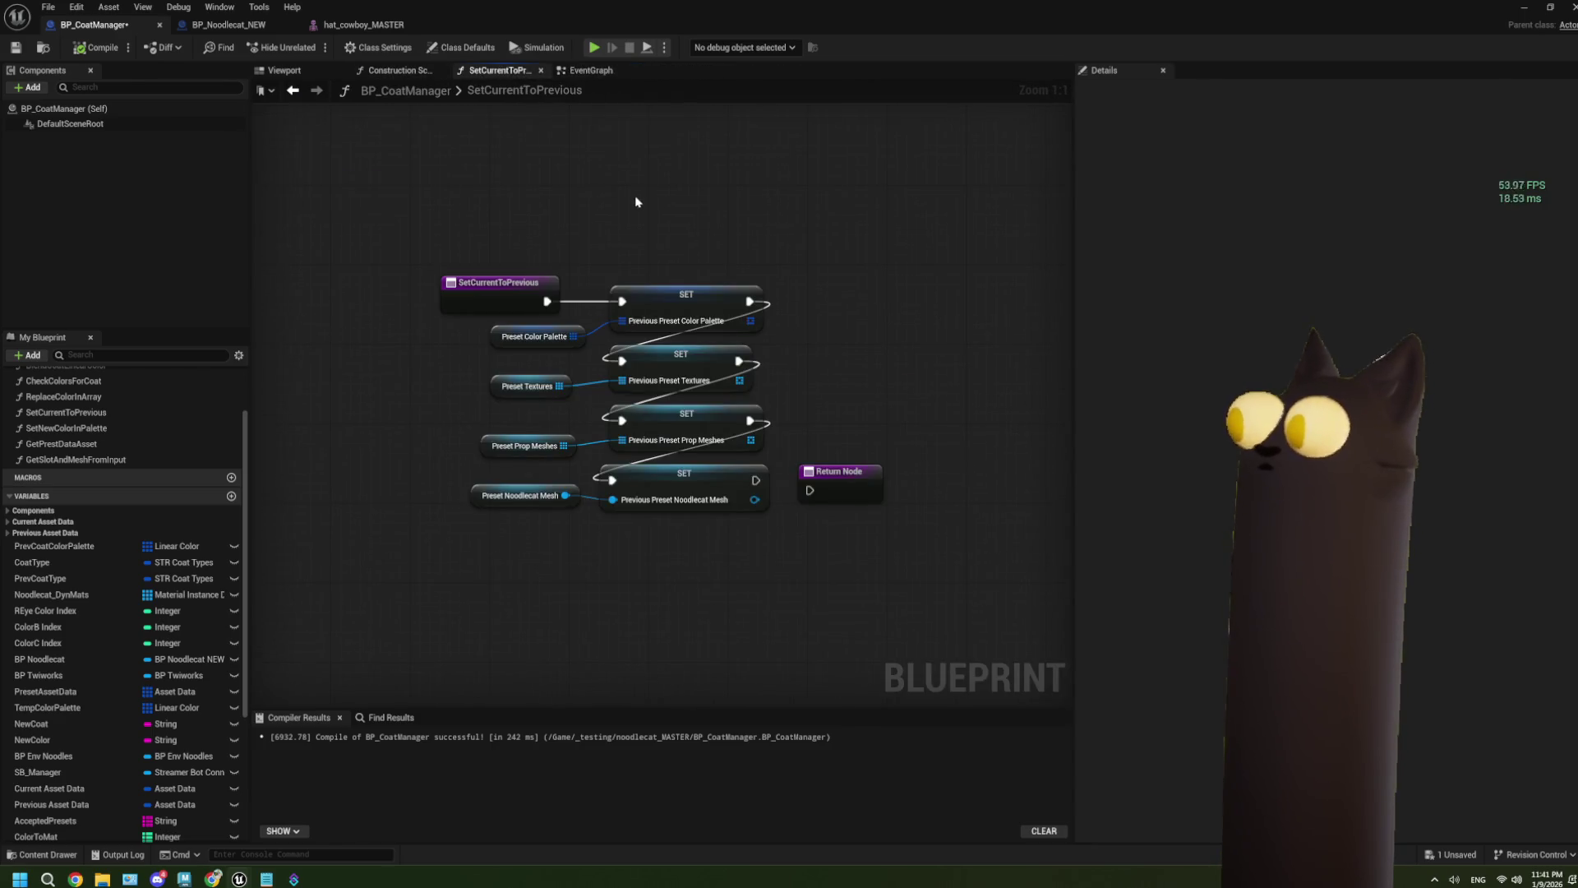
left_click(540, 71)
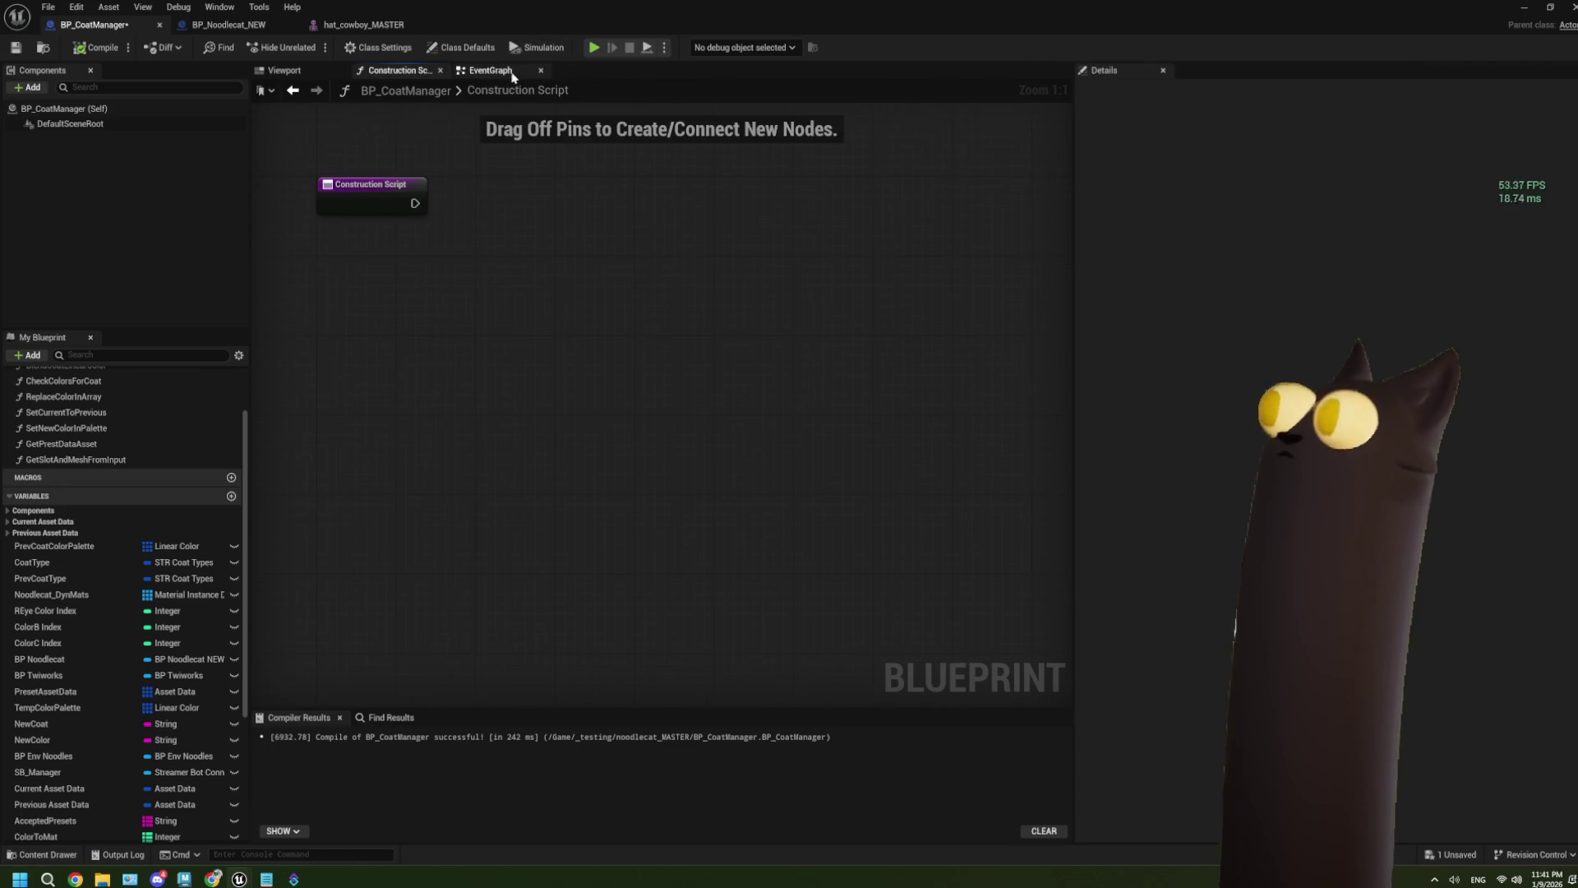
left_click(512, 71)
scroll(811, 416, "down", 1)
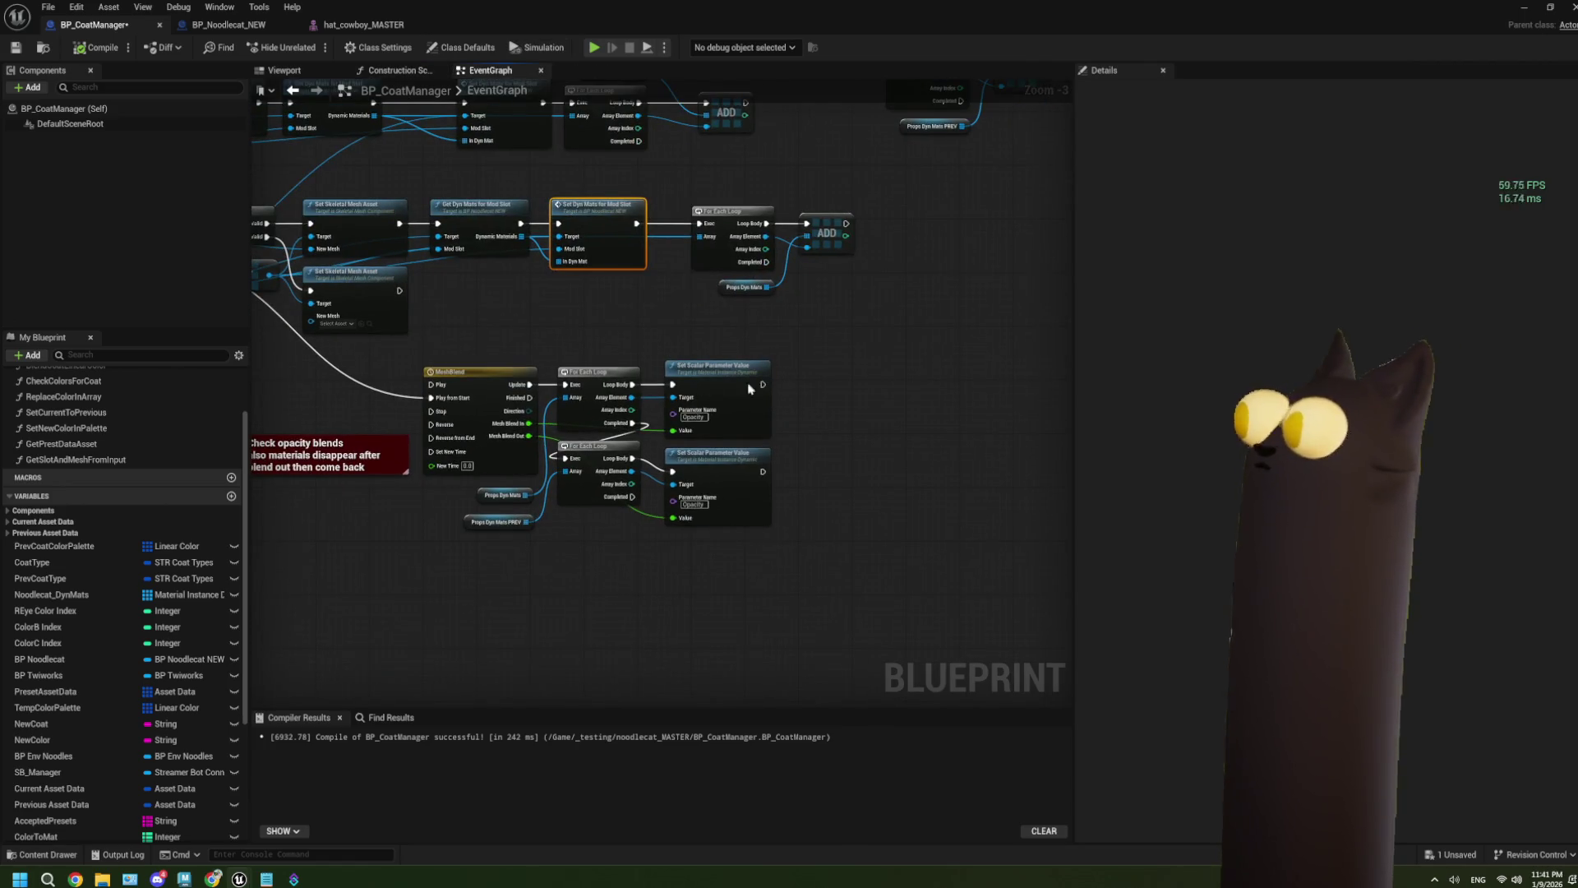
mouse_move(643, 351)
left_mouse_down()
mouse_move(843, 340)
mouse_move(663, 293)
left_mouse_up()
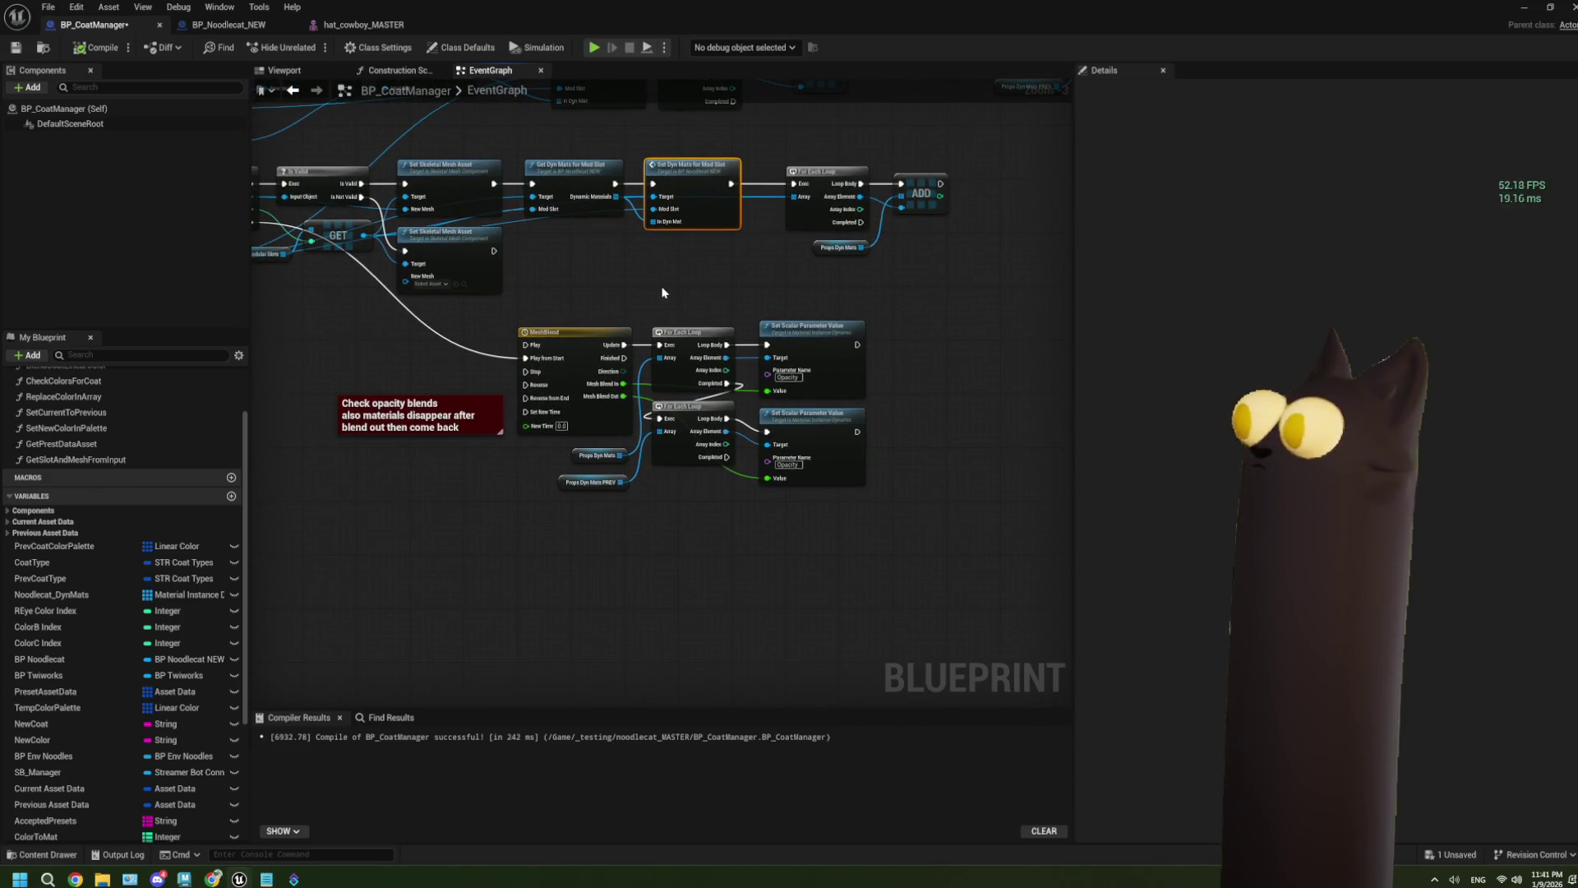
left_click_drag(591, 166, 752, 262)
scroll(715, 360, "up", 1)
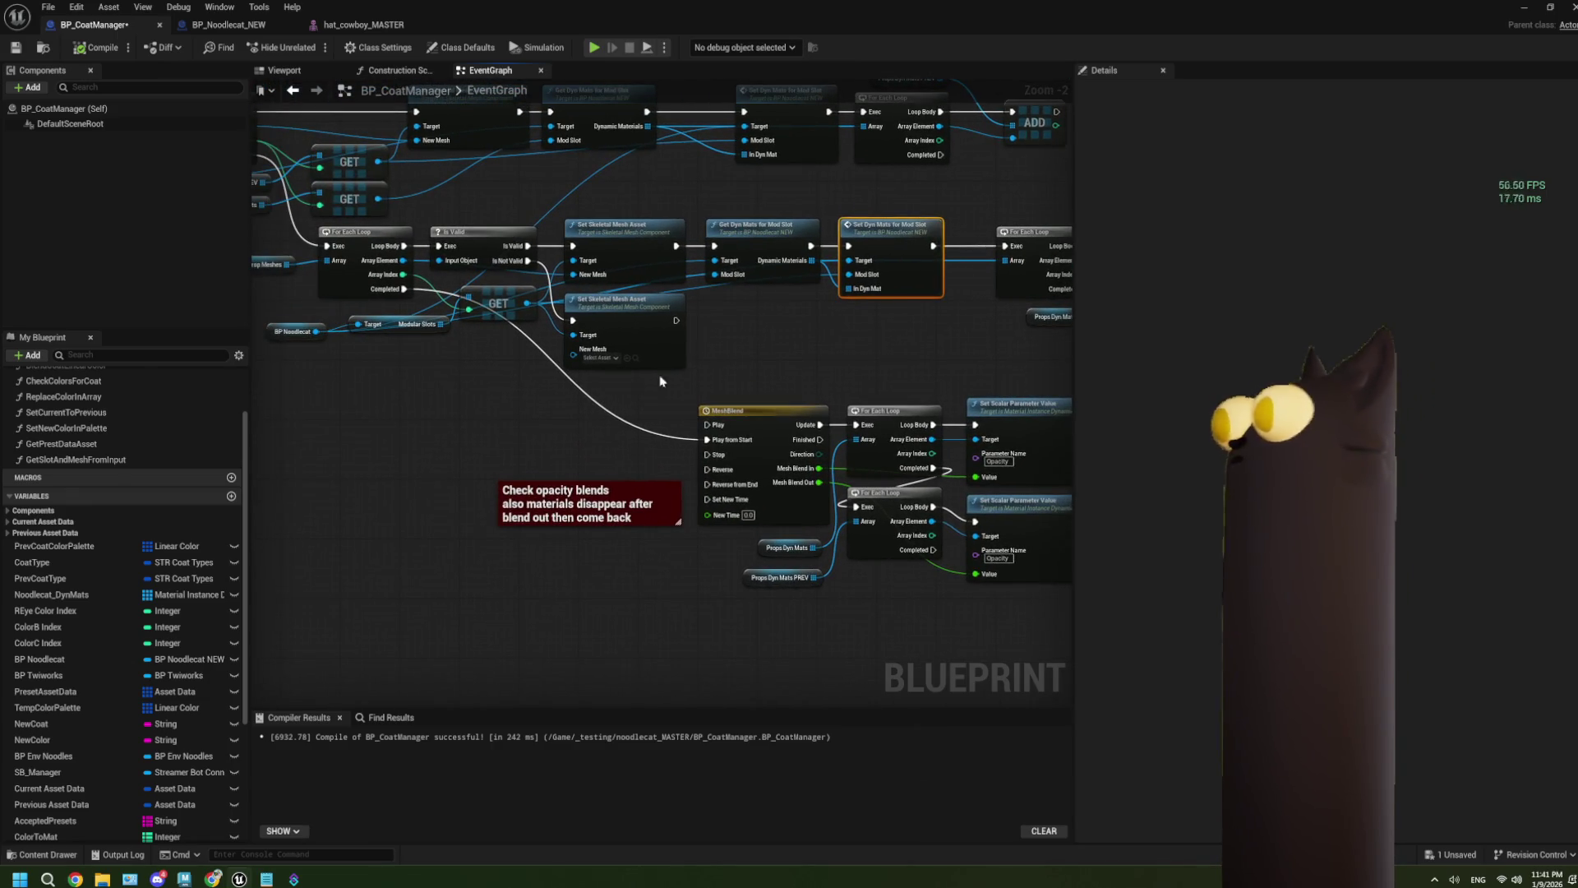
left_click_drag(456, 426, 490, 409)
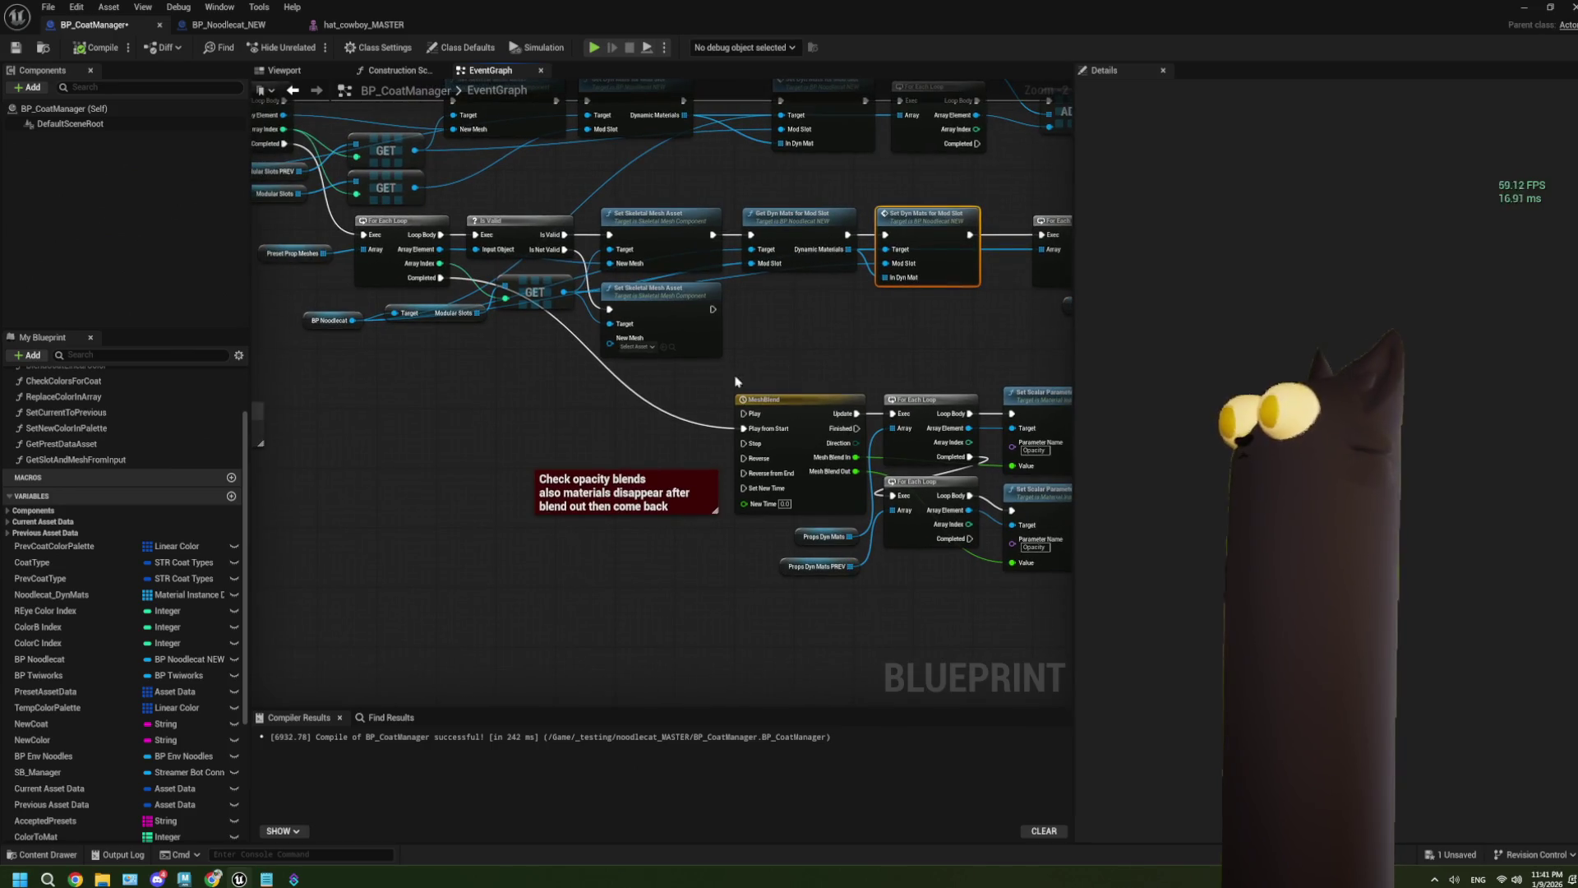
left_click_drag(736, 380, 727, 386)
scroll(549, 298, "up", 1)
left_click_drag(299, 314, 448, 287)
left_click(312, 252)
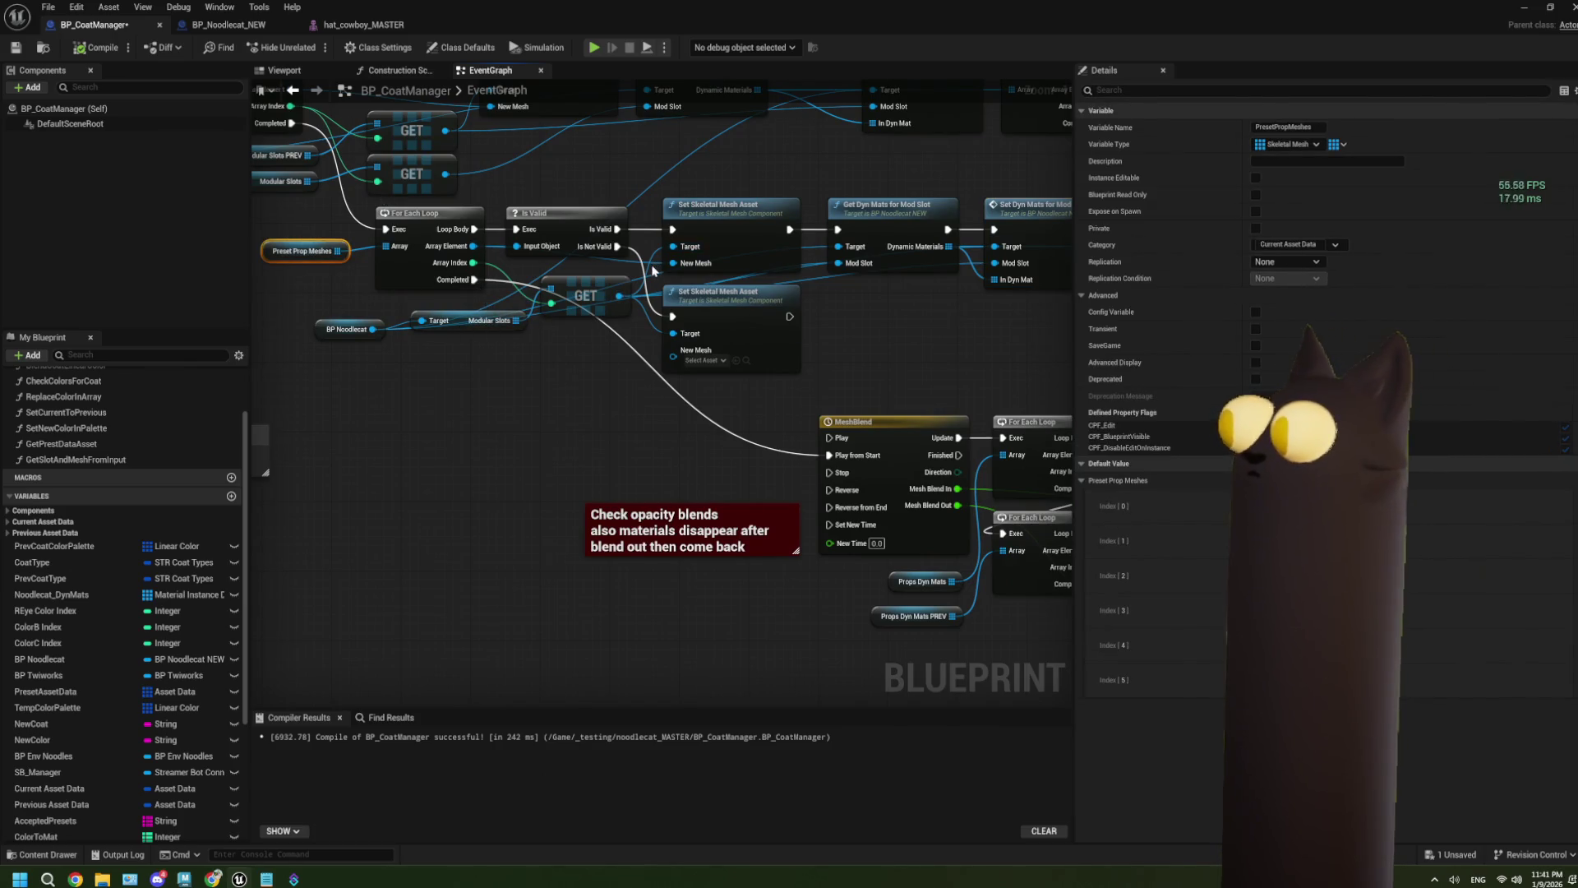
left_click_drag(686, 326, 524, 320)
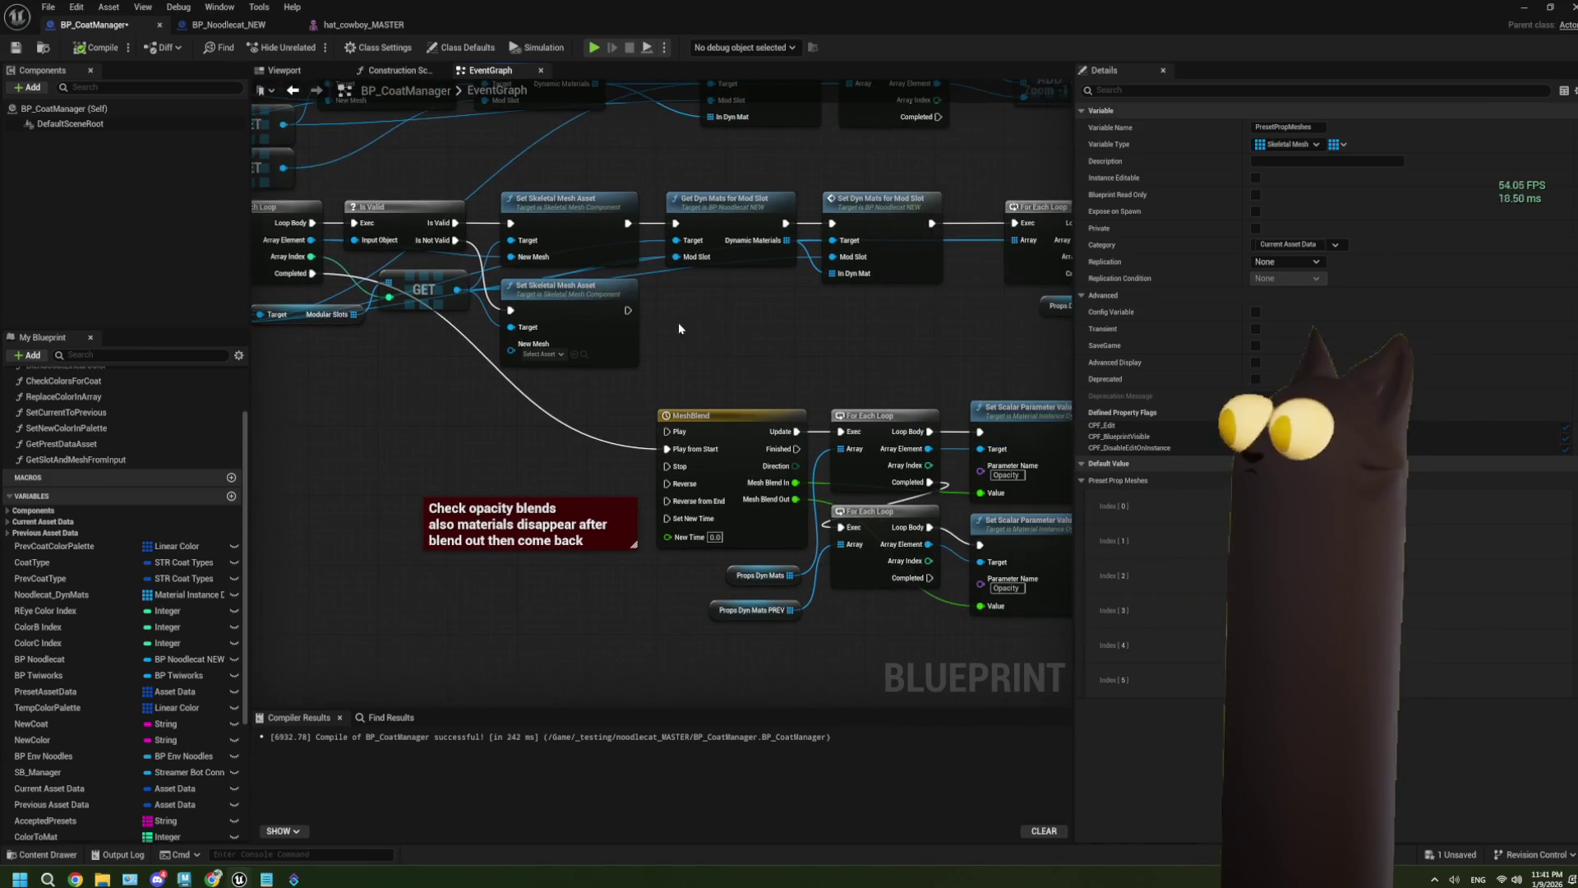
mouse_move(678, 318)
left_mouse_down()
mouse_move(597, 317)
mouse_move(824, 363)
left_mouse_up()
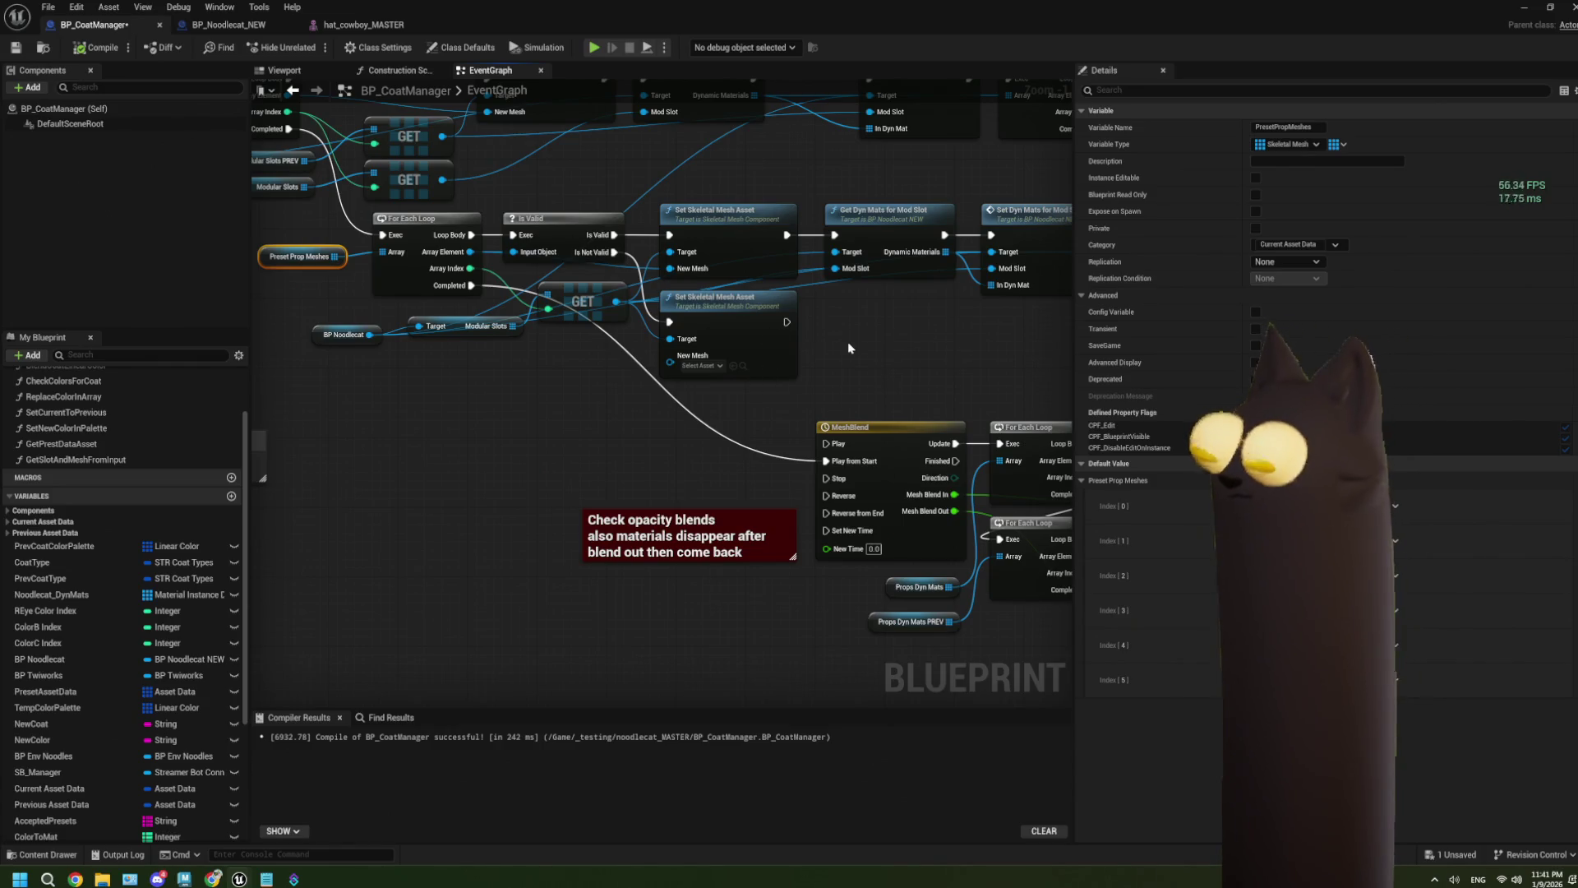
scroll(629, 454, "down", 2)
left_click_drag(629, 453, 671, 403)
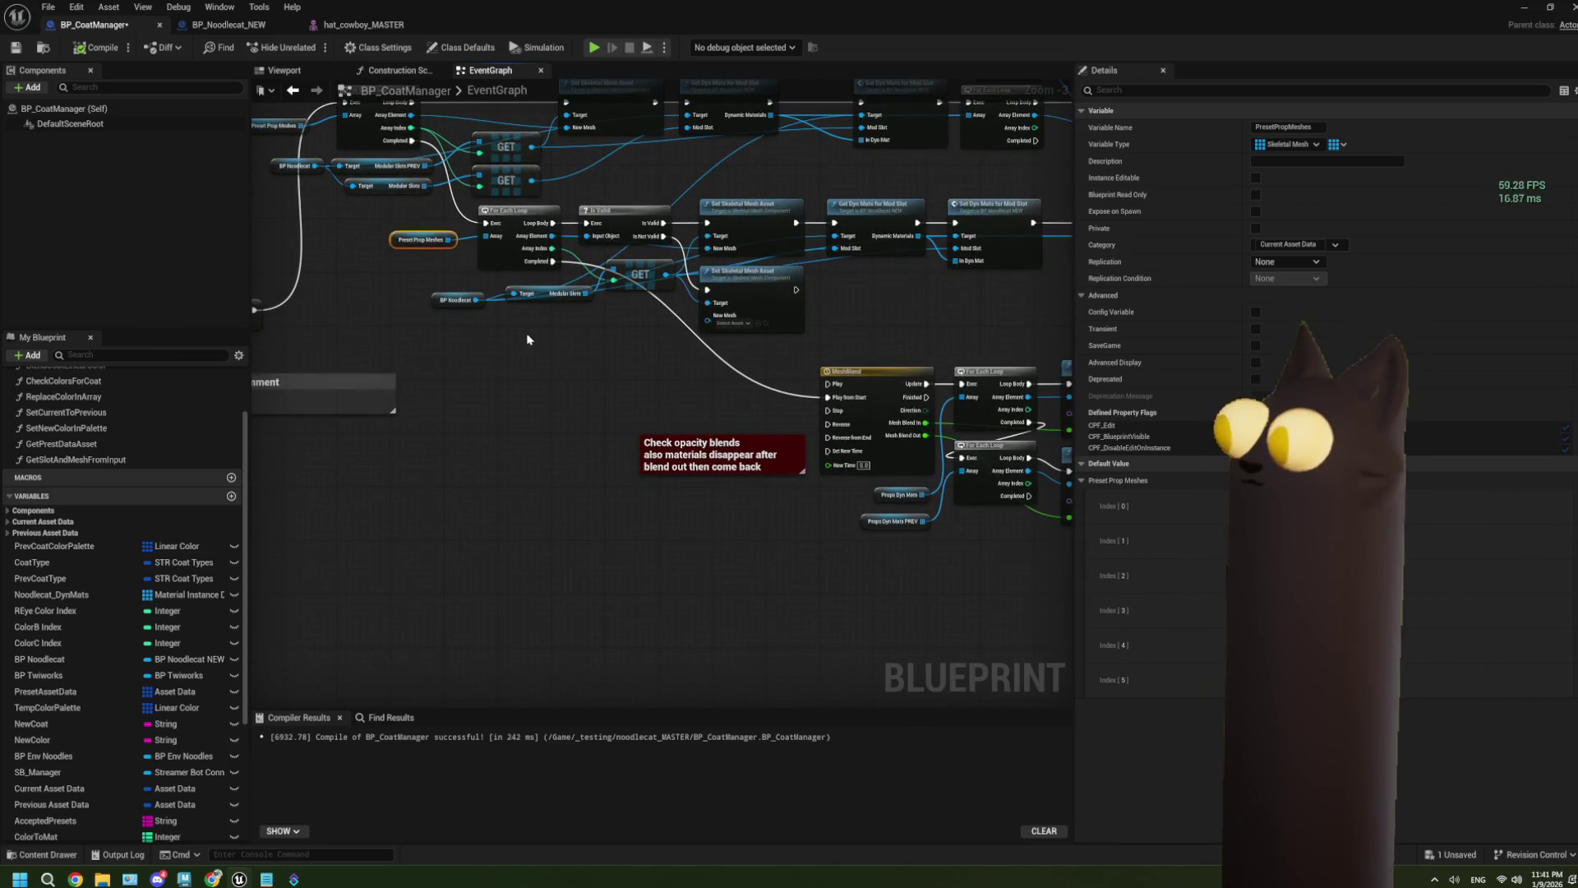
left_click_drag(583, 294, 518, 470)
Step: Add a For Each Loop over Modular Slots that runs when the upper loop completes
type("forea")
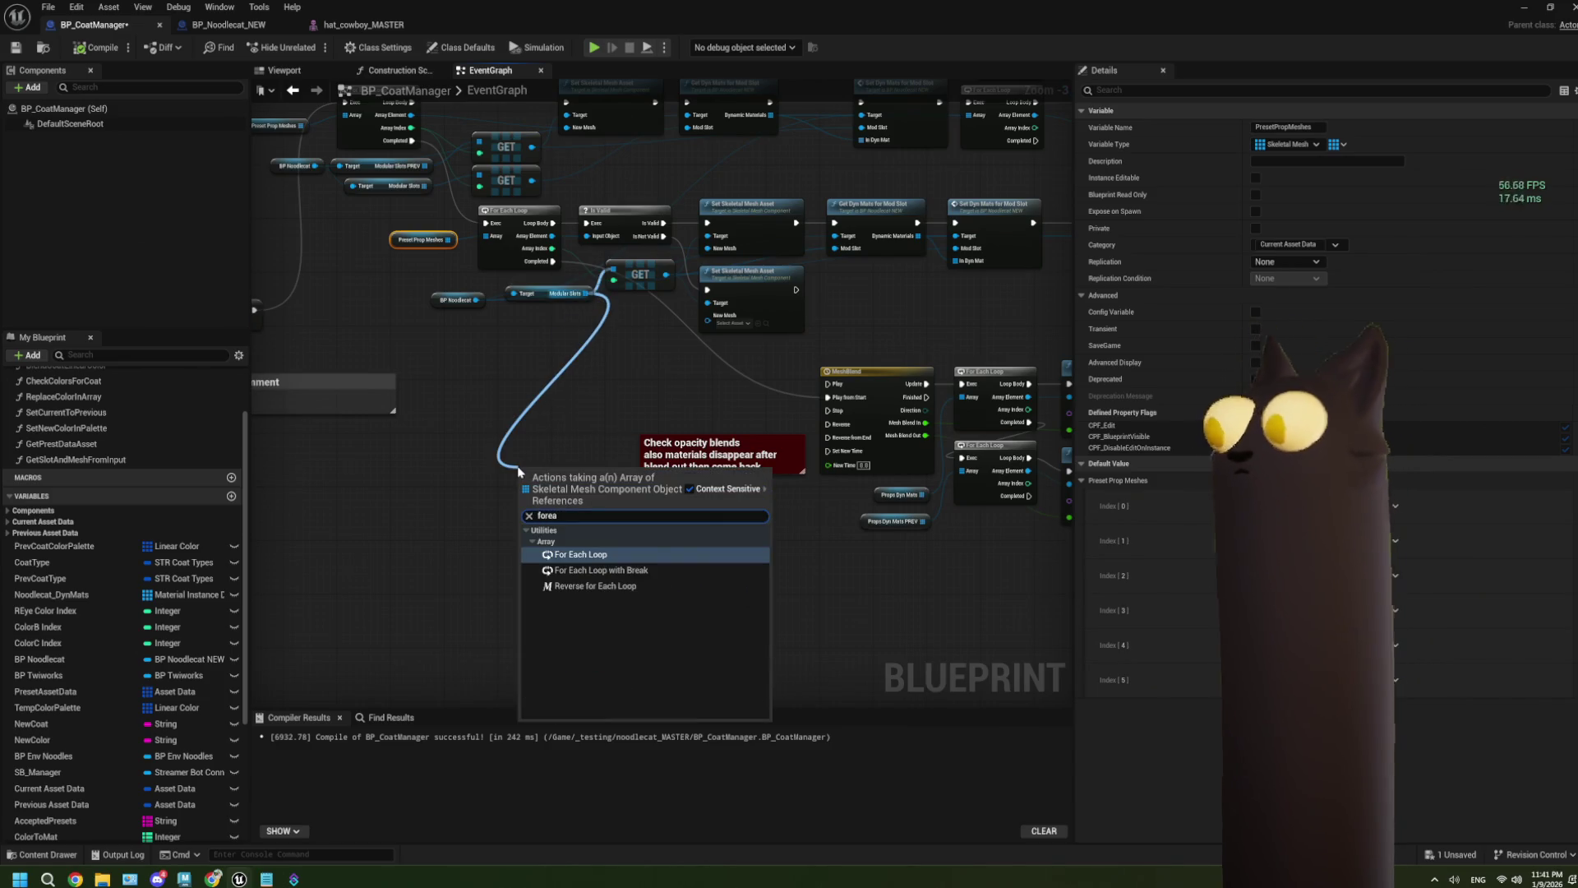
key("Return")
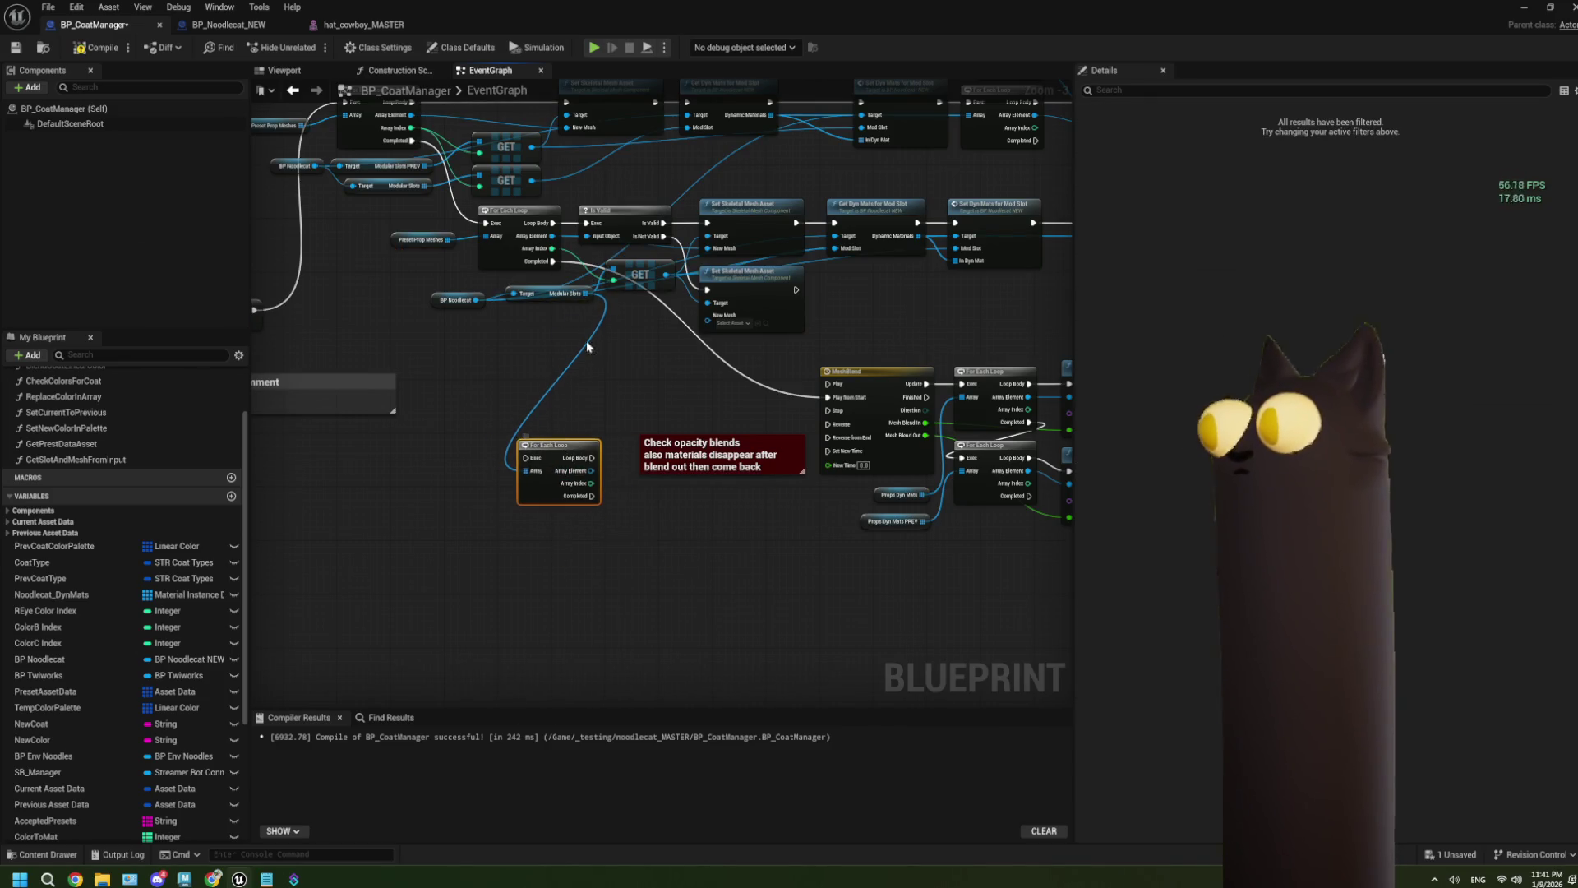
left_click_drag(552, 262, 526, 459)
left_click_drag(559, 444, 507, 458)
scroll(635, 571, "up", 2)
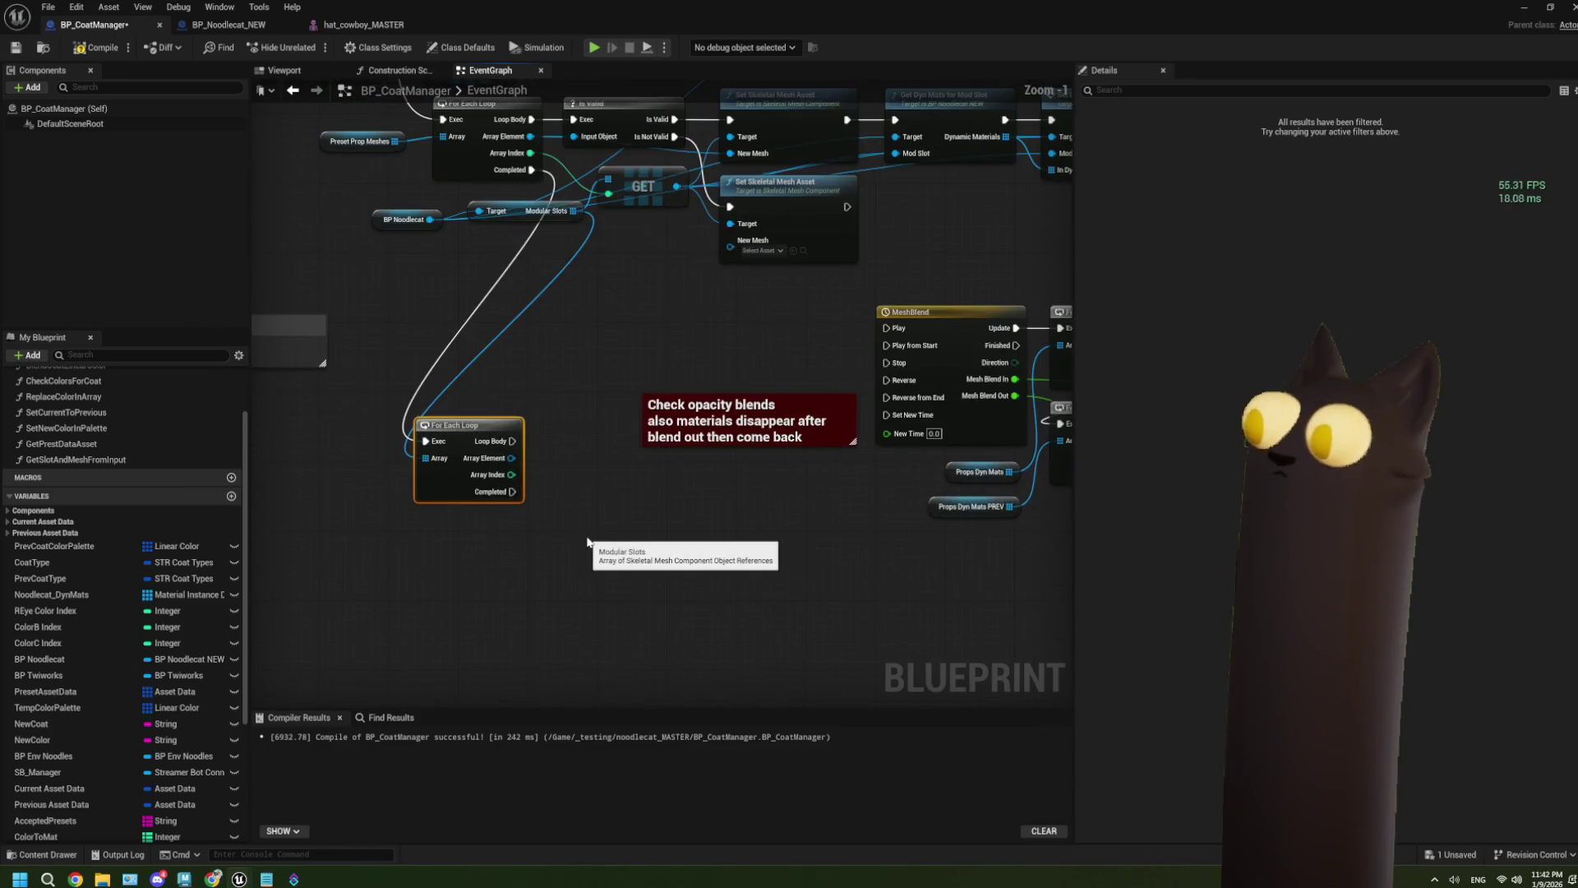
Step: Get each slot's materials and loop over them inside the slot loop body
left_click_drag(514, 459, 568, 518)
type("get mat")
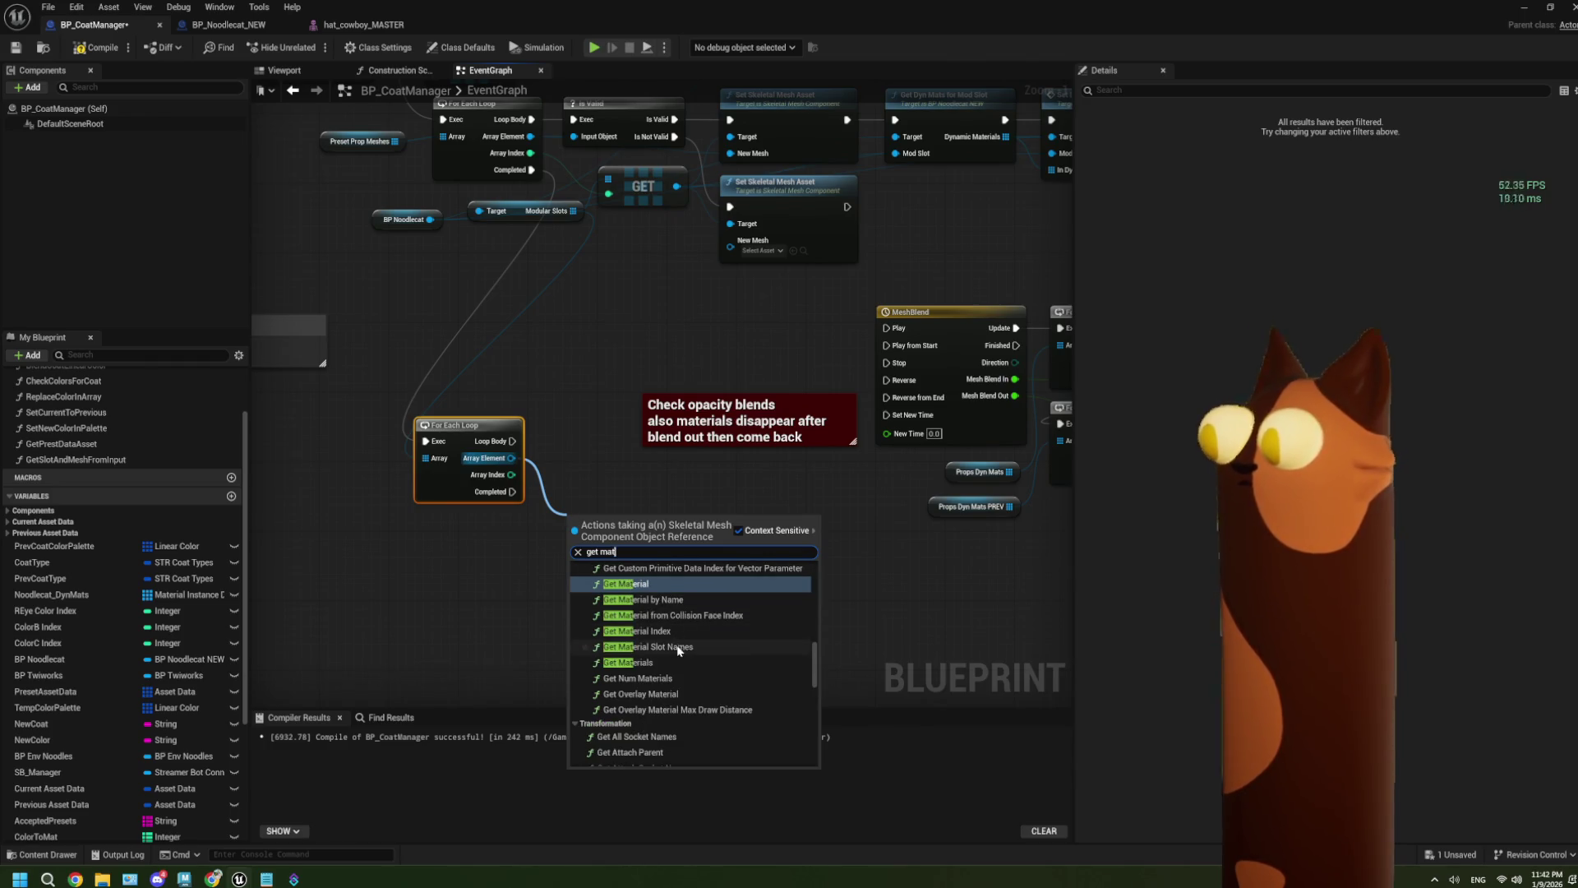
left_click(676, 662)
mouse_move(600, 524)
left_mouse_down()
mouse_move(546, 556)
mouse_move(650, 580)
left_mouse_up()
type("fore")
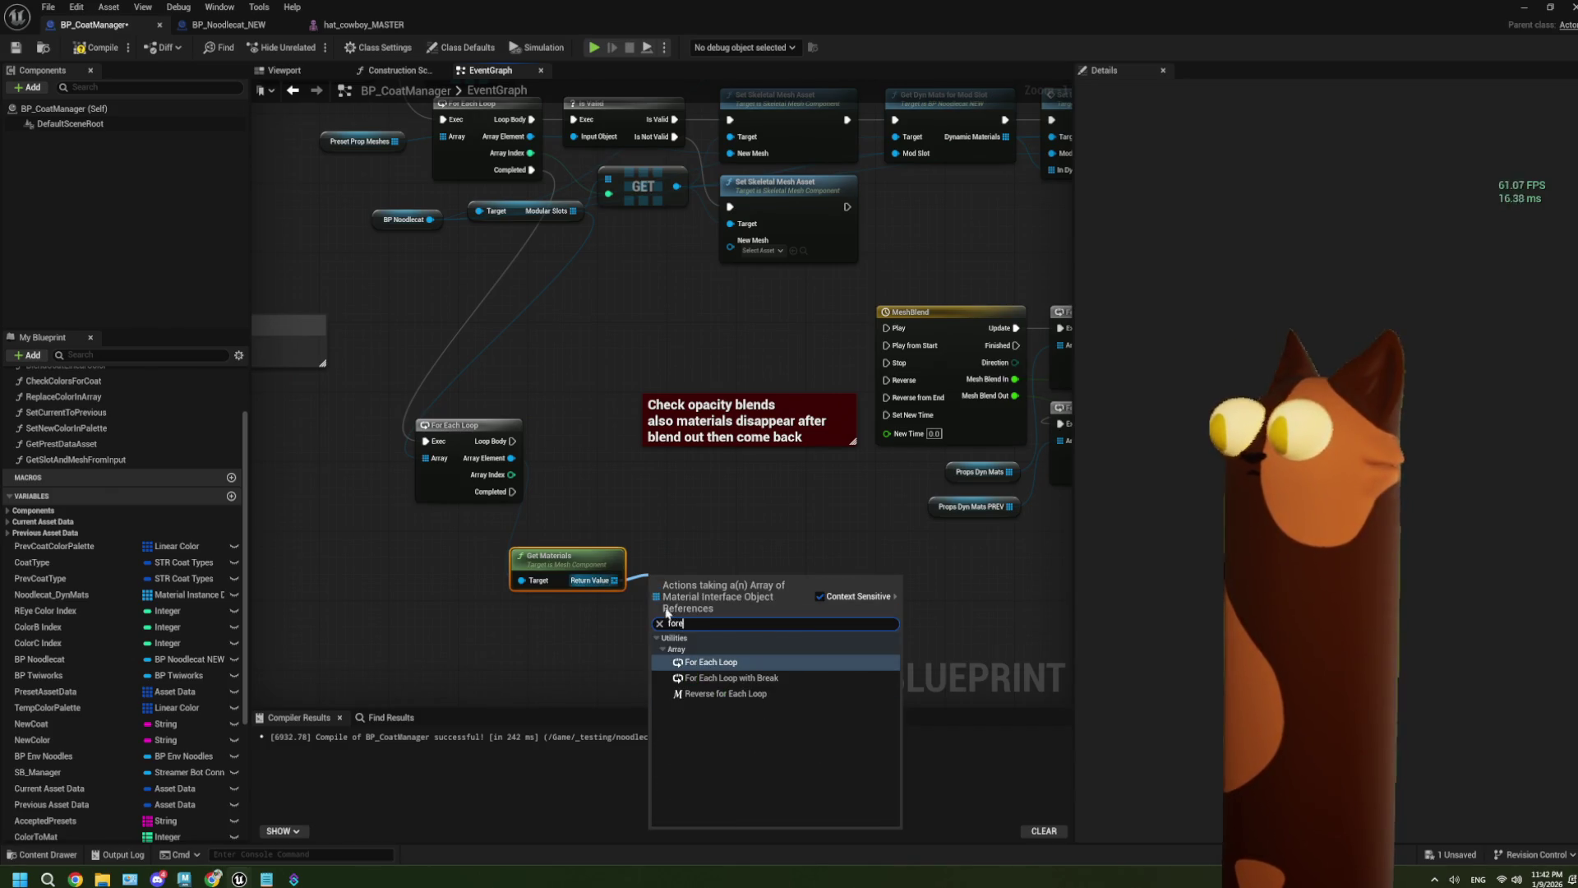
left_click(719, 662)
left_click_drag(511, 442, 664, 593)
Step: Print each material's display name with a Print String in the material loop
type("print")
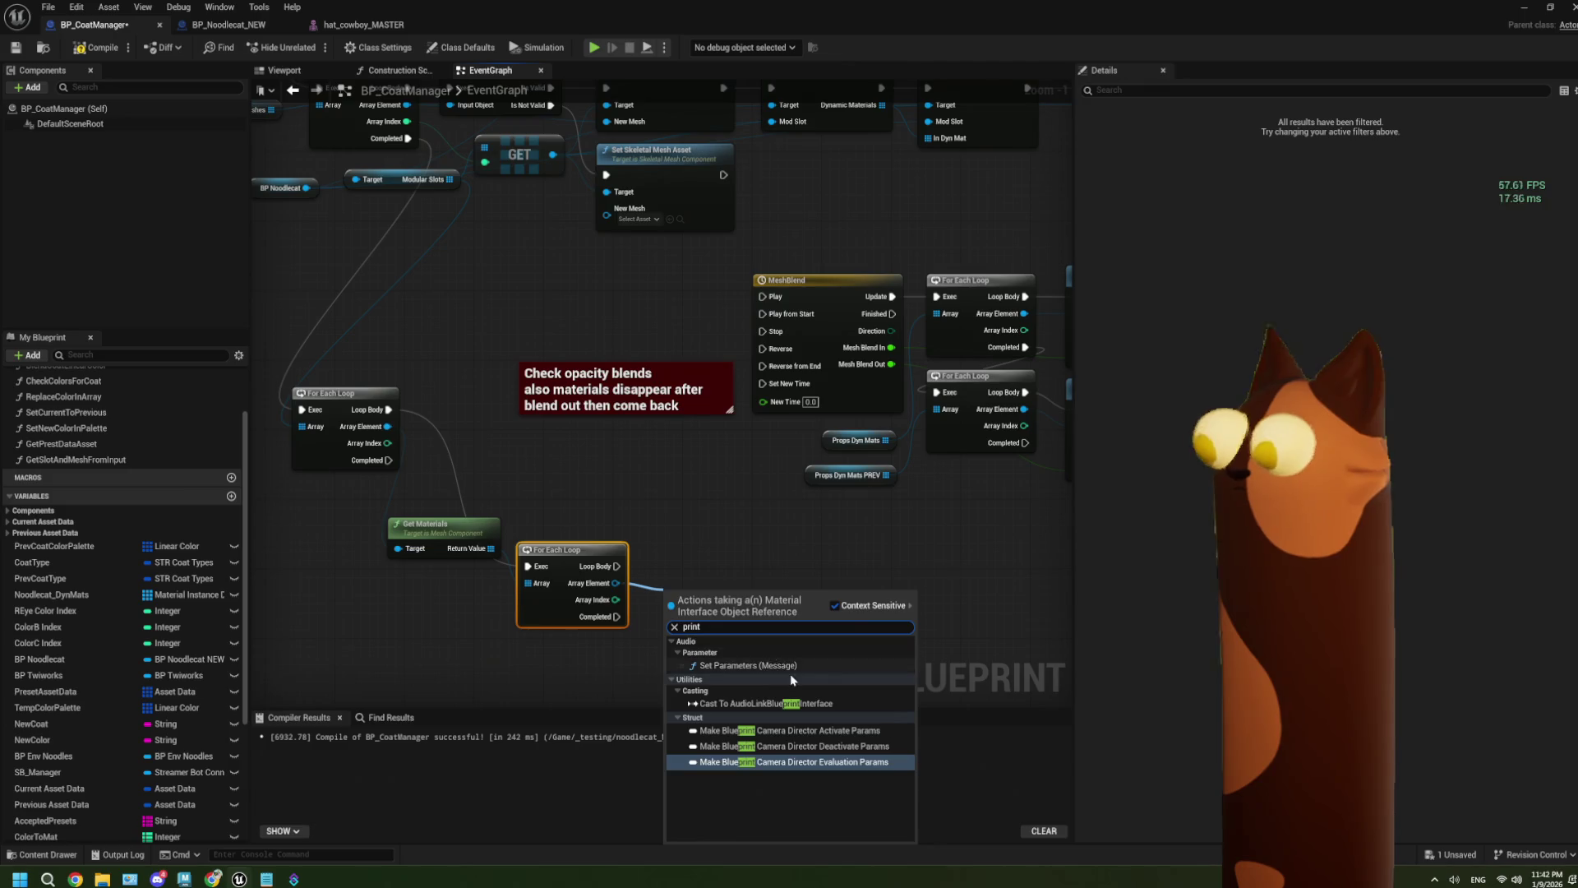
left_click(641, 580)
left_click_drag(616, 566, 703, 573)
type("pr")
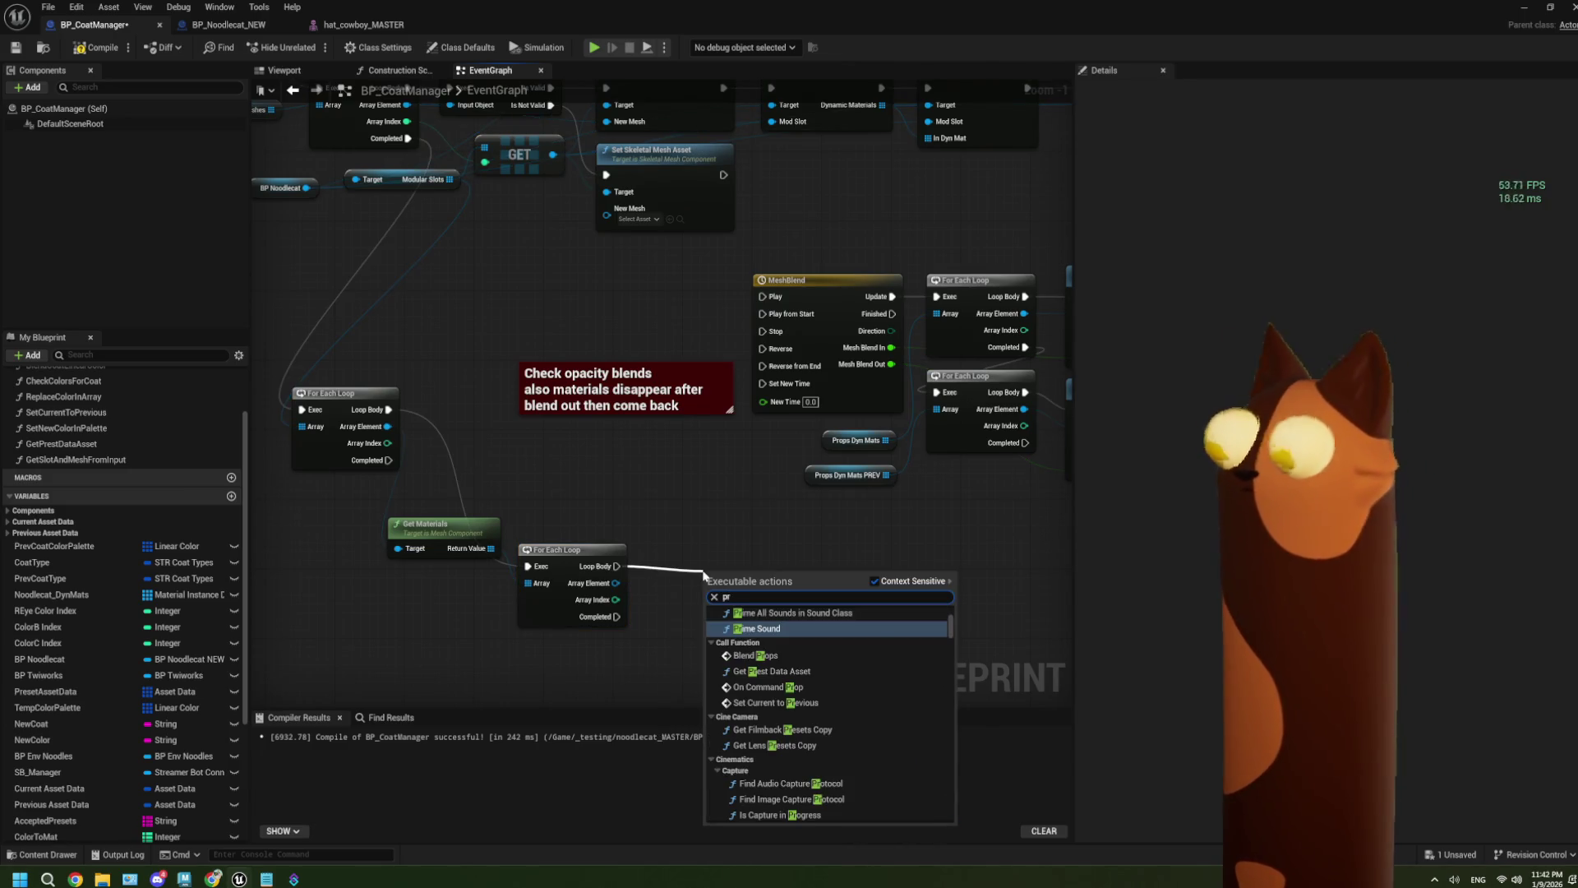
type("int")
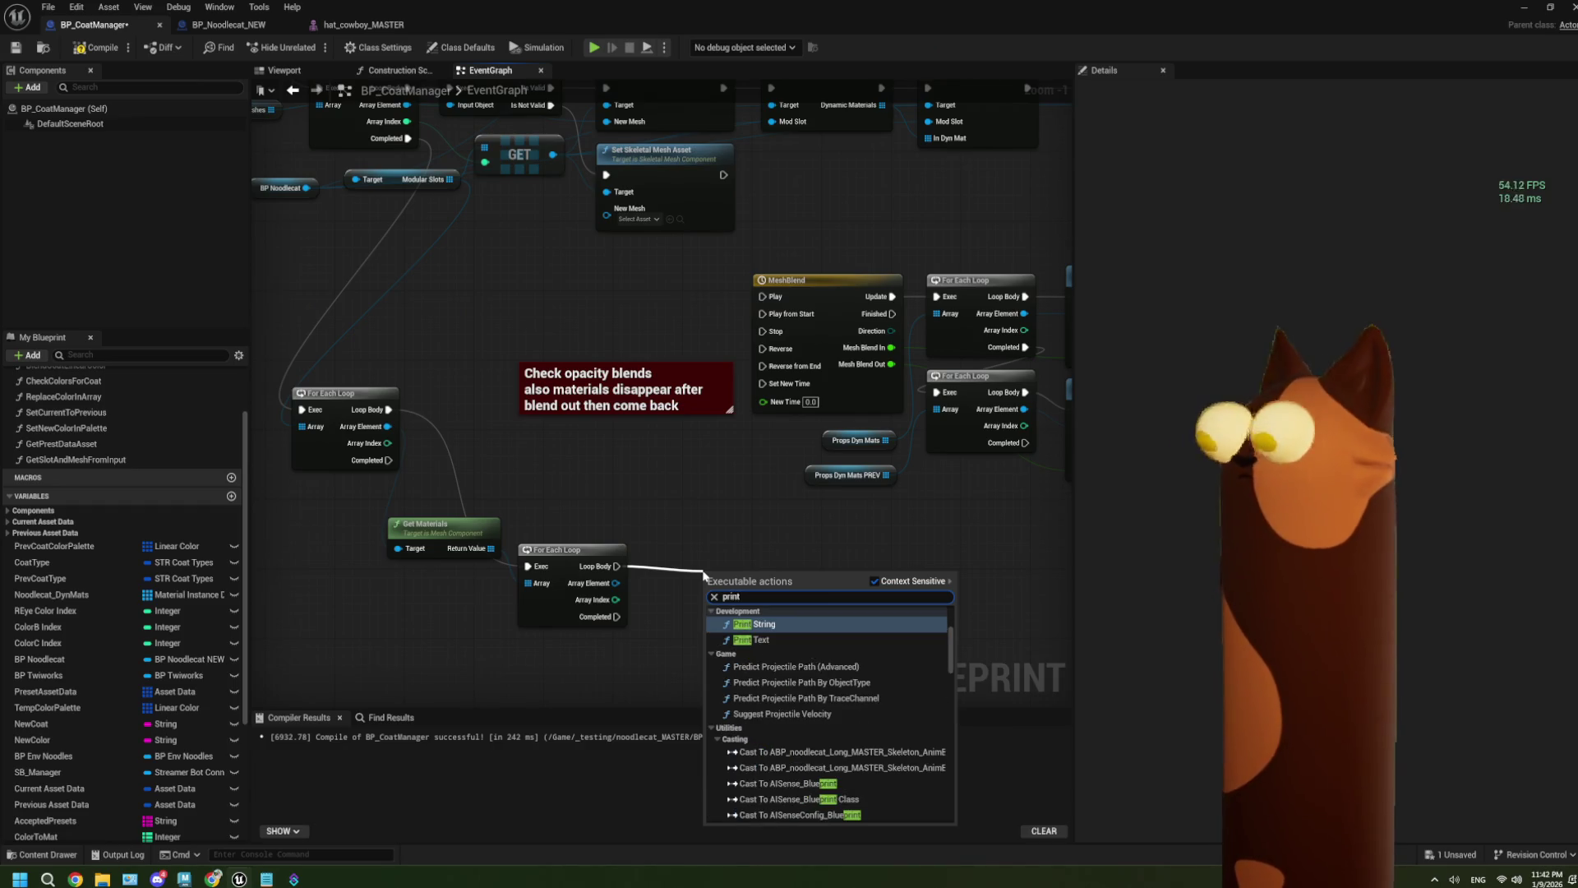
left_click(755, 624)
left_click_drag(605, 590, 773, 592)
Step: In Set Dyn Mats for Mod Slot, disconnect the Completed wire from Print String
mouse_move(995, 392)
left_mouse_down()
mouse_move(925, 412)
mouse_move(767, 525)
left_mouse_up()
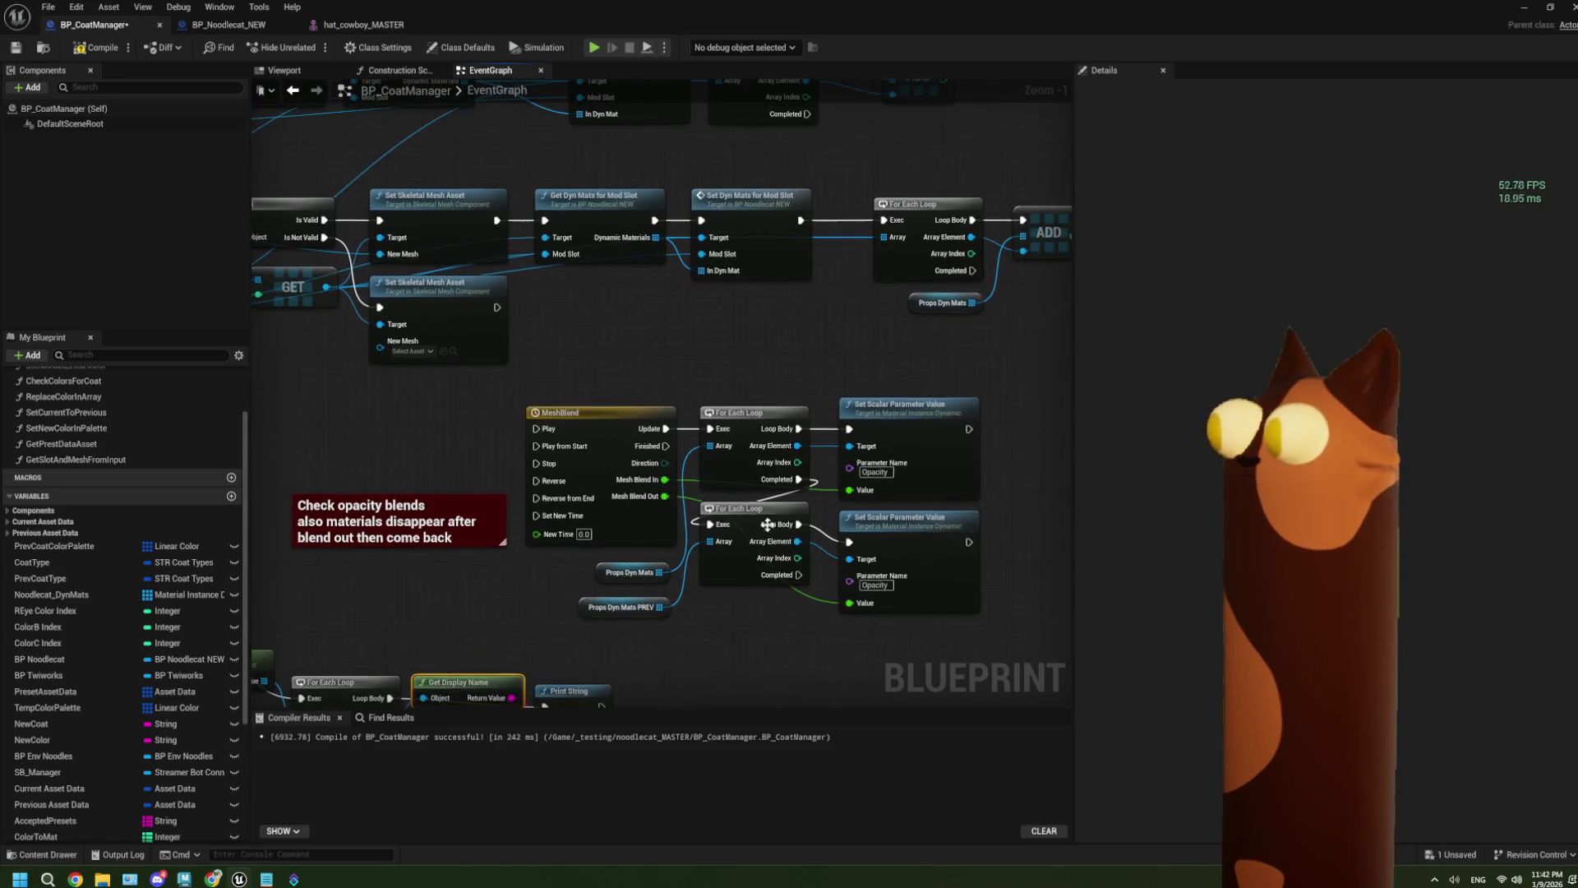
double_click(756, 254)
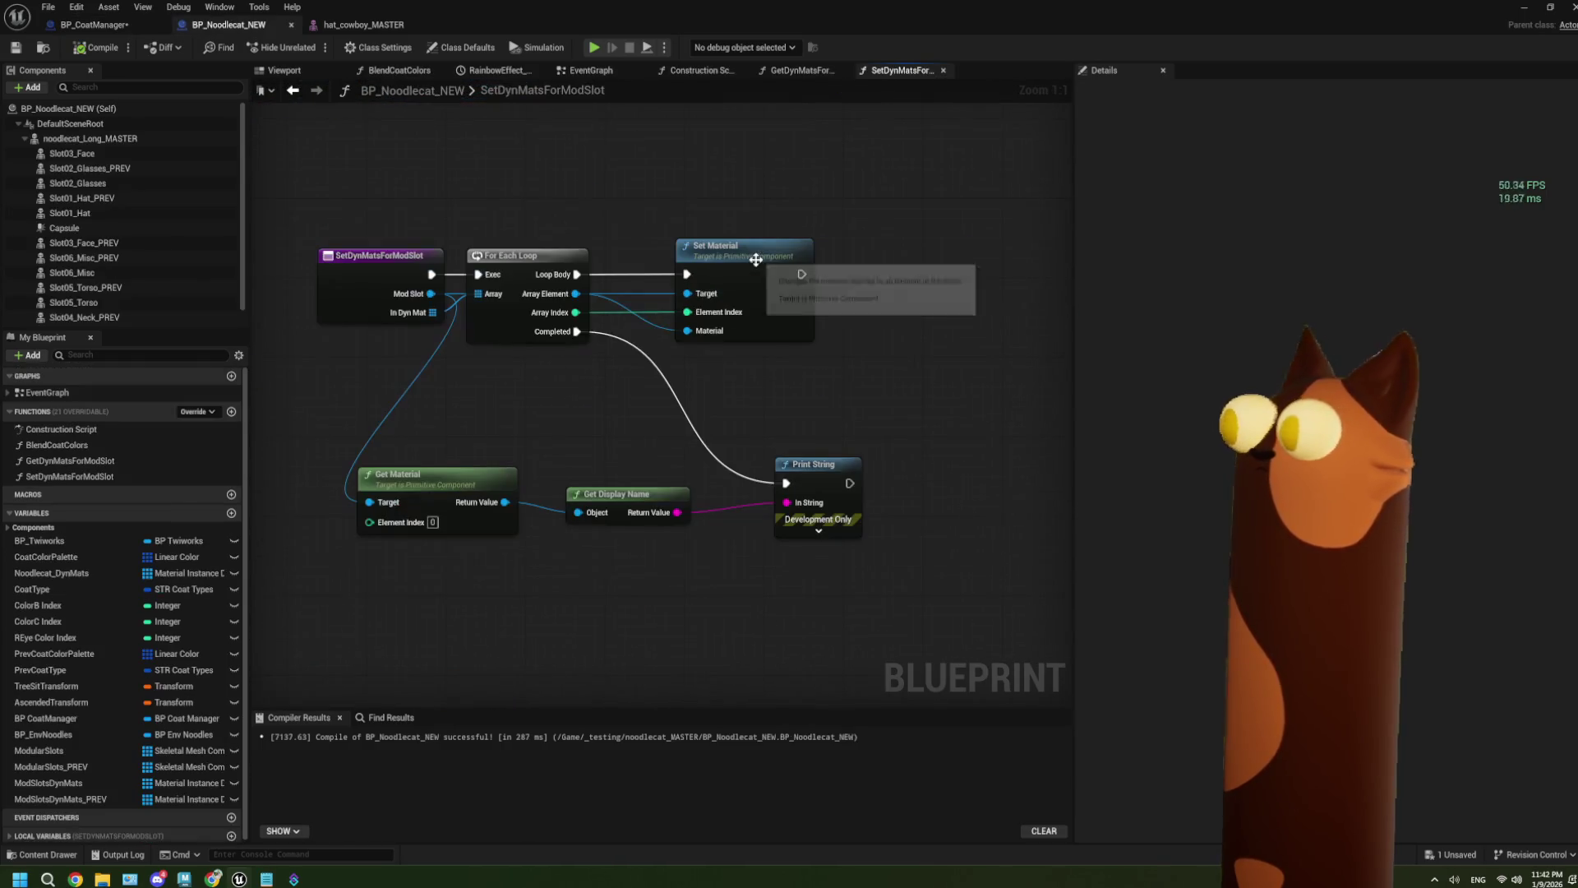
right_click(578, 348)
left_click(624, 378)
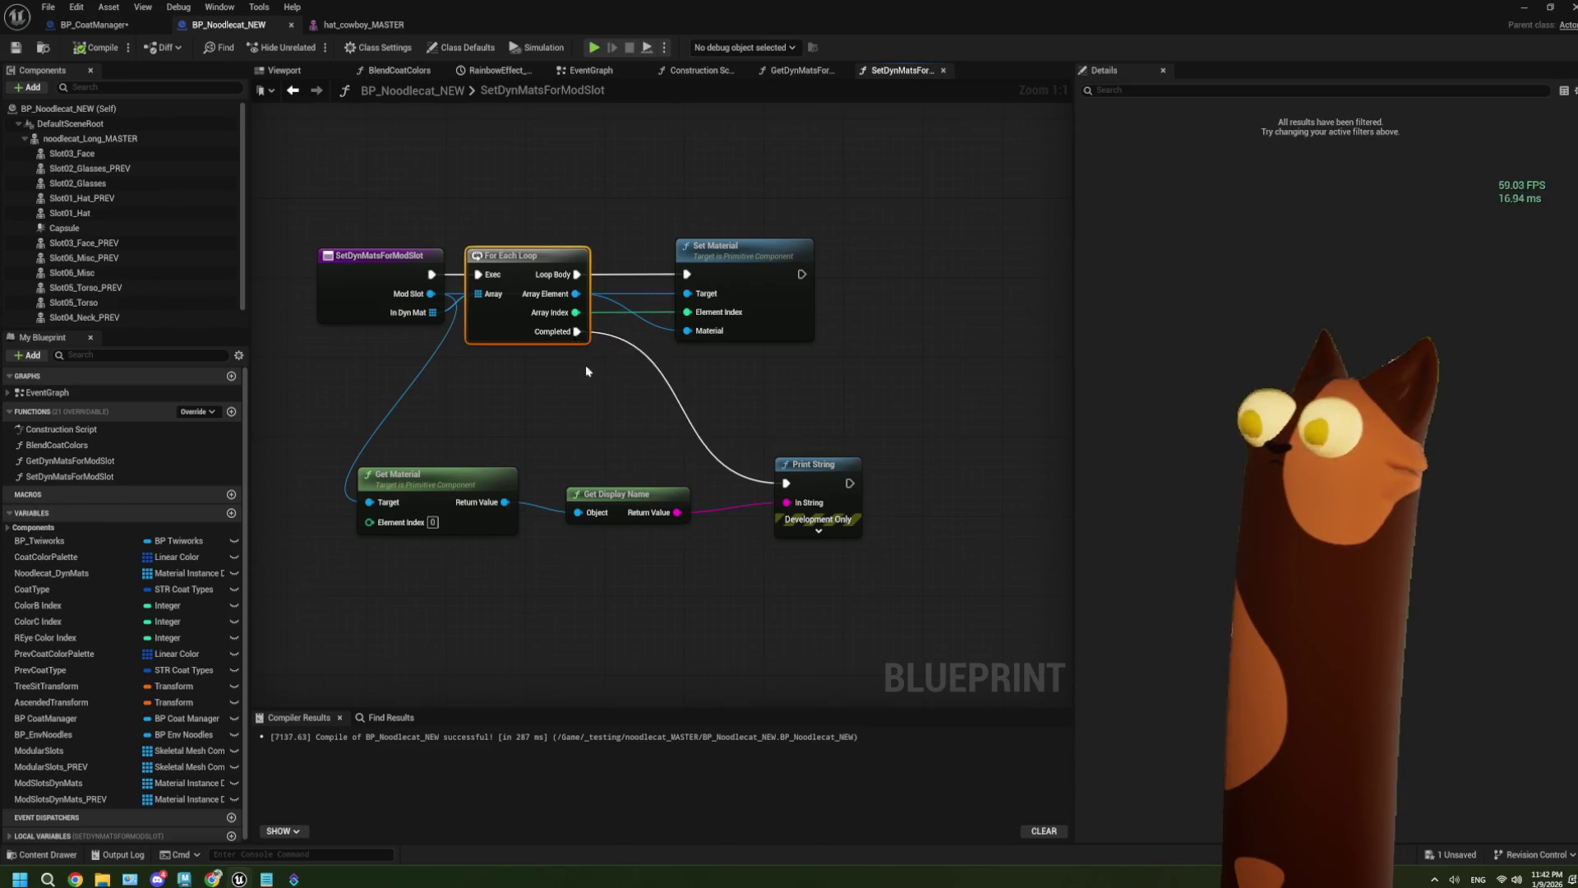
Step: Save BP_CoatManager and all changed assets
left_click(92, 25)
scroll(645, 442, "up", 2)
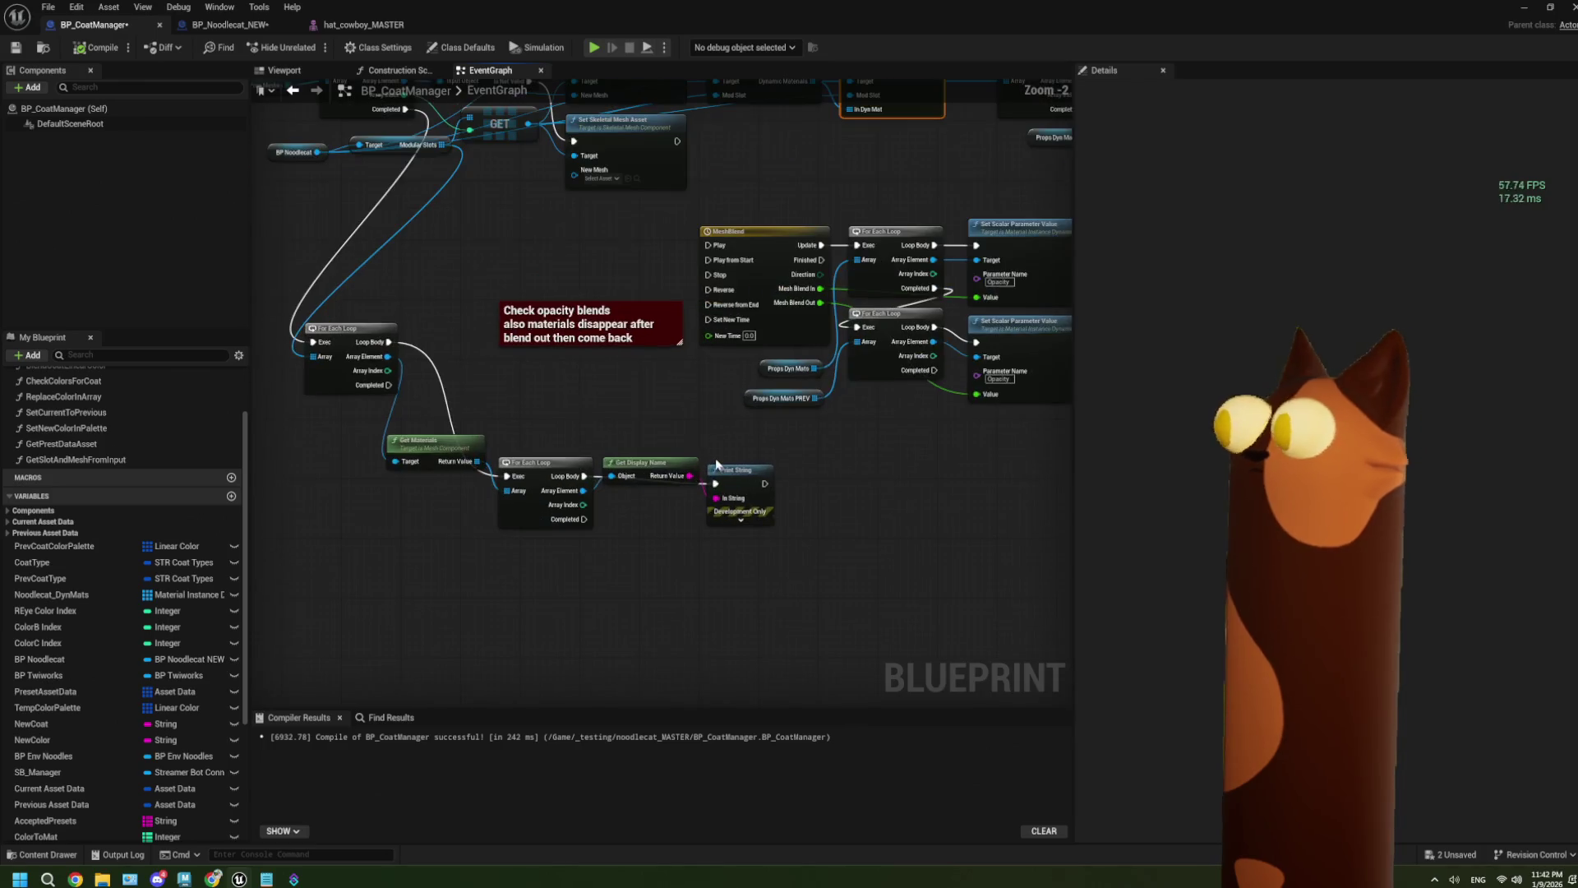
key("ctrl+s")
left_click_drag(530, 471, 547, 337)
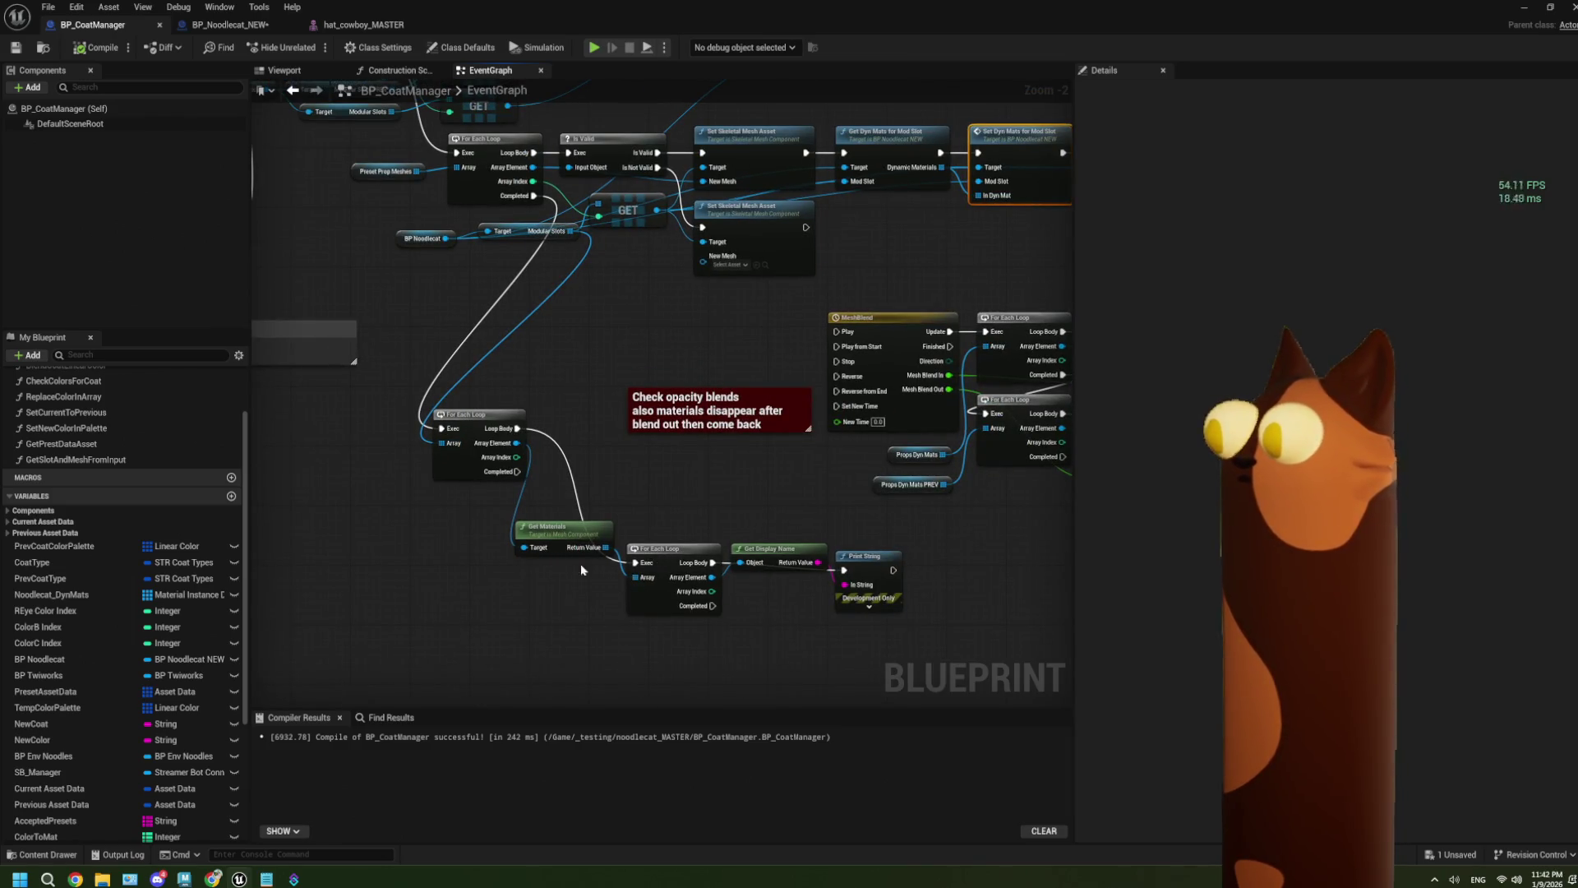
left_click_drag(596, 584, 552, 588)
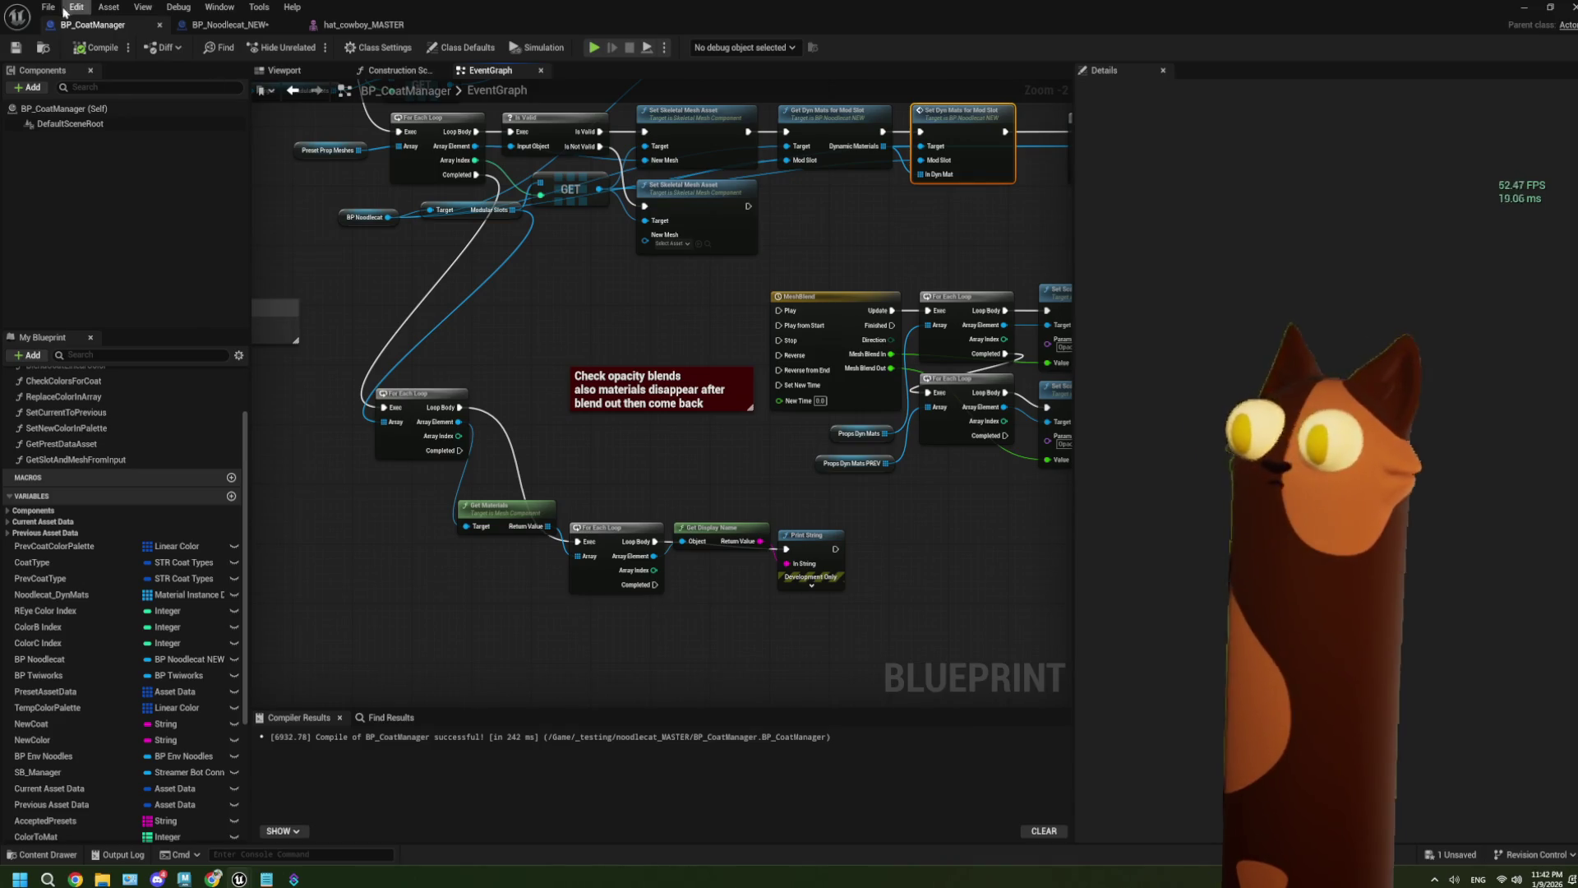
left_click(16, 47)
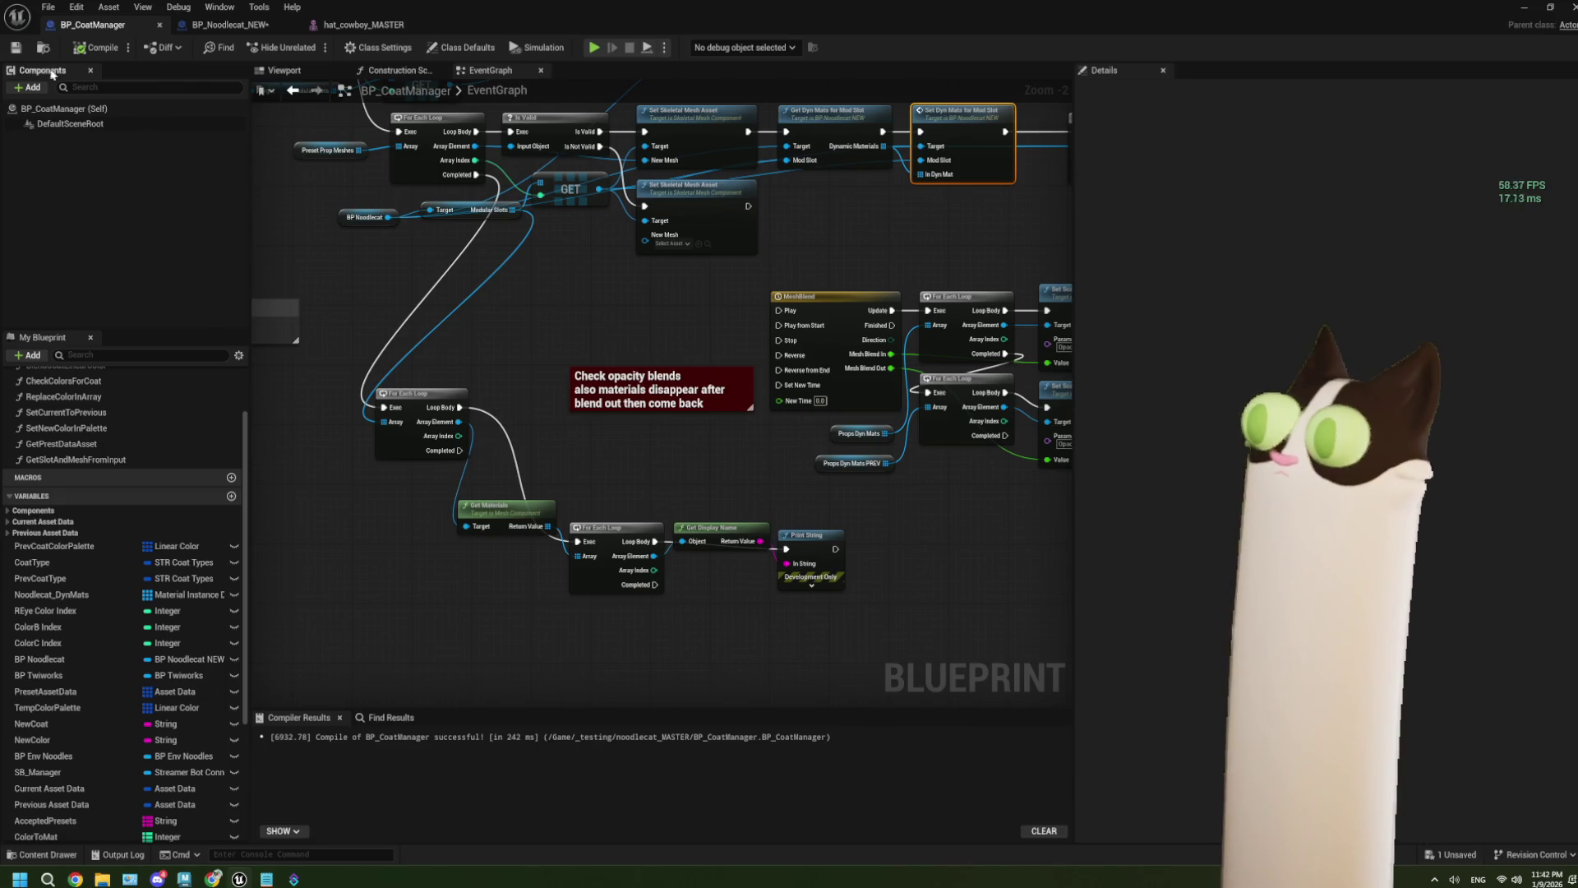
Step: Review the new debug chain, save again, and start Play In Editor in the level
scroll(772, 599, "up", 2)
mouse_move(399, 435)
left_mouse_down()
mouse_move(633, 591)
mouse_move(859, 670)
mouse_move(846, 662)
left_mouse_up()
left_click(806, 519)
key("ctrl+s")
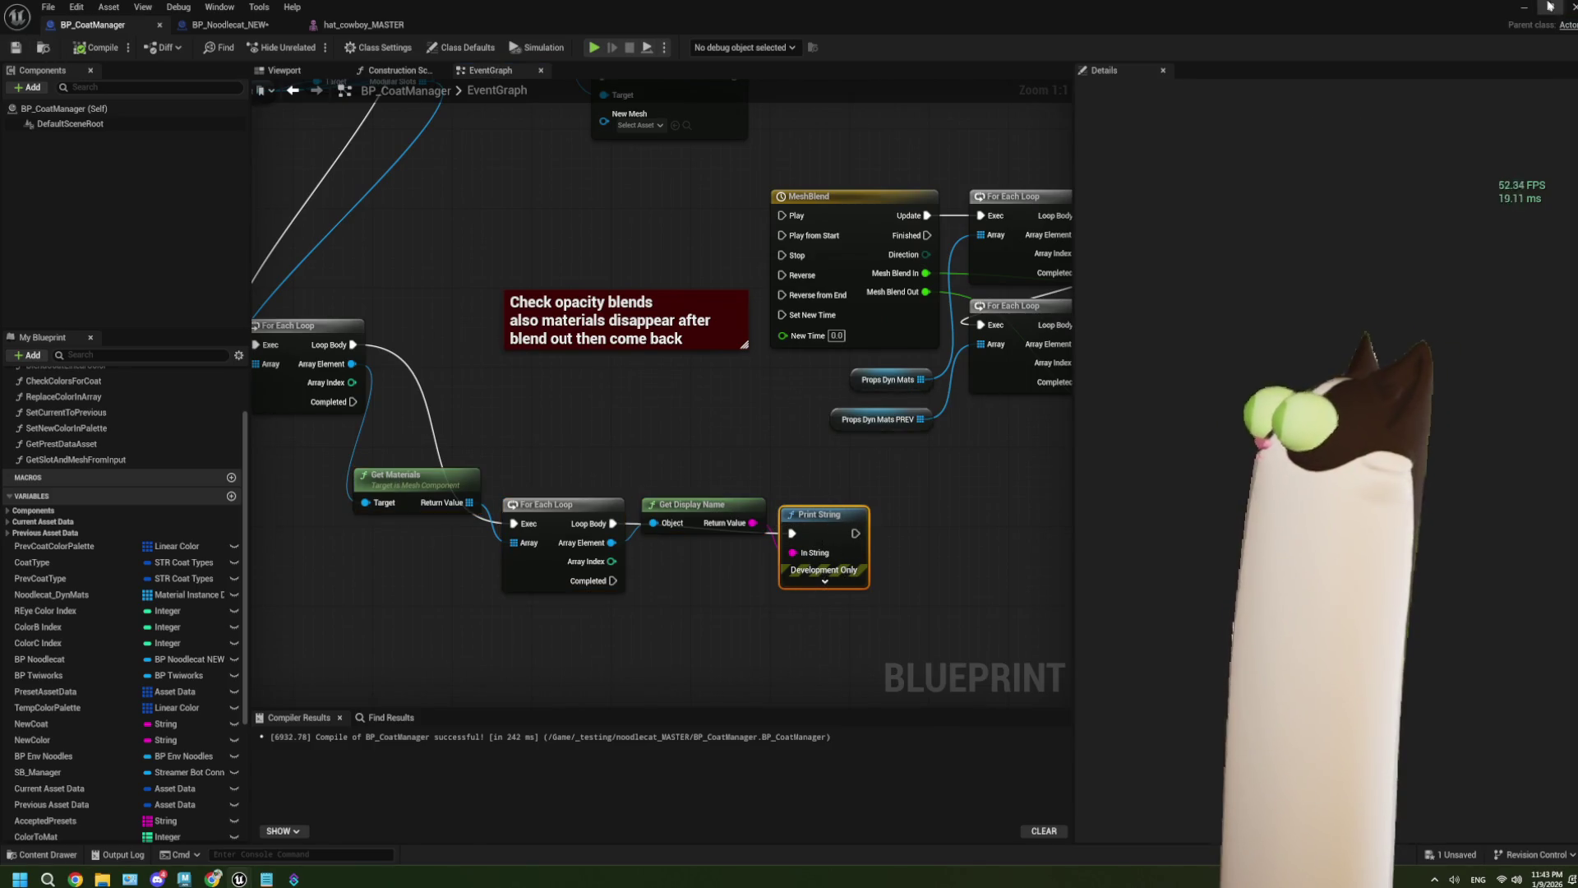
key("alt+Tab")
left_click(402, 49)
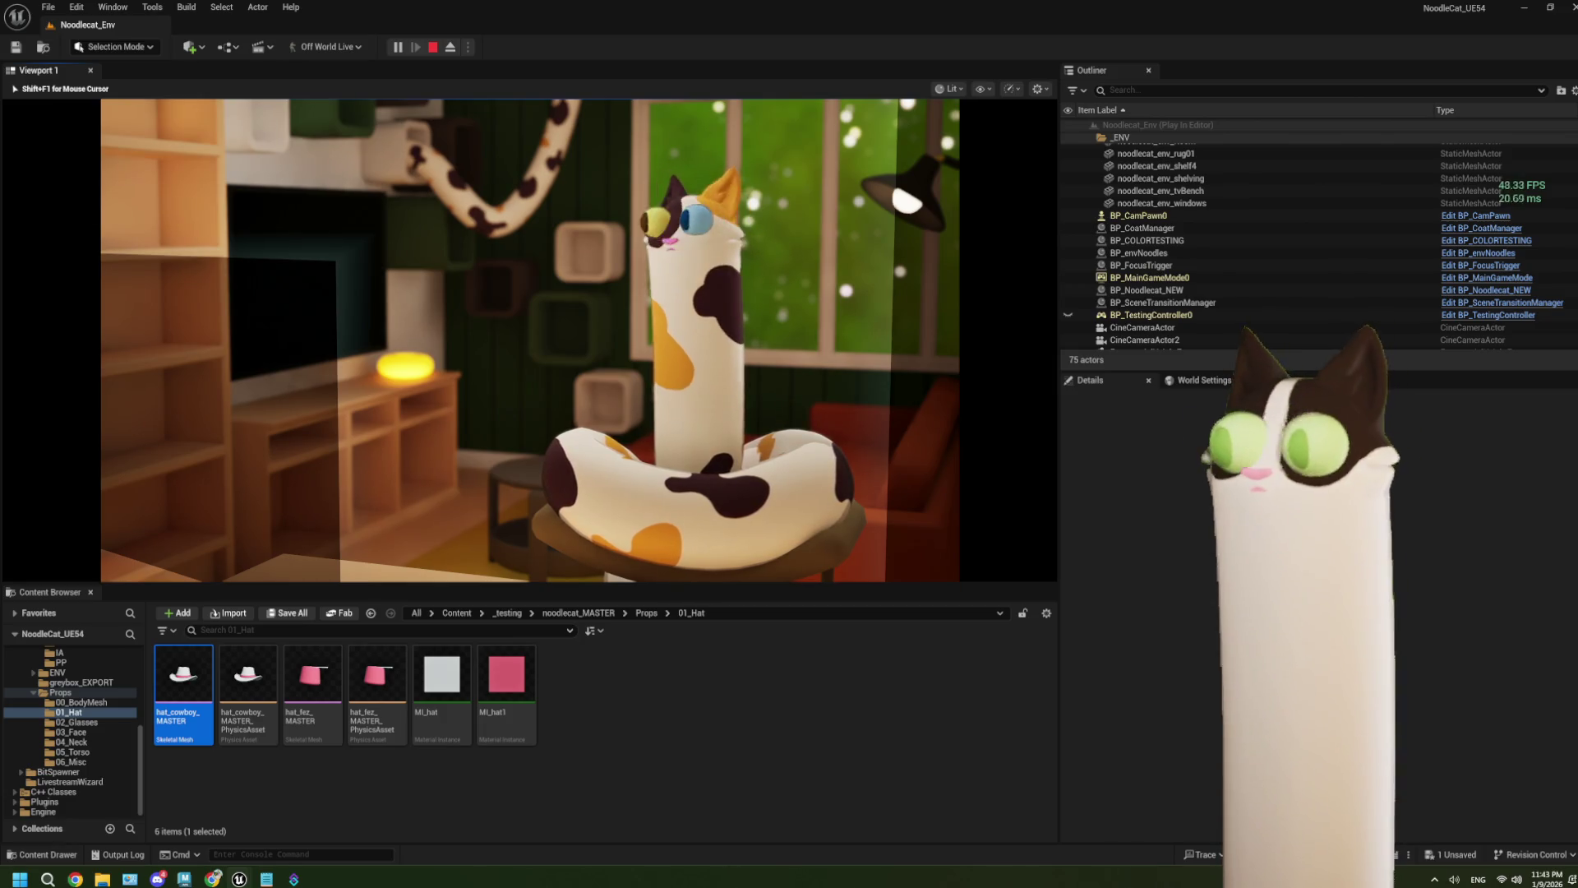
Step: In play mode, swap the cat's hat from fez to cowboy hat, then stop
key("1")
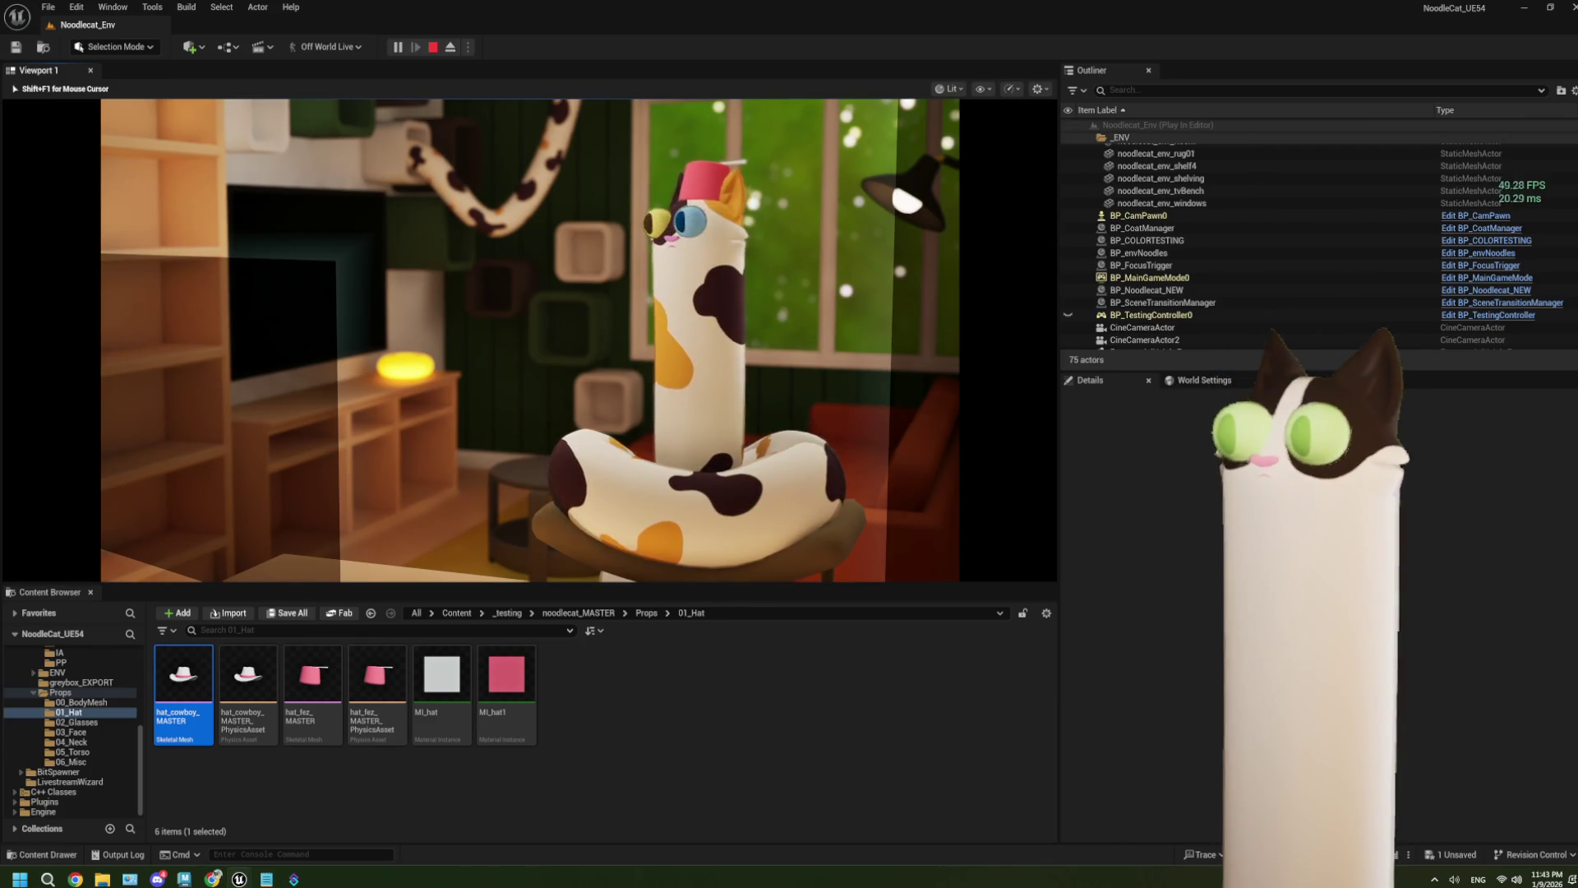
key("1")
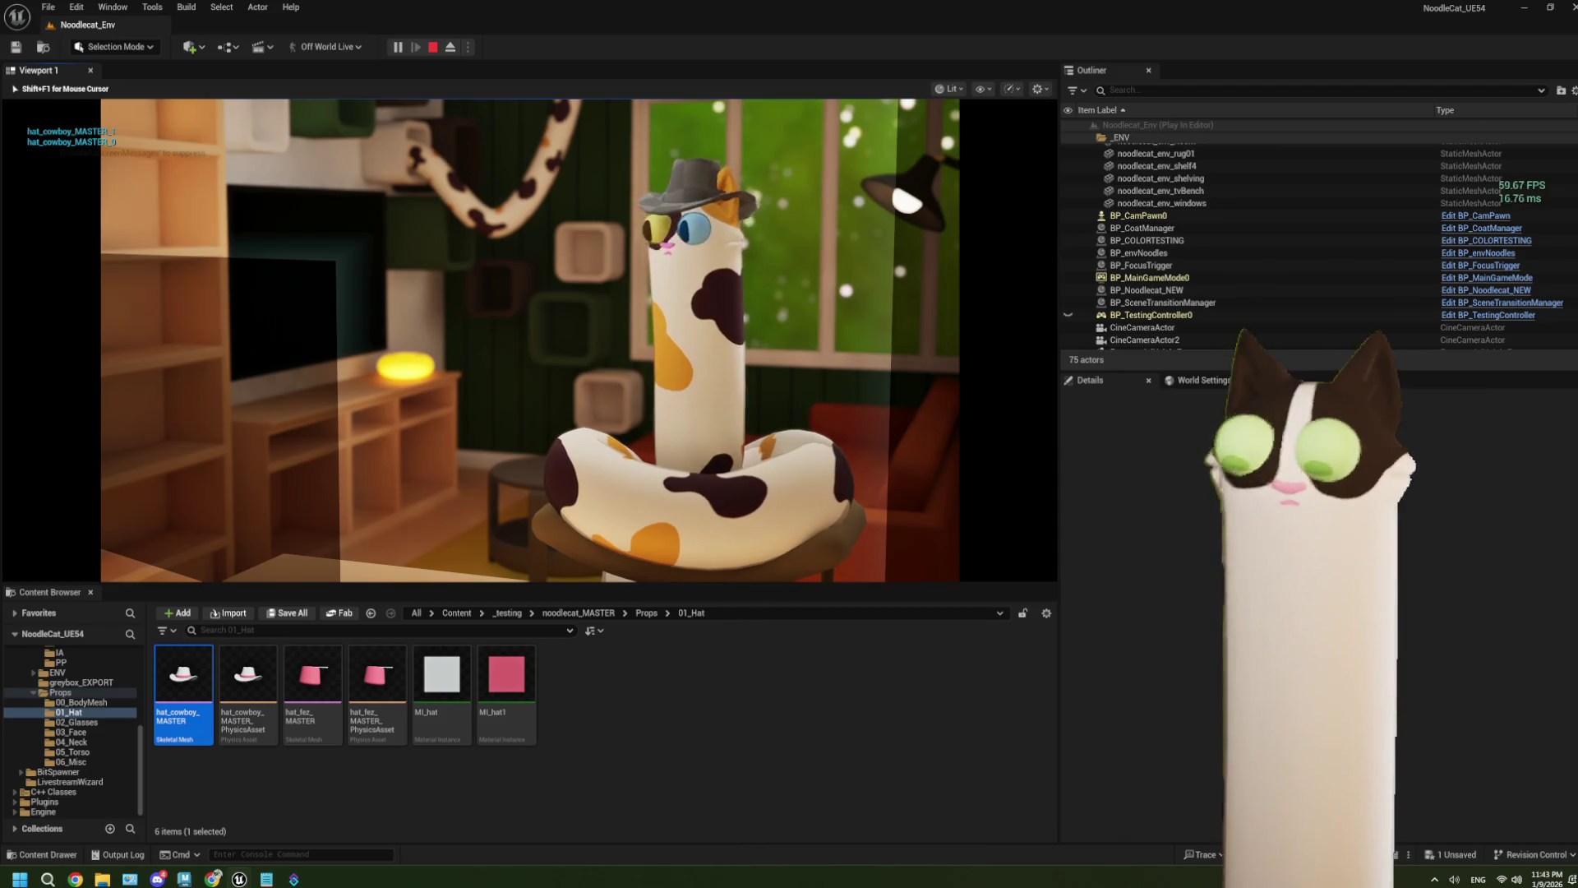
key("Escape")
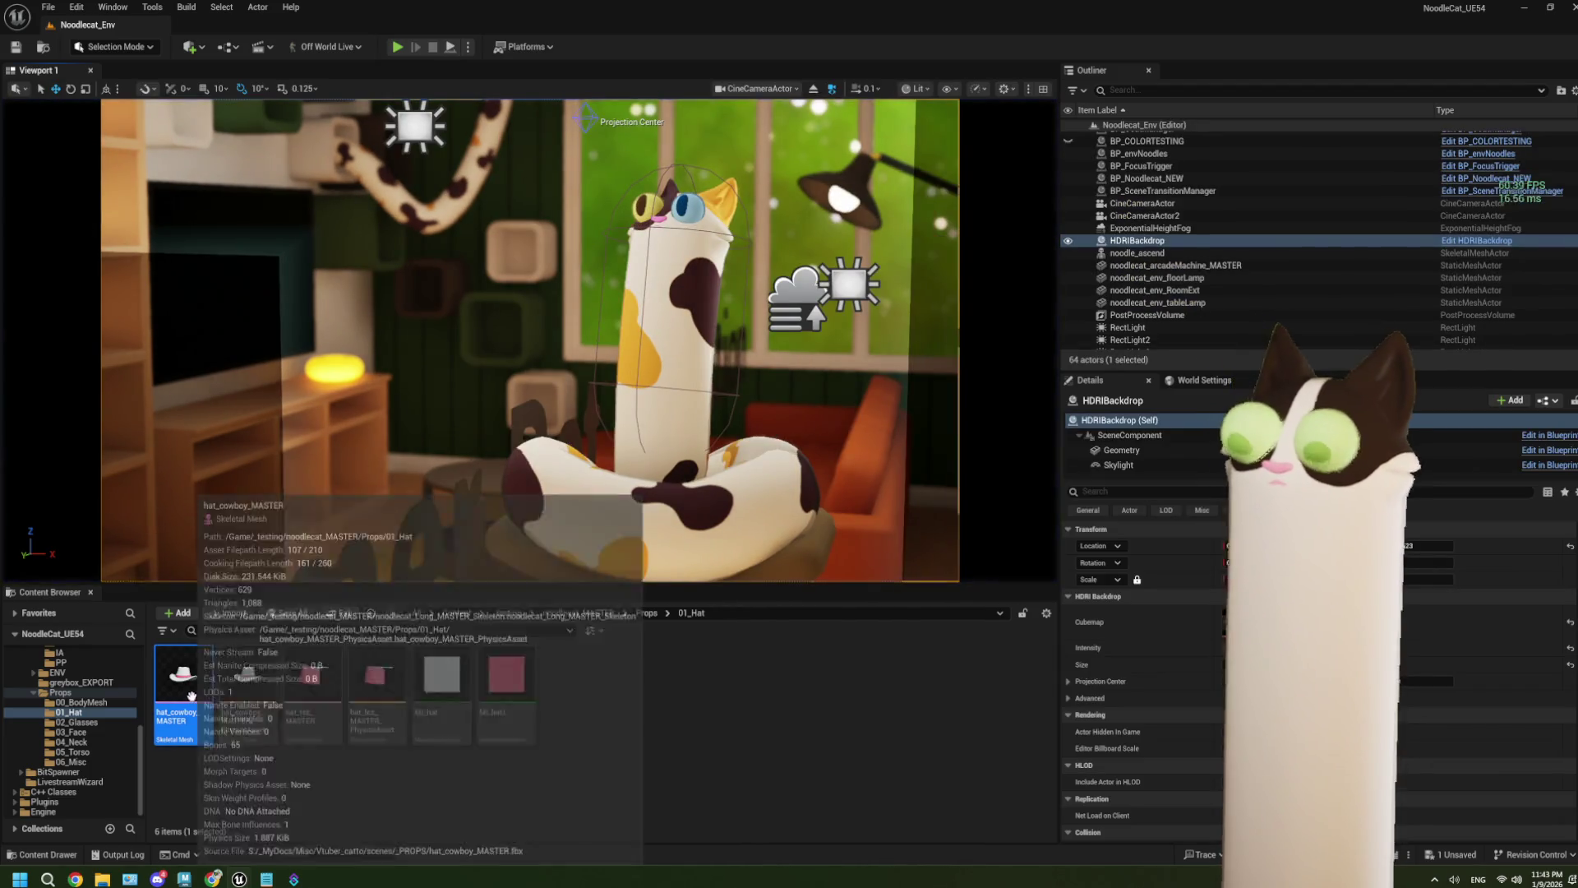
Step: Check hat_cowboy_MASTER's materials and review the BP_CoatManager event graph
double_click(182, 682)
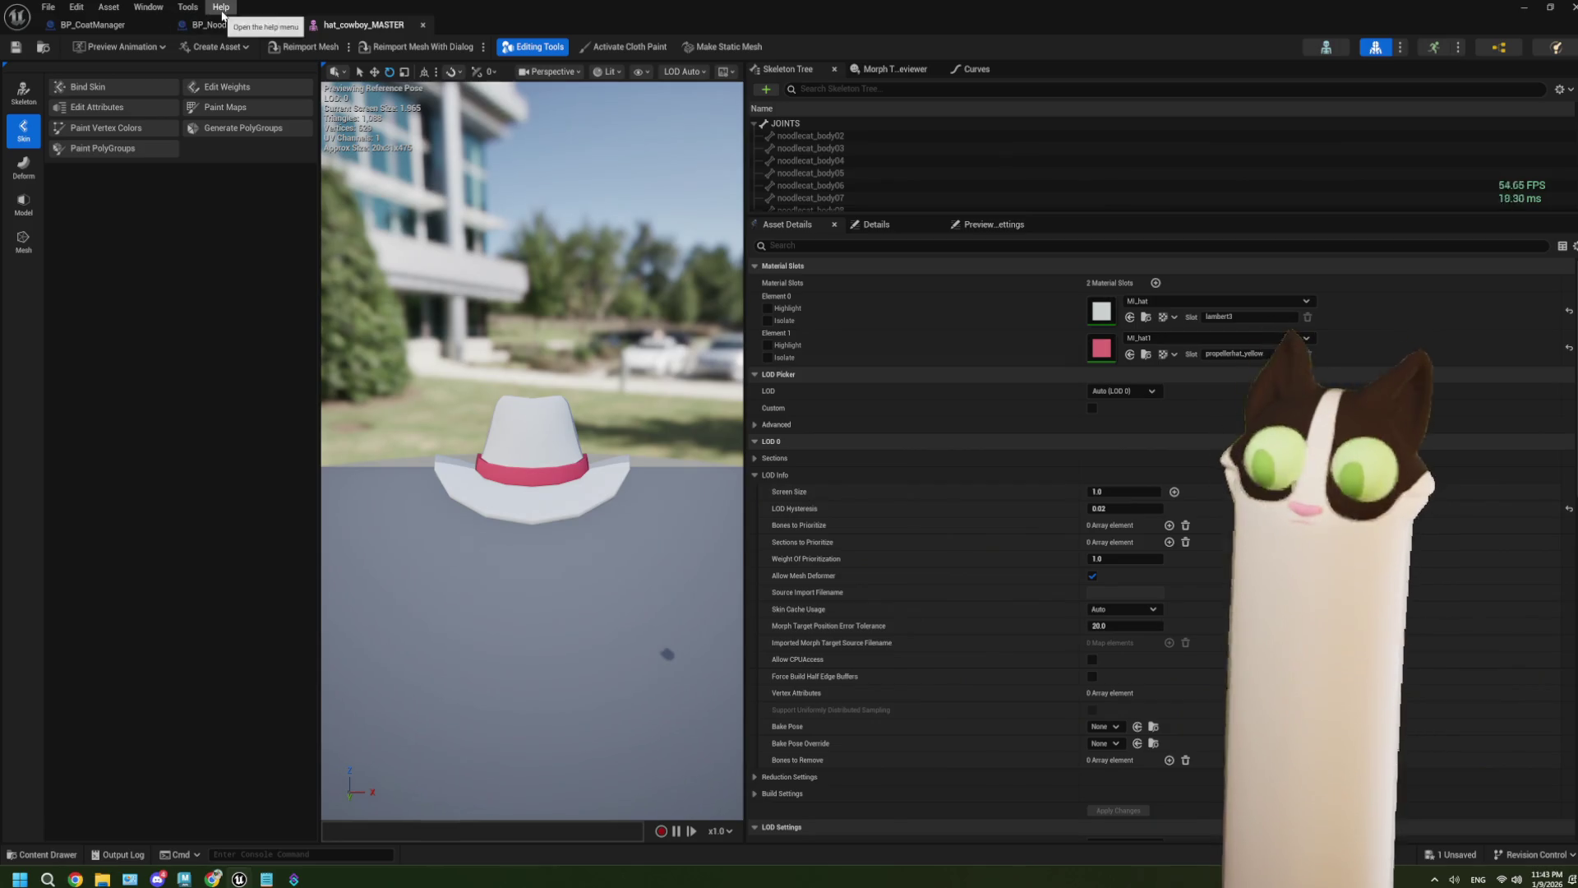
left_click(228, 25)
left_click(93, 25)
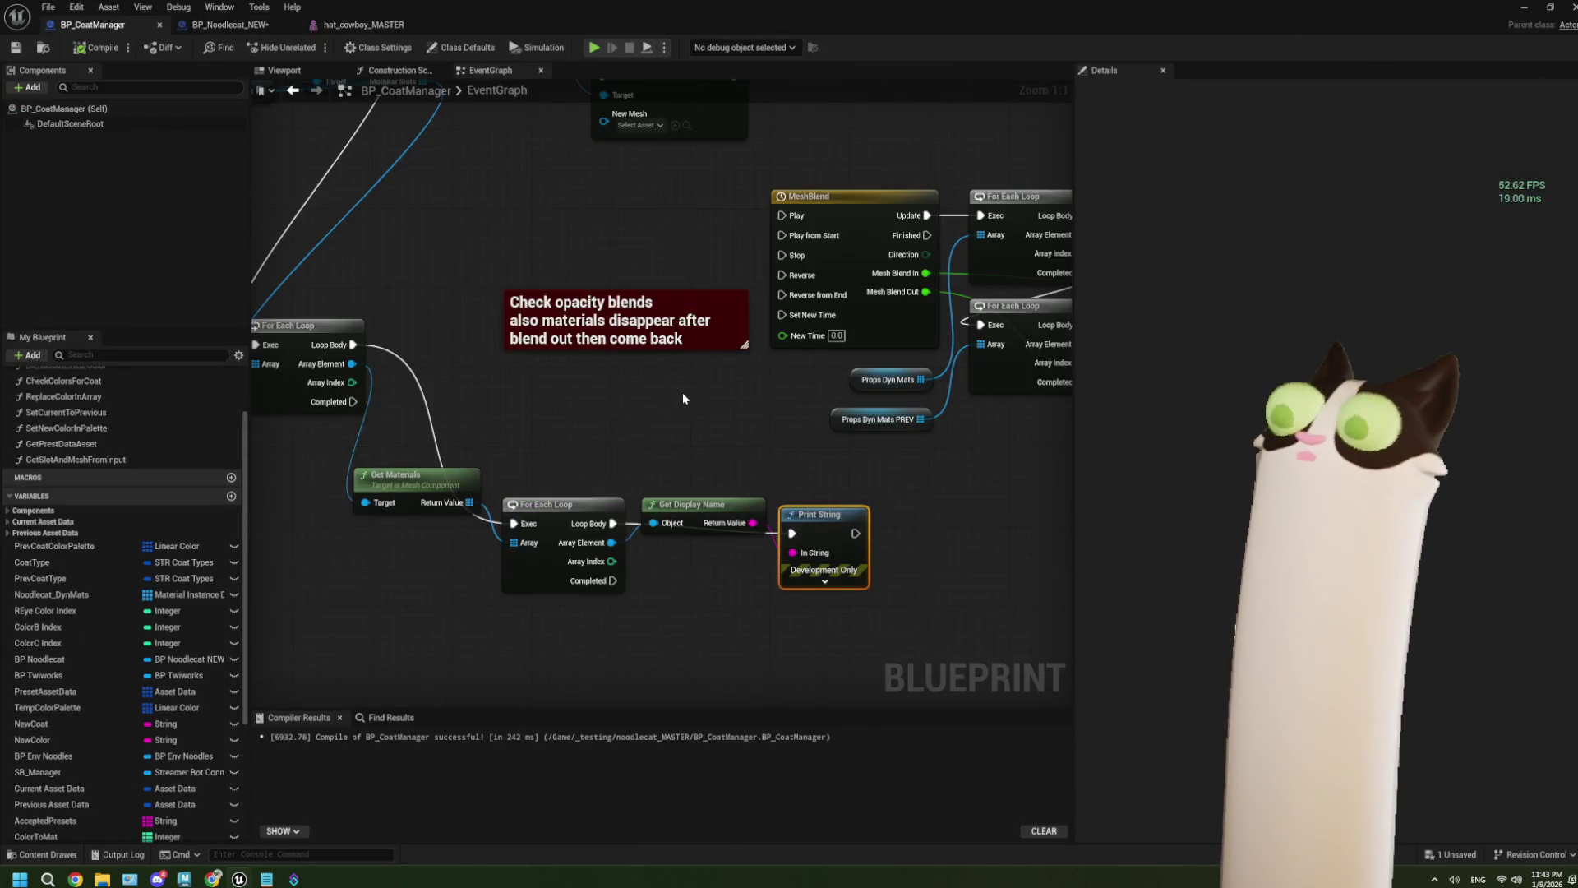
scroll(683, 392, "down", 2)
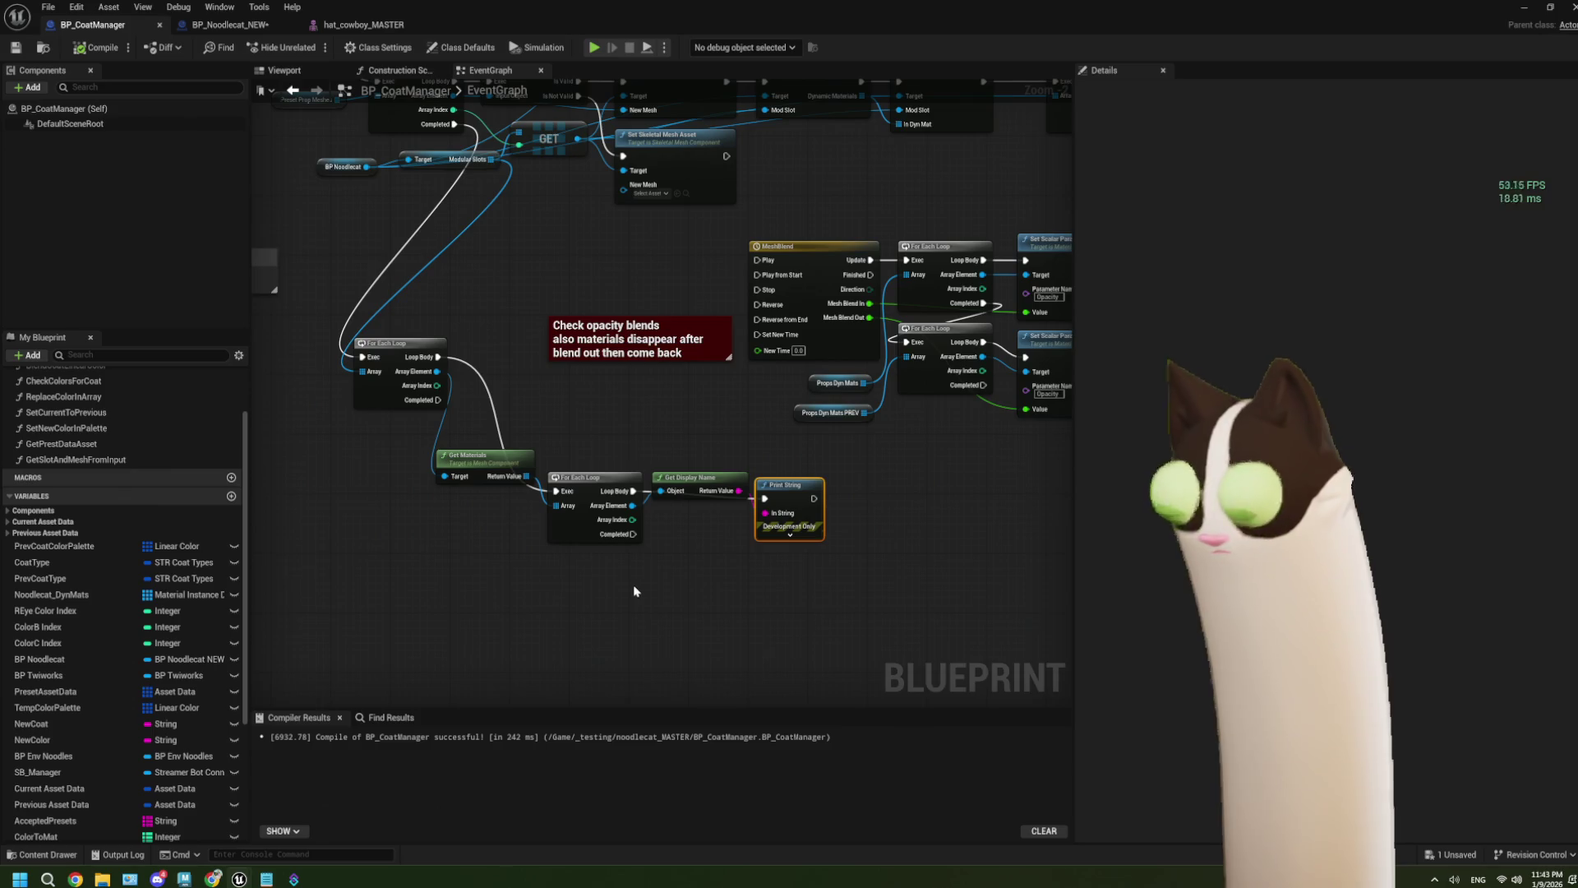
scroll(717, 599, "up", 2)
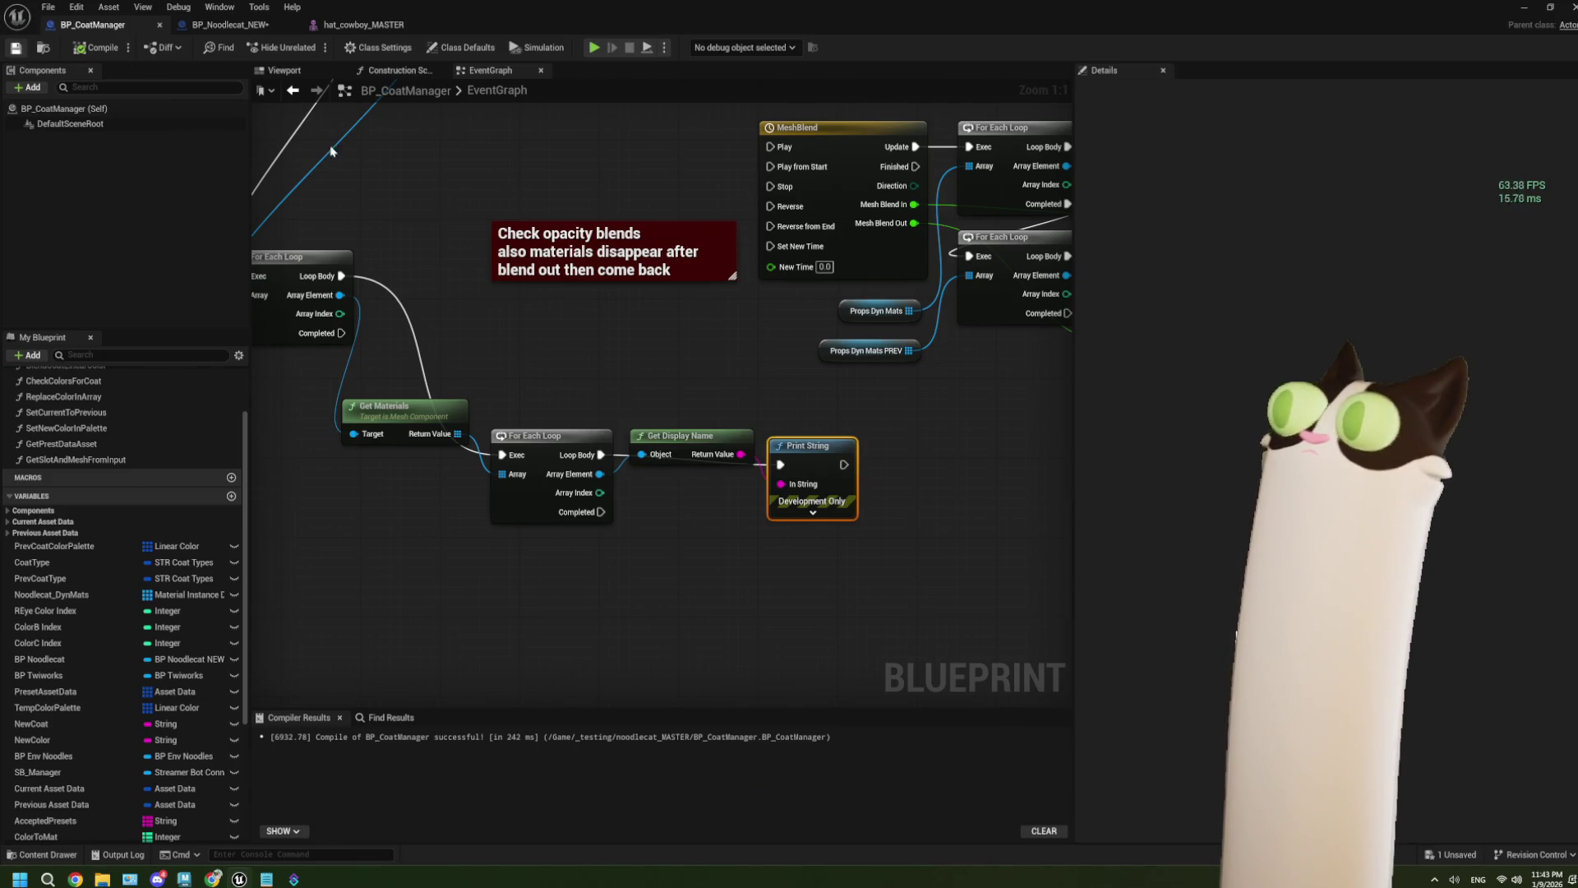
scroll(811, 428, "down", 1)
scroll(811, 428, "down", 2)
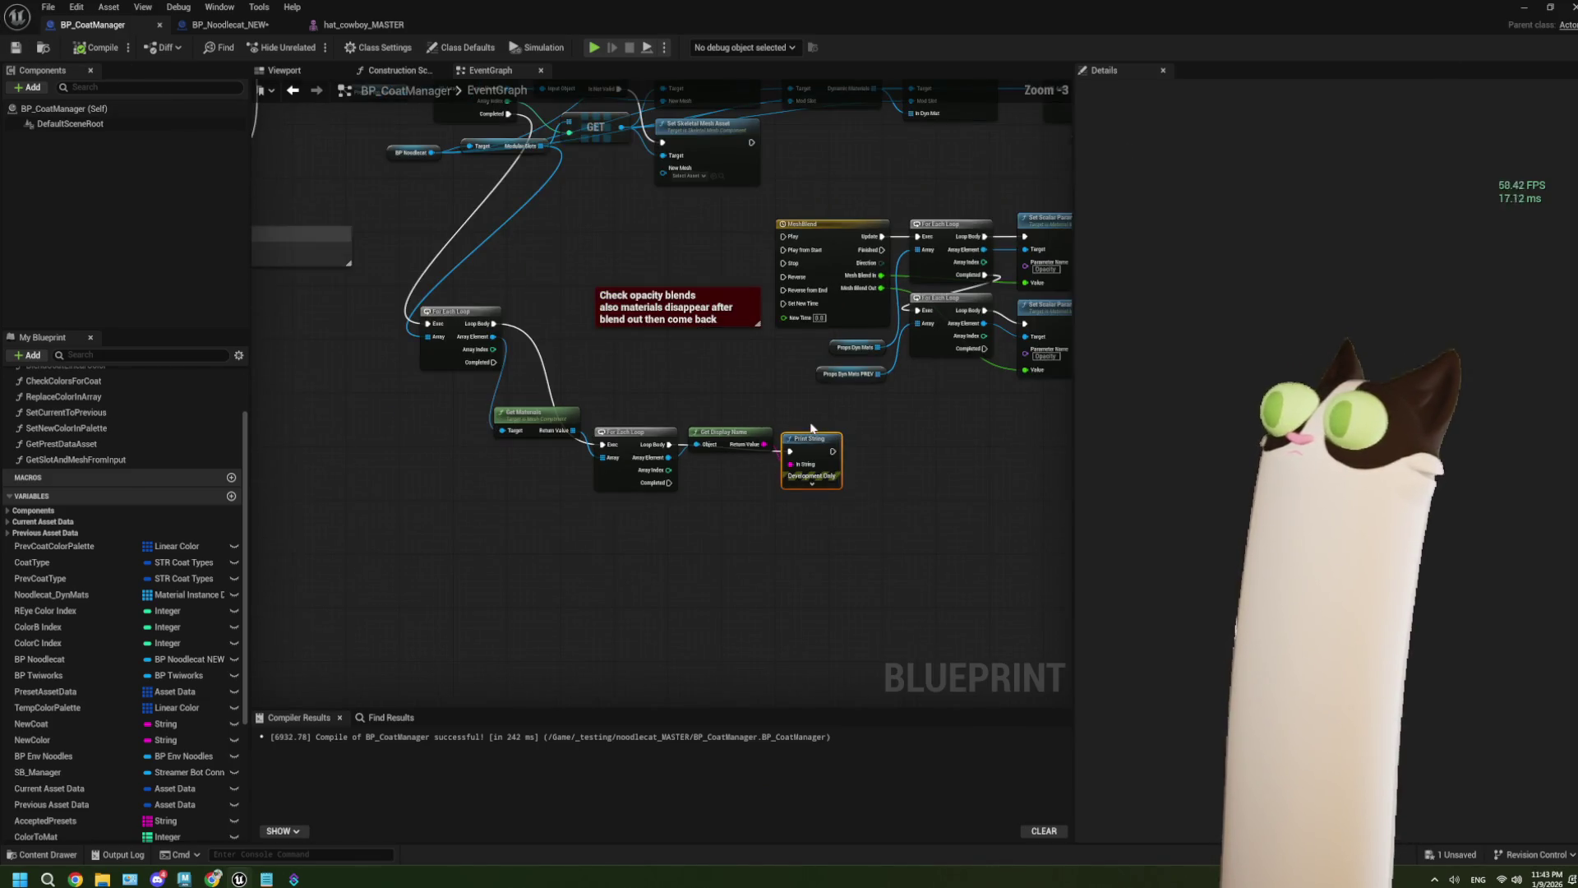
Step: Reopen the cowboy hat mesh from the level editor, then deselect it
left_click(1524, 6)
double_click(173, 698)
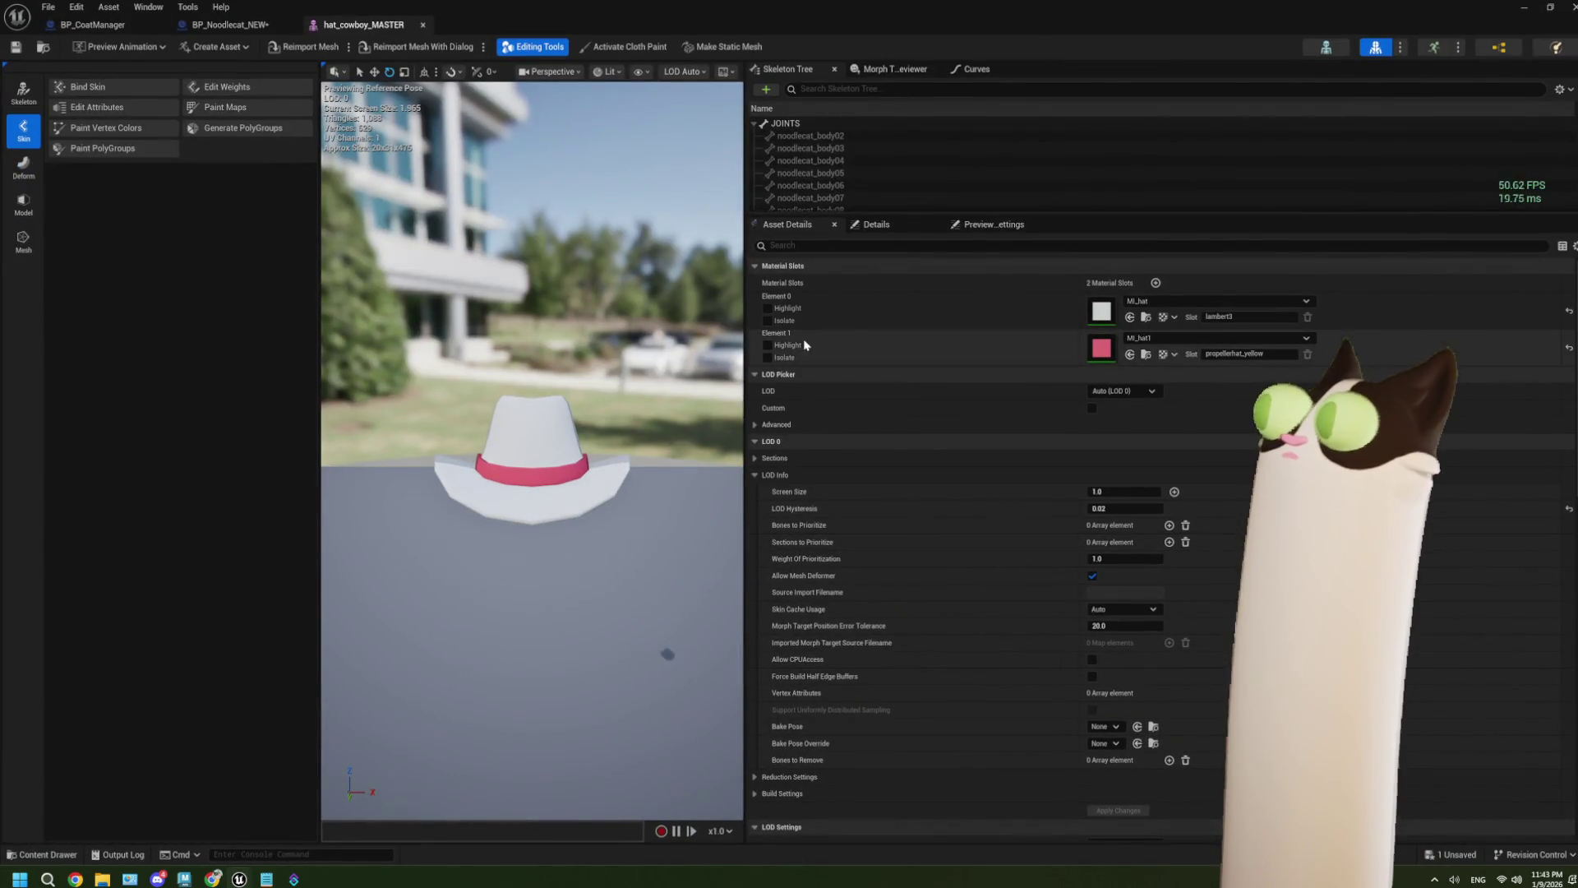
left_click(1524, 7)
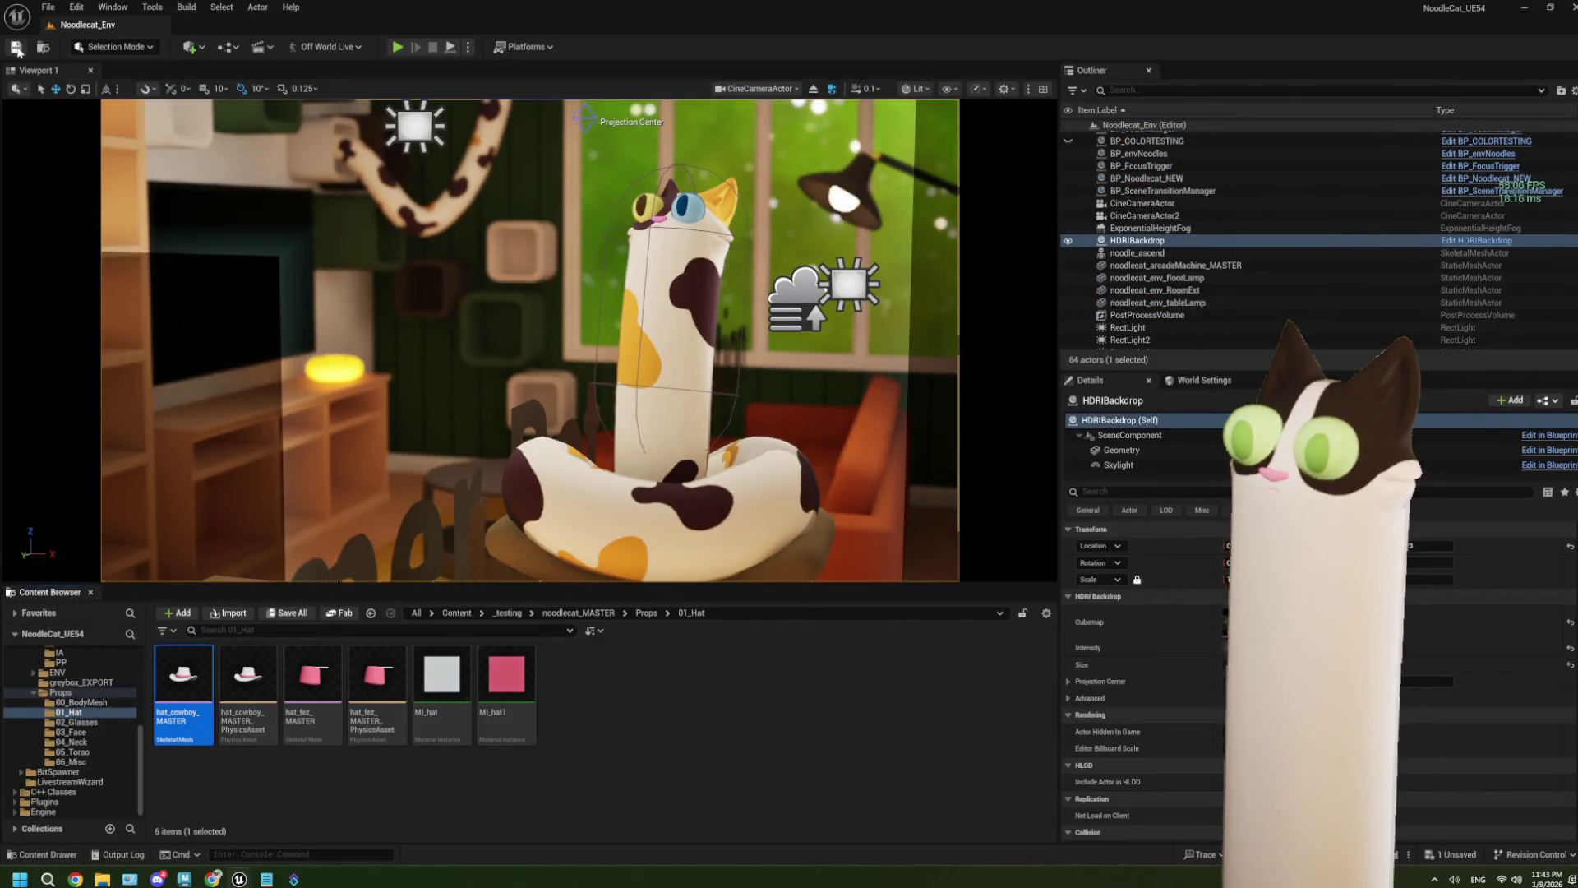
left_click(604, 684)
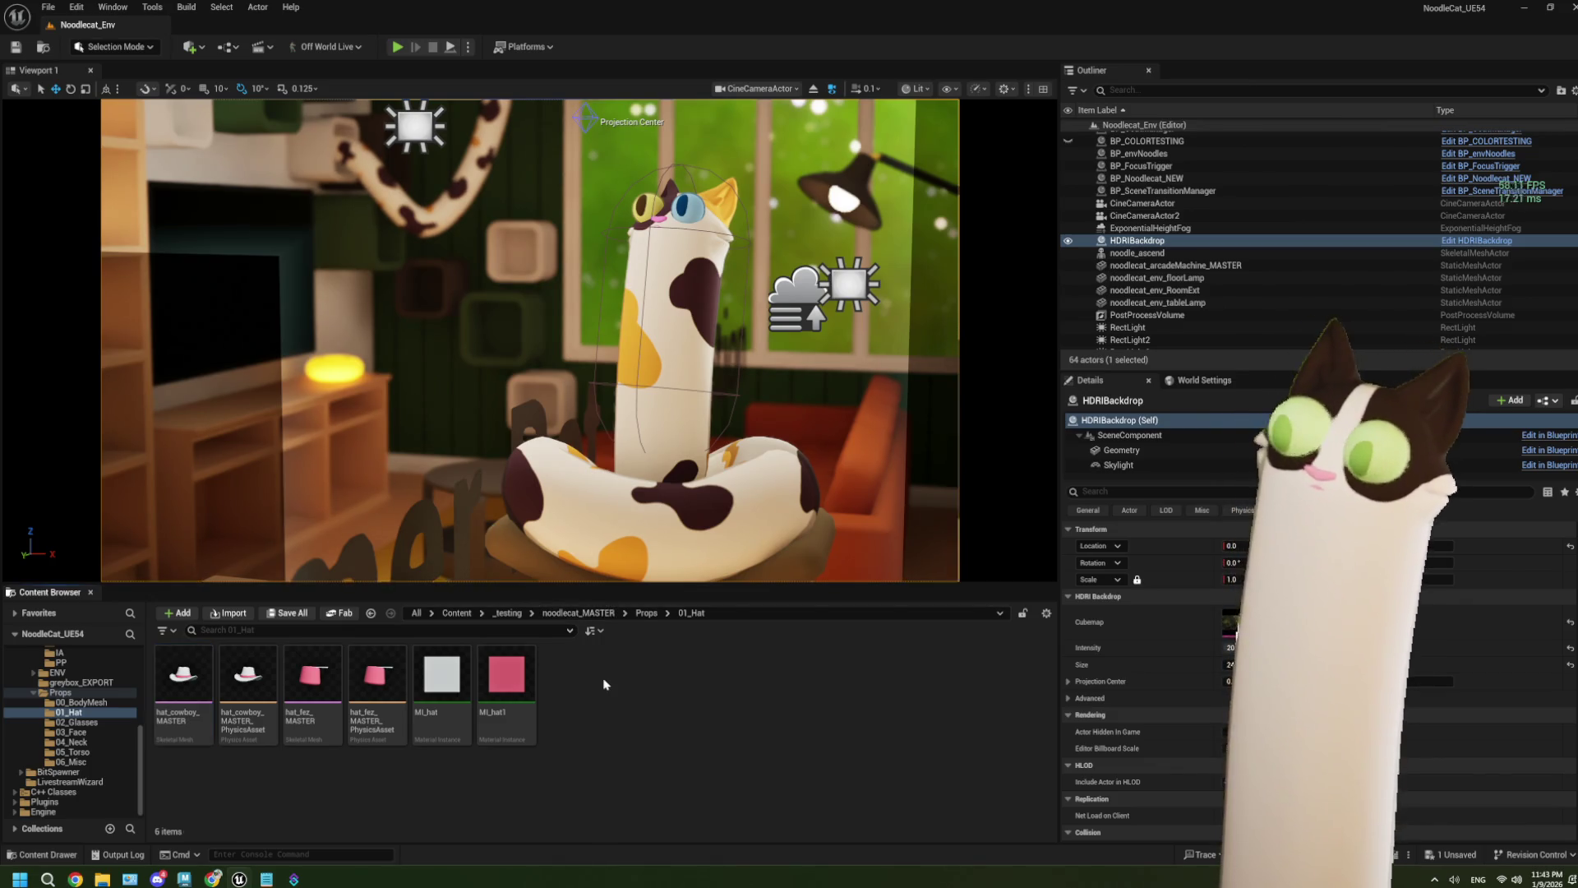
Step: Play test the fez-to-cowboy-hat swap again, then stop and return to BP_Noodlecat_NEW
left_click(397, 47)
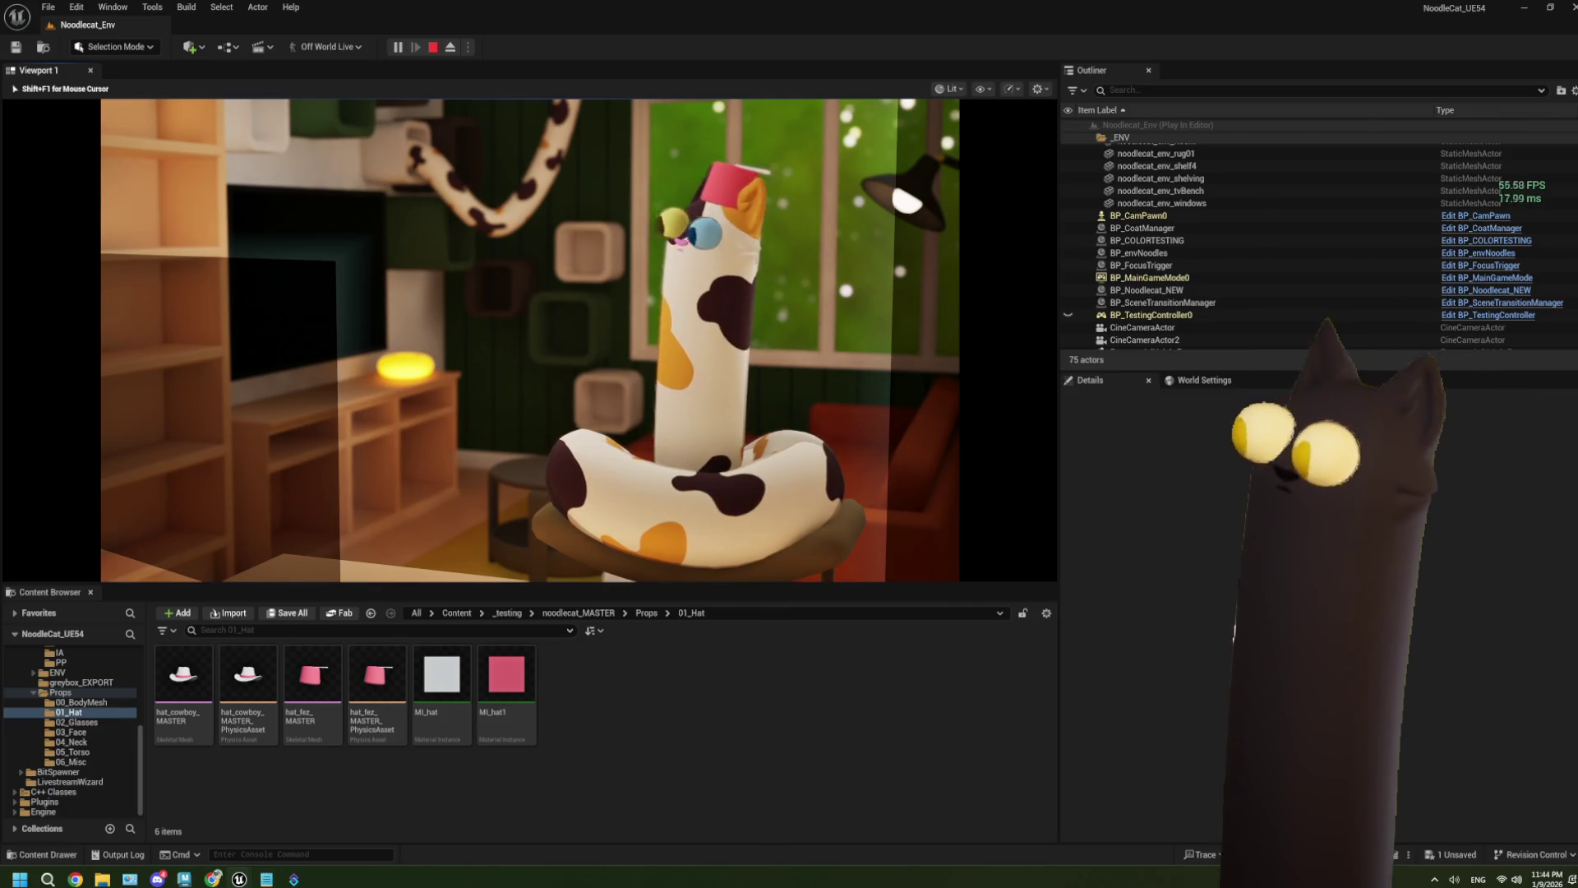
key("Right")
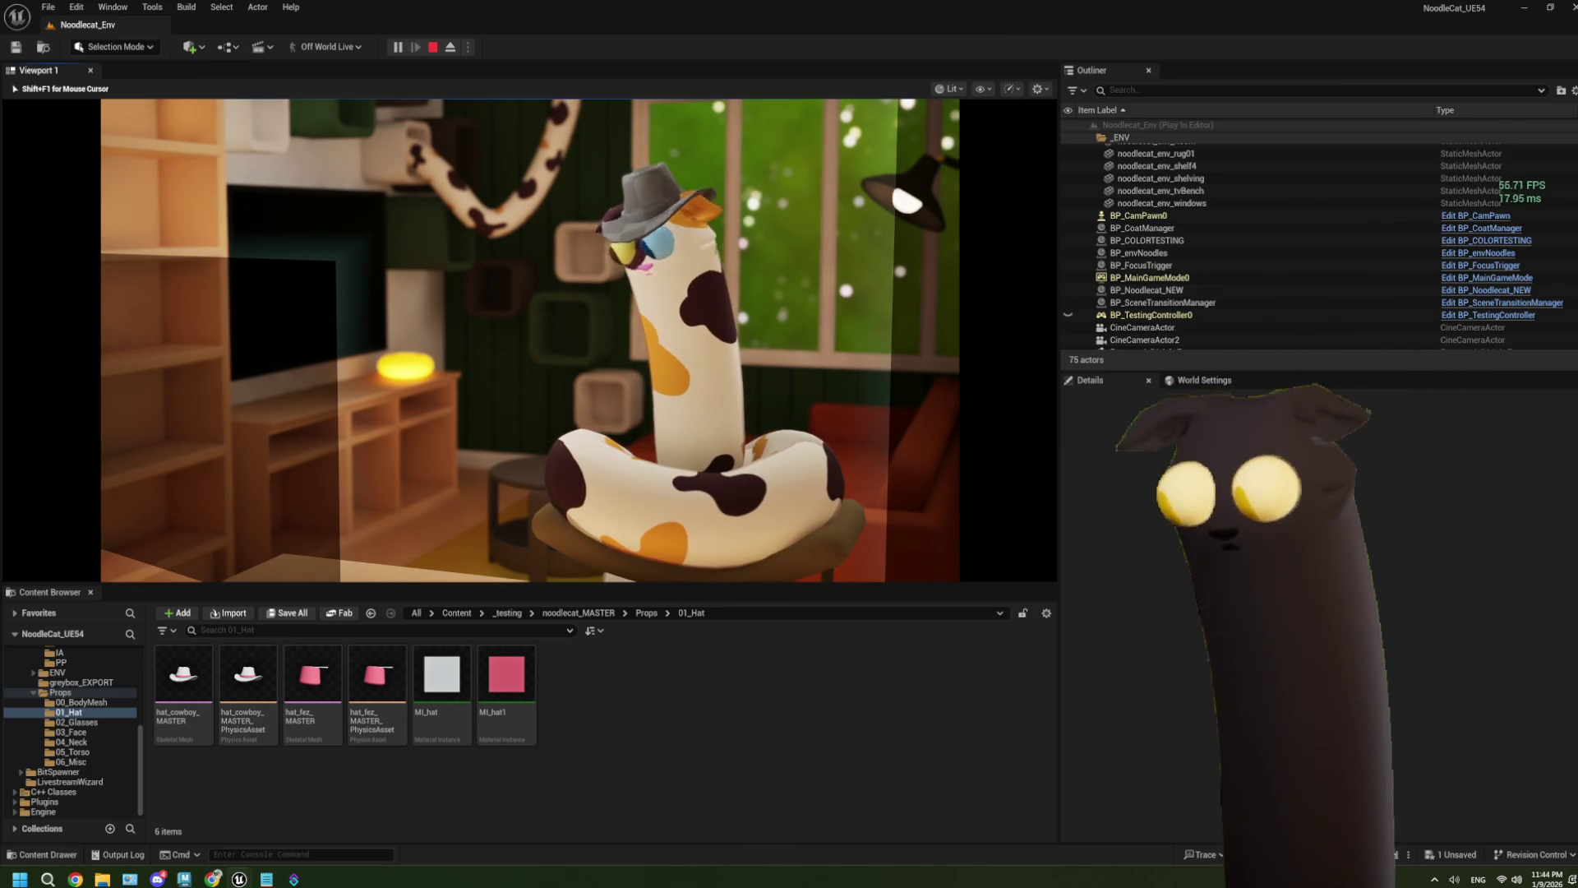
key("Escape")
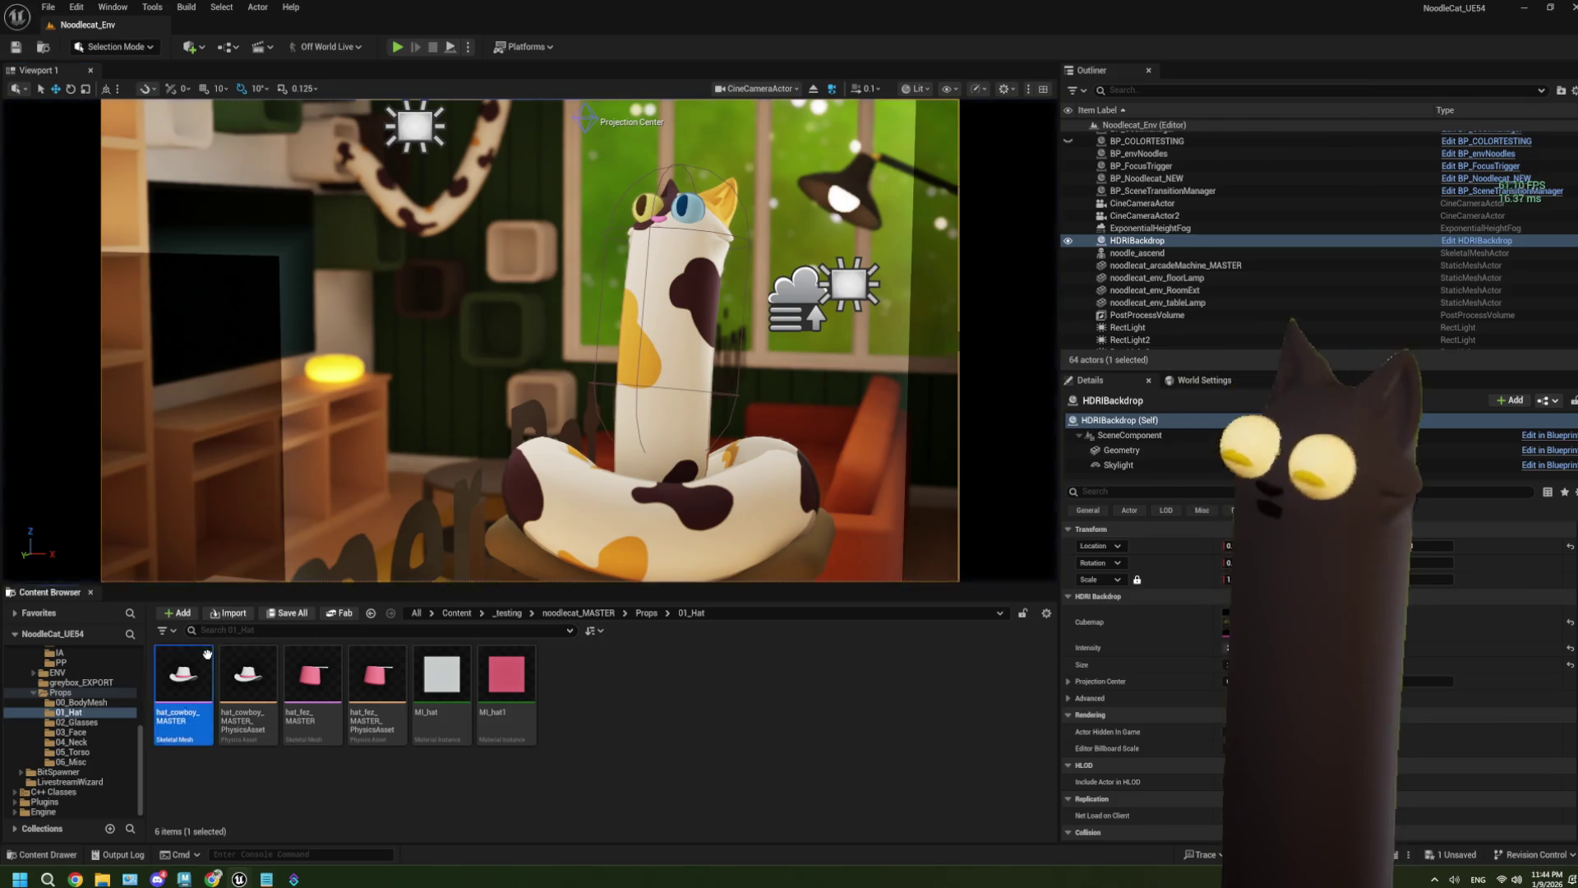
double_click(207, 654)
left_click(229, 24)
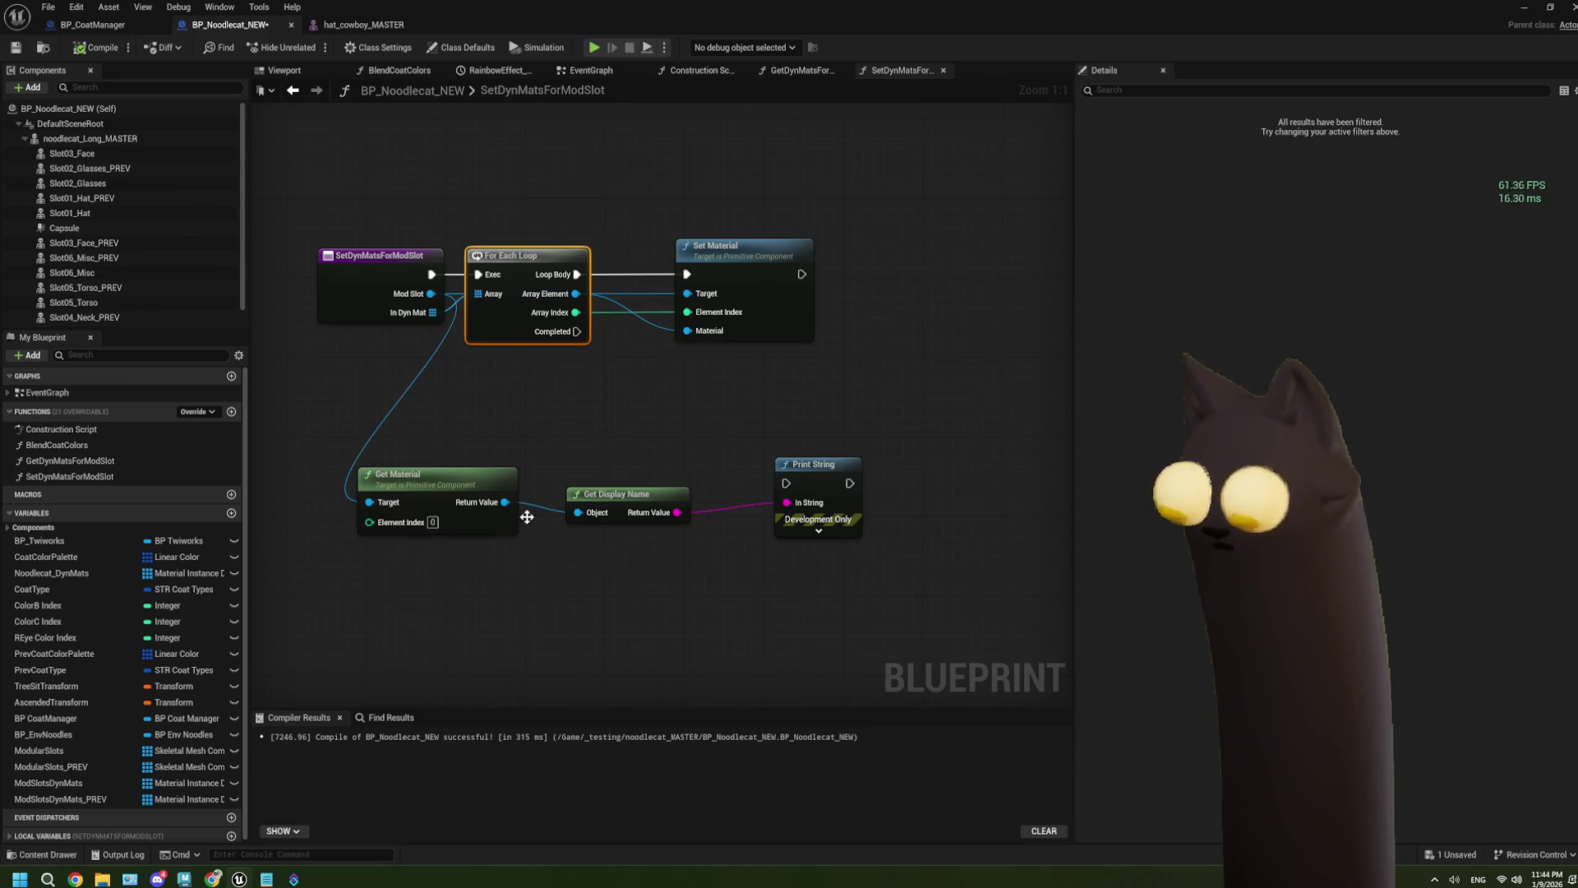
Step: Run Print String on loop Completed, then break BP_CoatManager's debug loop link; recompile both
mouse_move(577, 331)
left_mouse_down()
mouse_move(781, 460)
mouse_move(786, 484)
left_mouse_up()
left_click(97, 47)
left_click(92, 24)
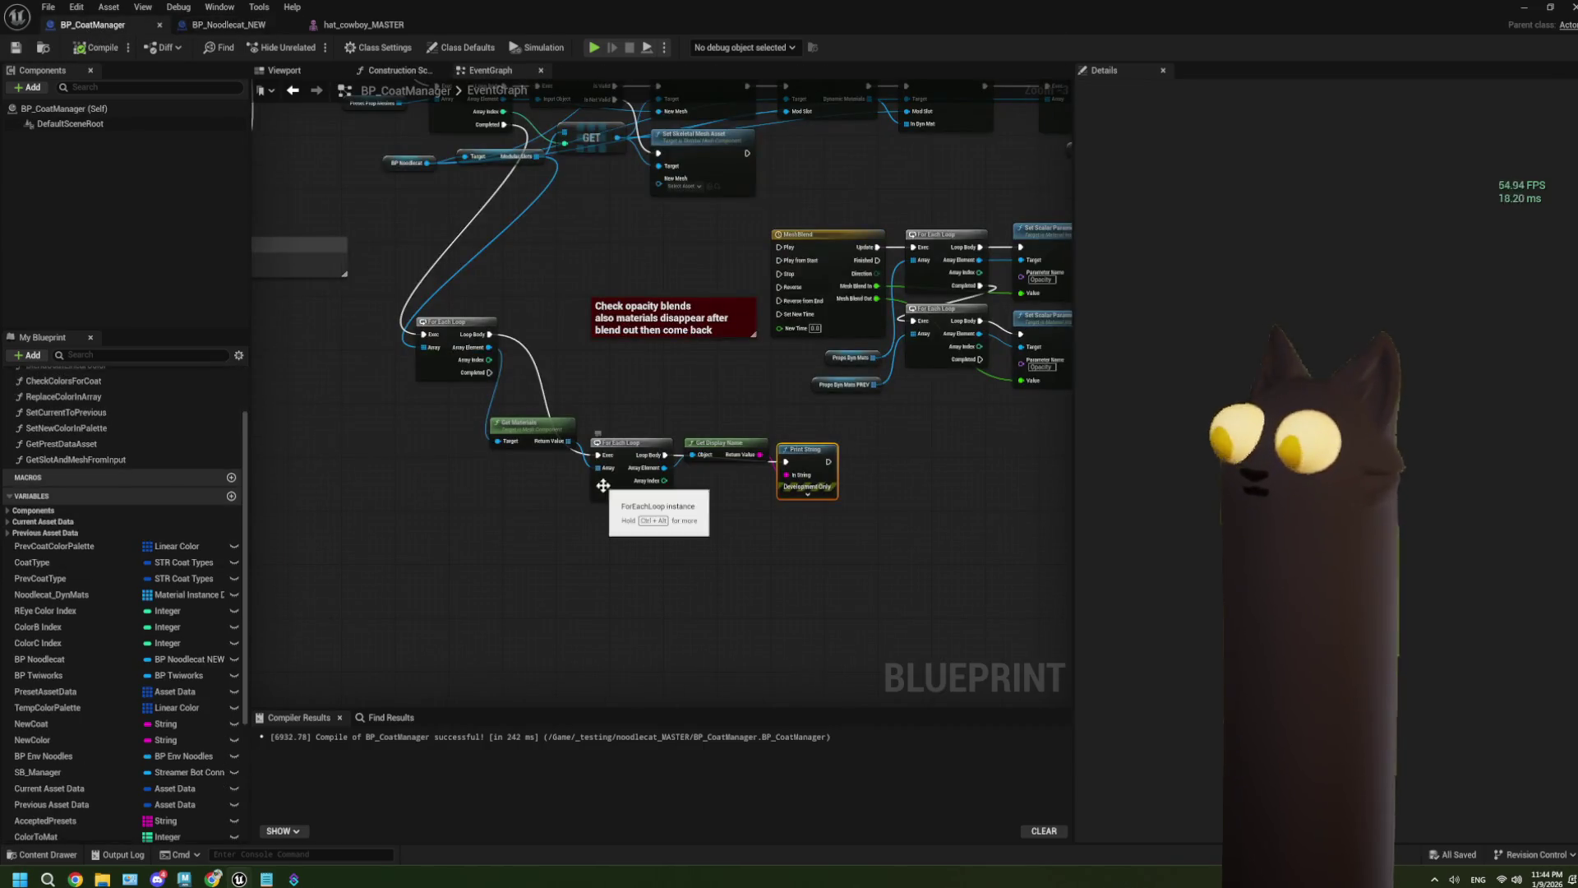
right_click(429, 337)
left_click(485, 362)
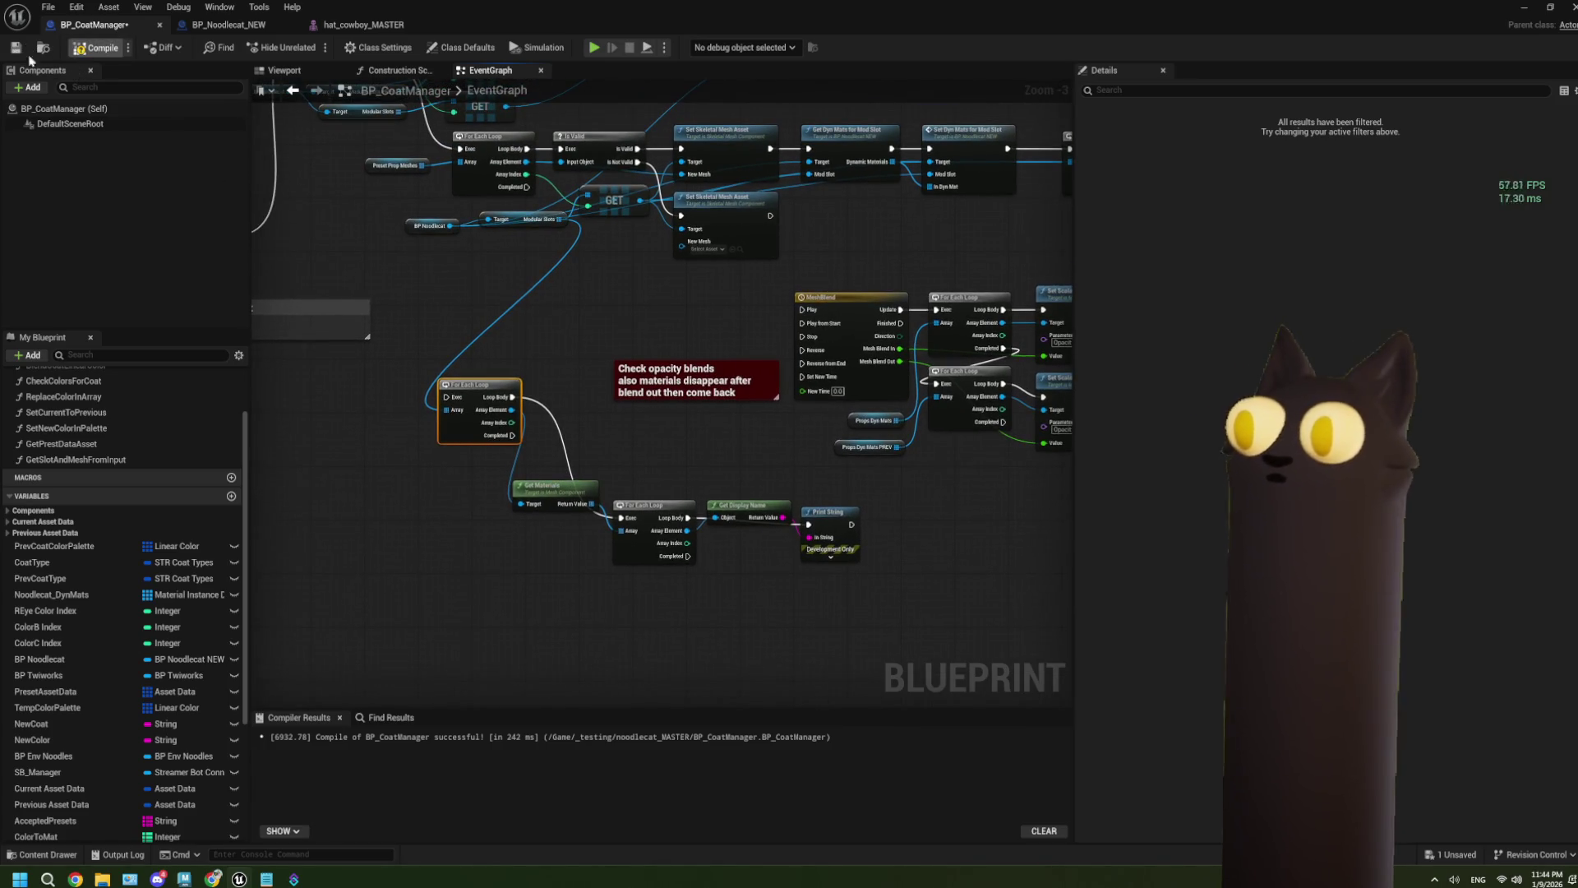
left_click(97, 48)
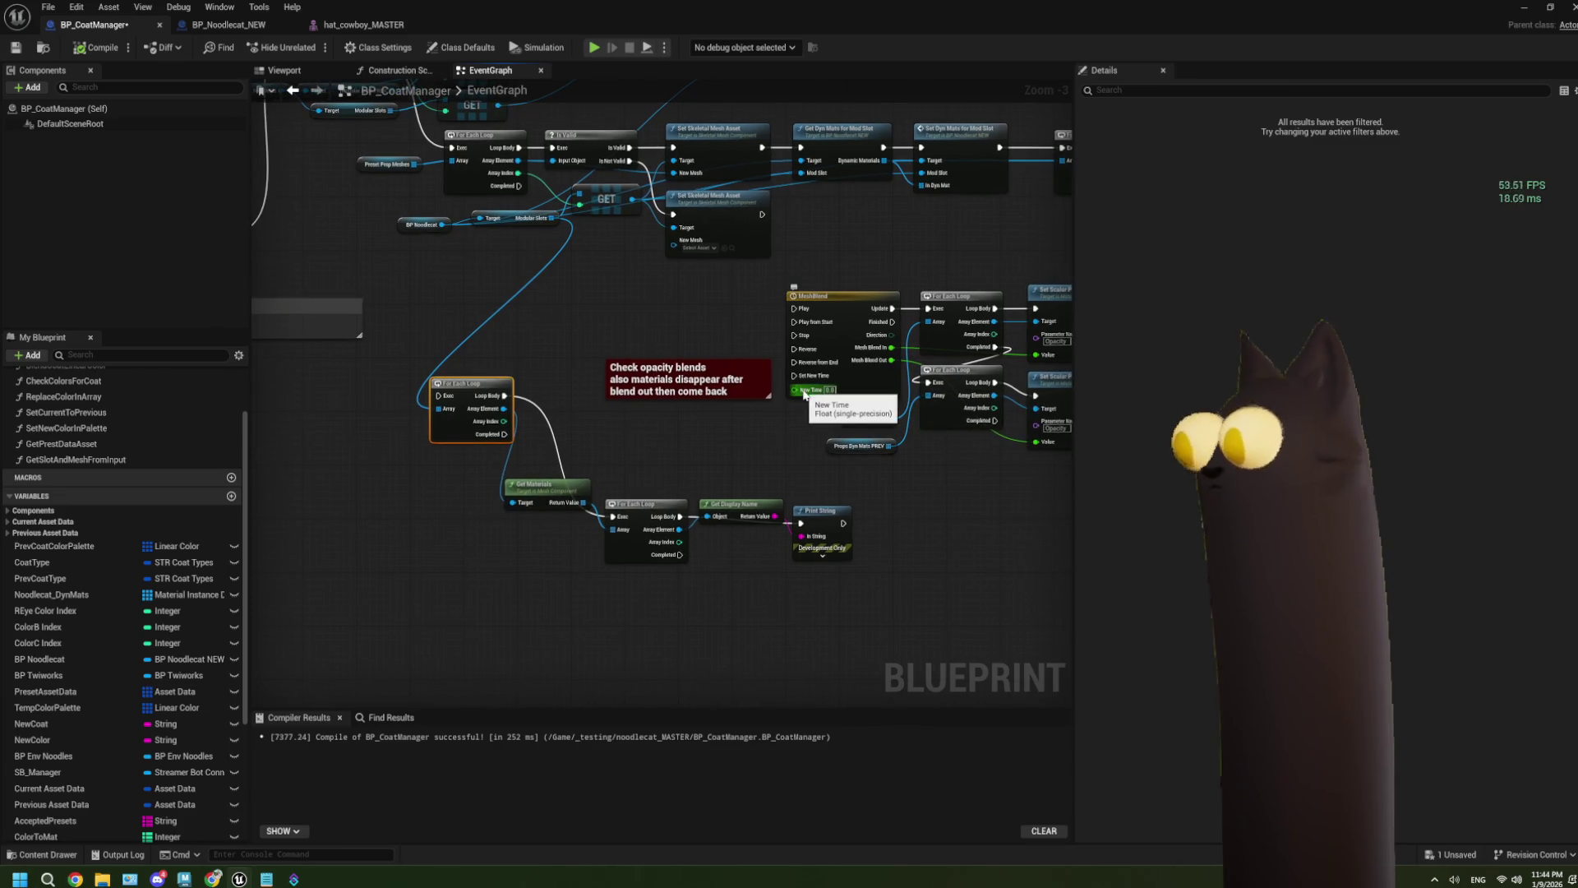
Step: Play test swapping the cat's fez for the cowboy hat, then stop
left_click(1527, 9)
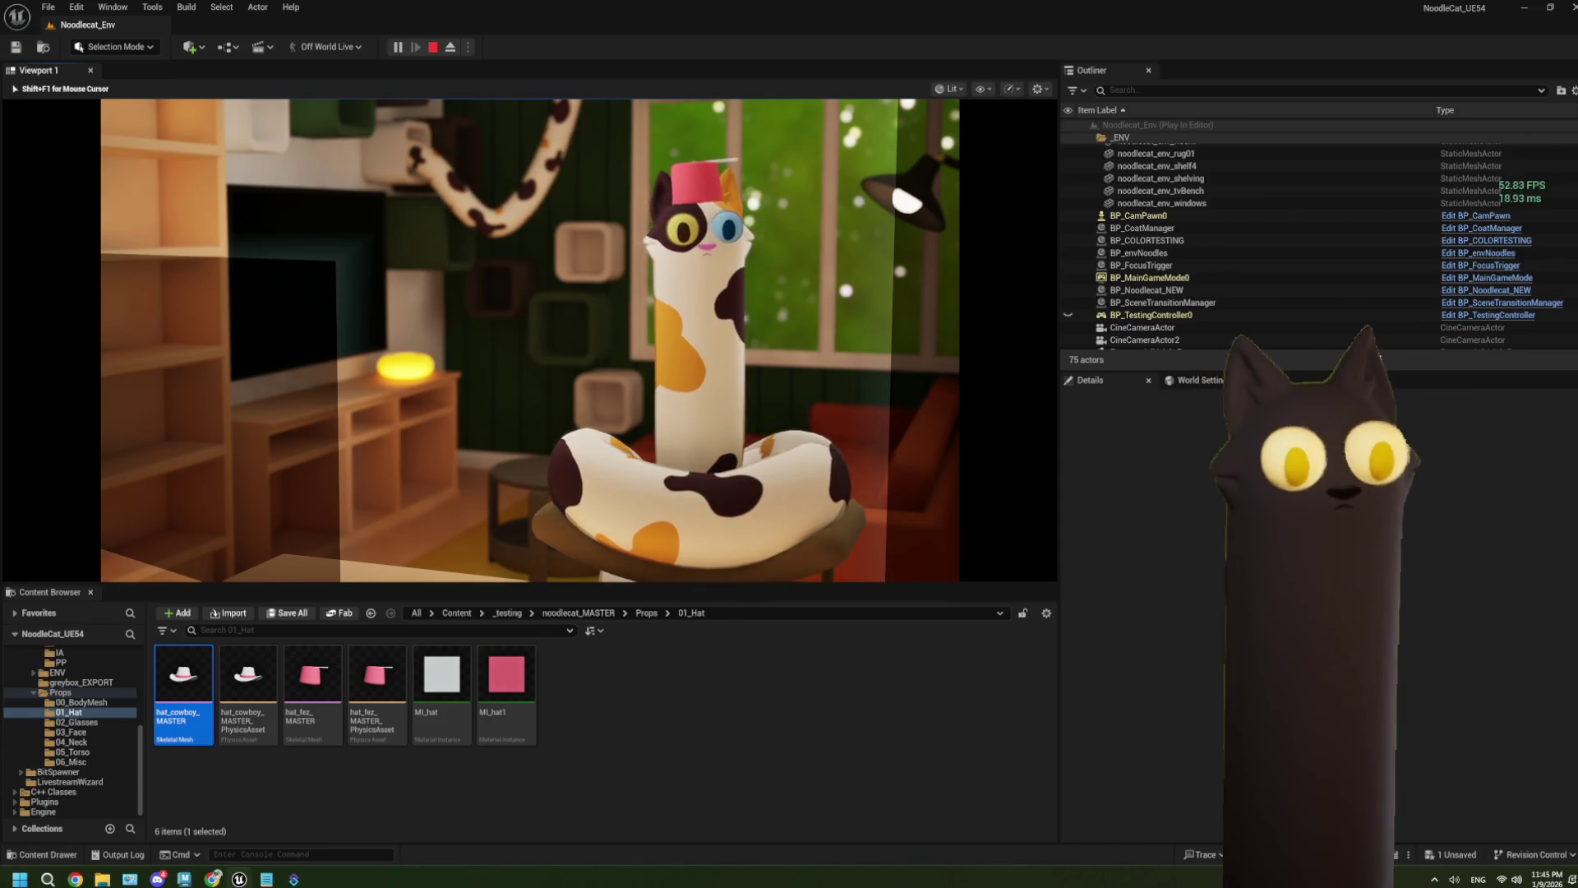
key("space")
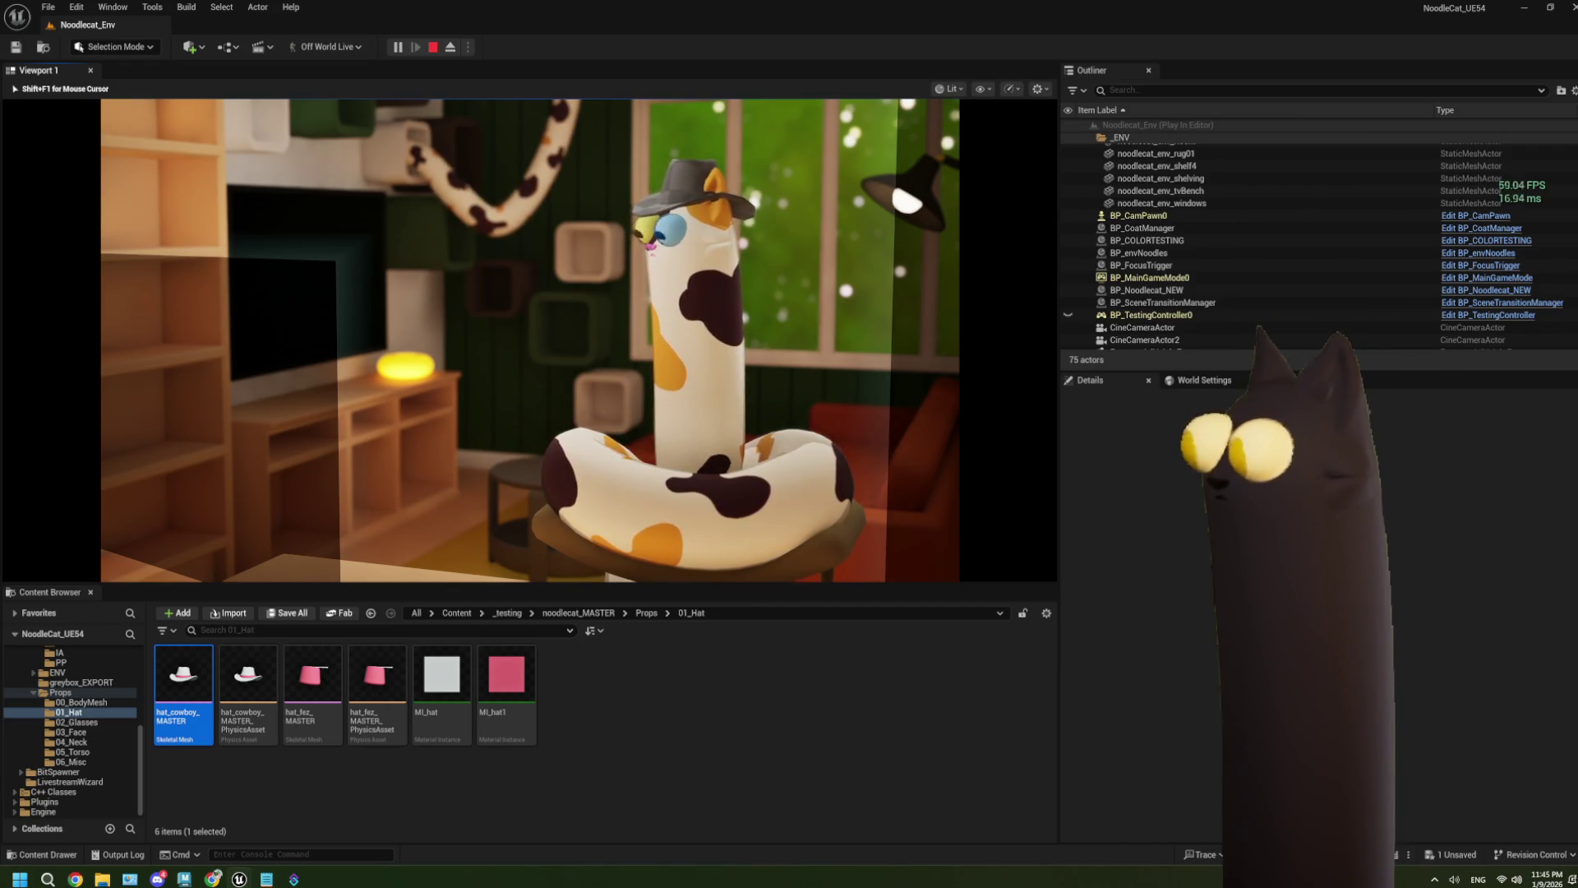
key("Escape")
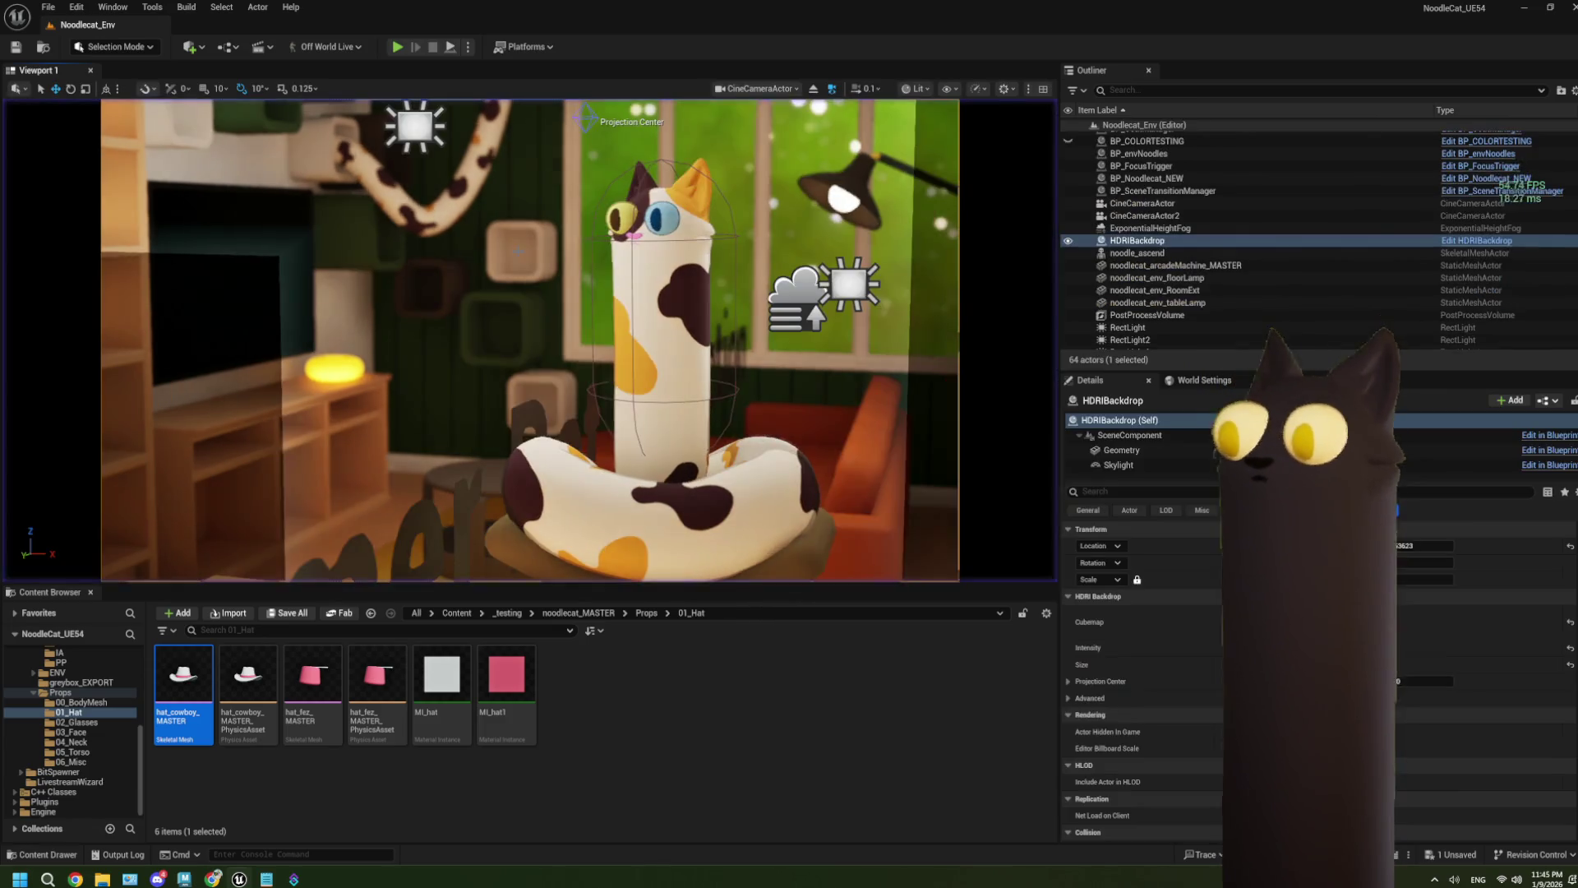
Step: Delete BP_CoatManager's debug For Each Loop, Get Materials, Get Display Name and Print String nodes
double_click(199, 666)
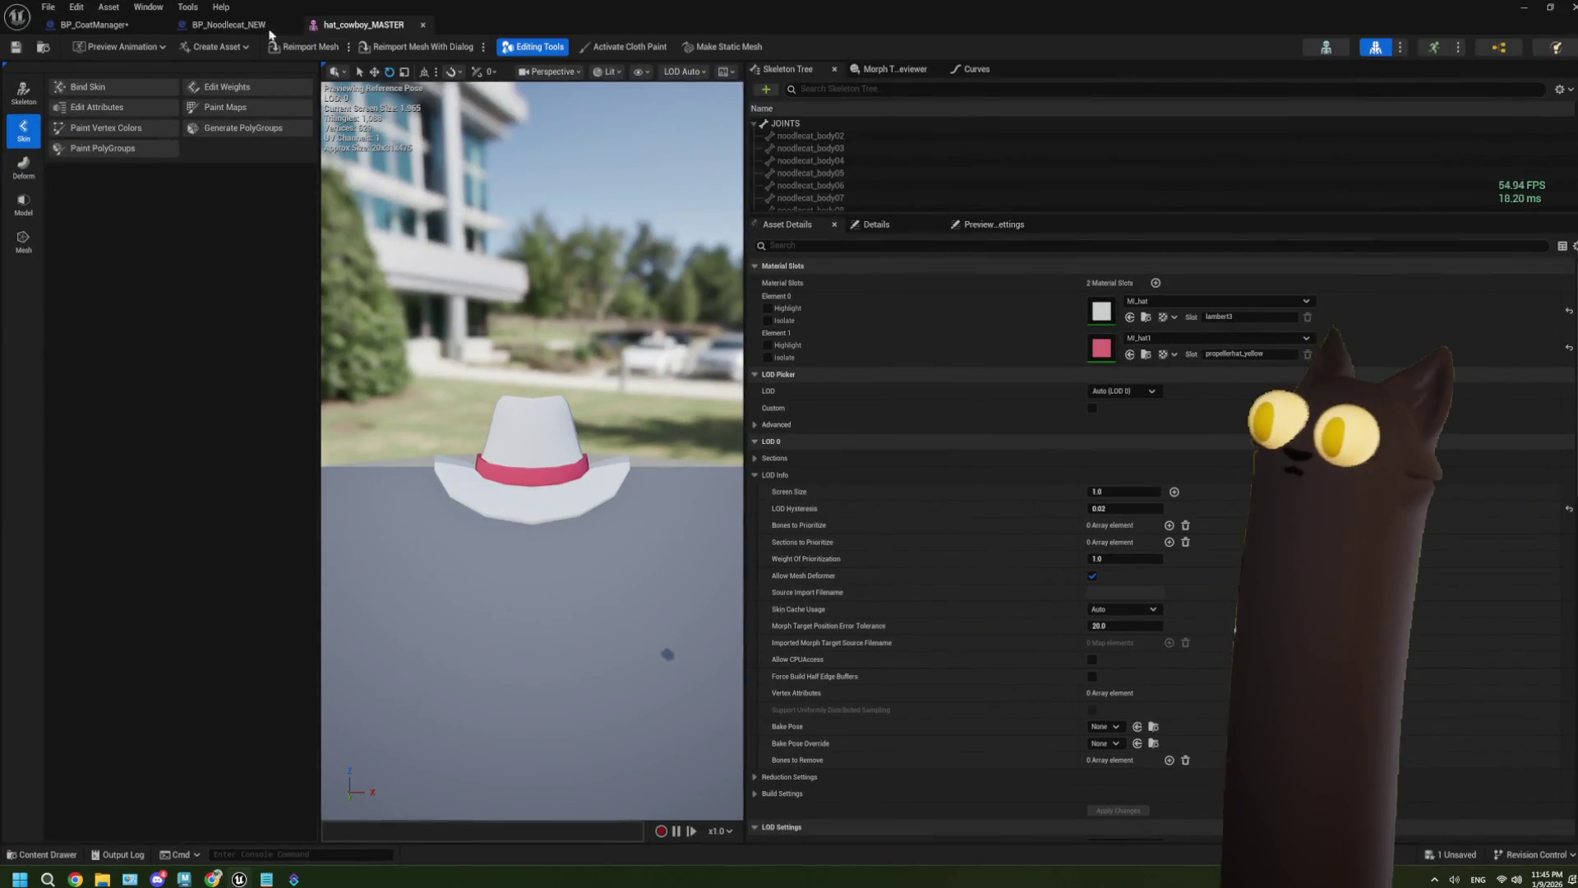
left_click(135, 27)
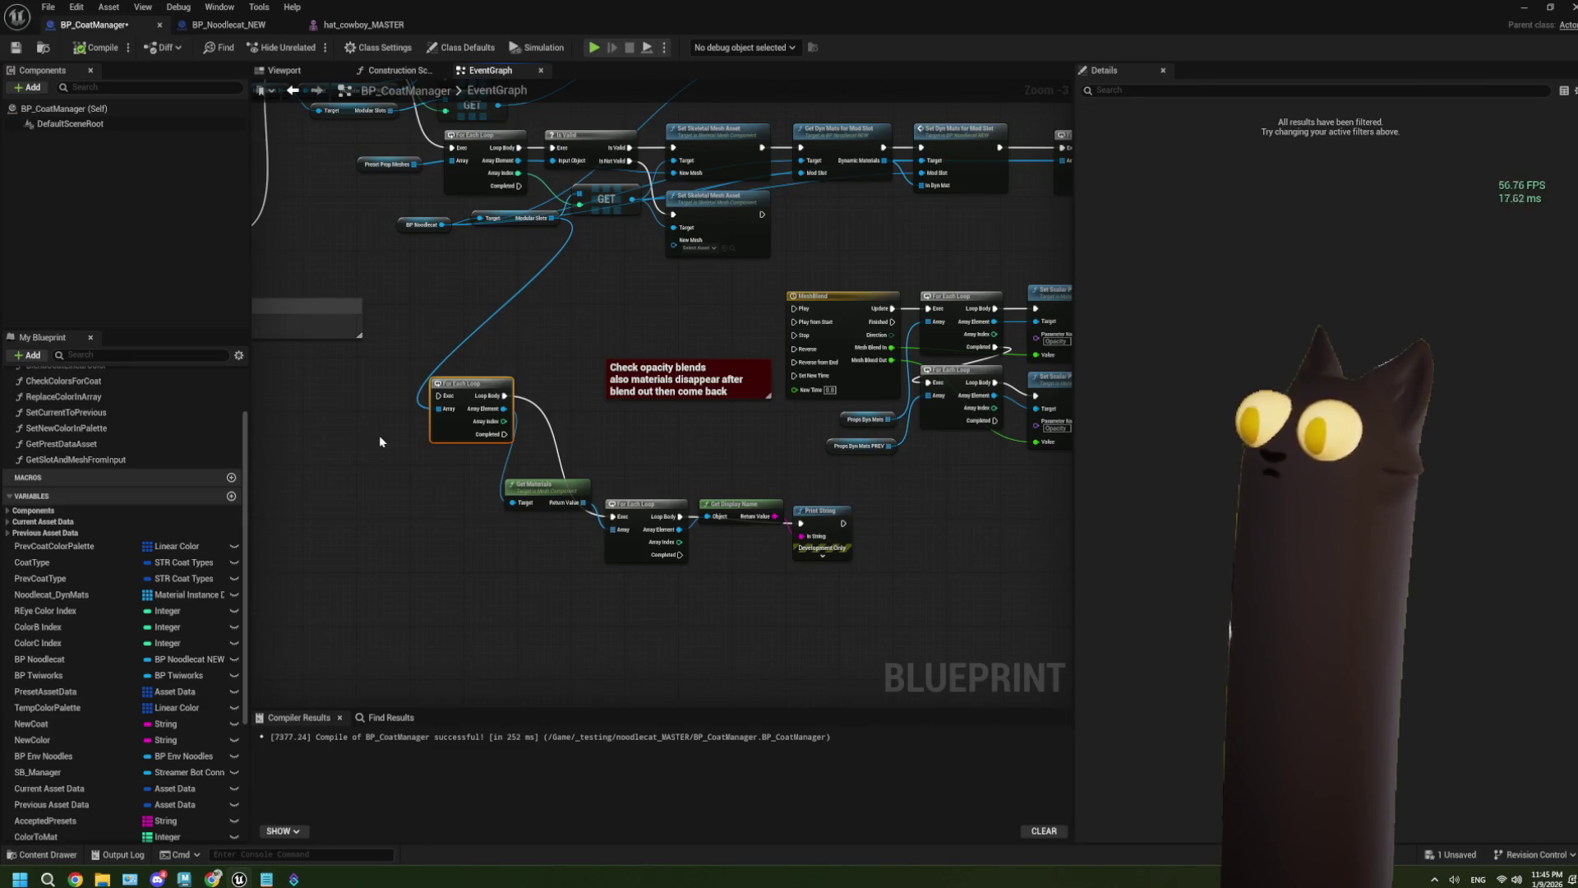
left_click_drag(857, 608, 447, 473)
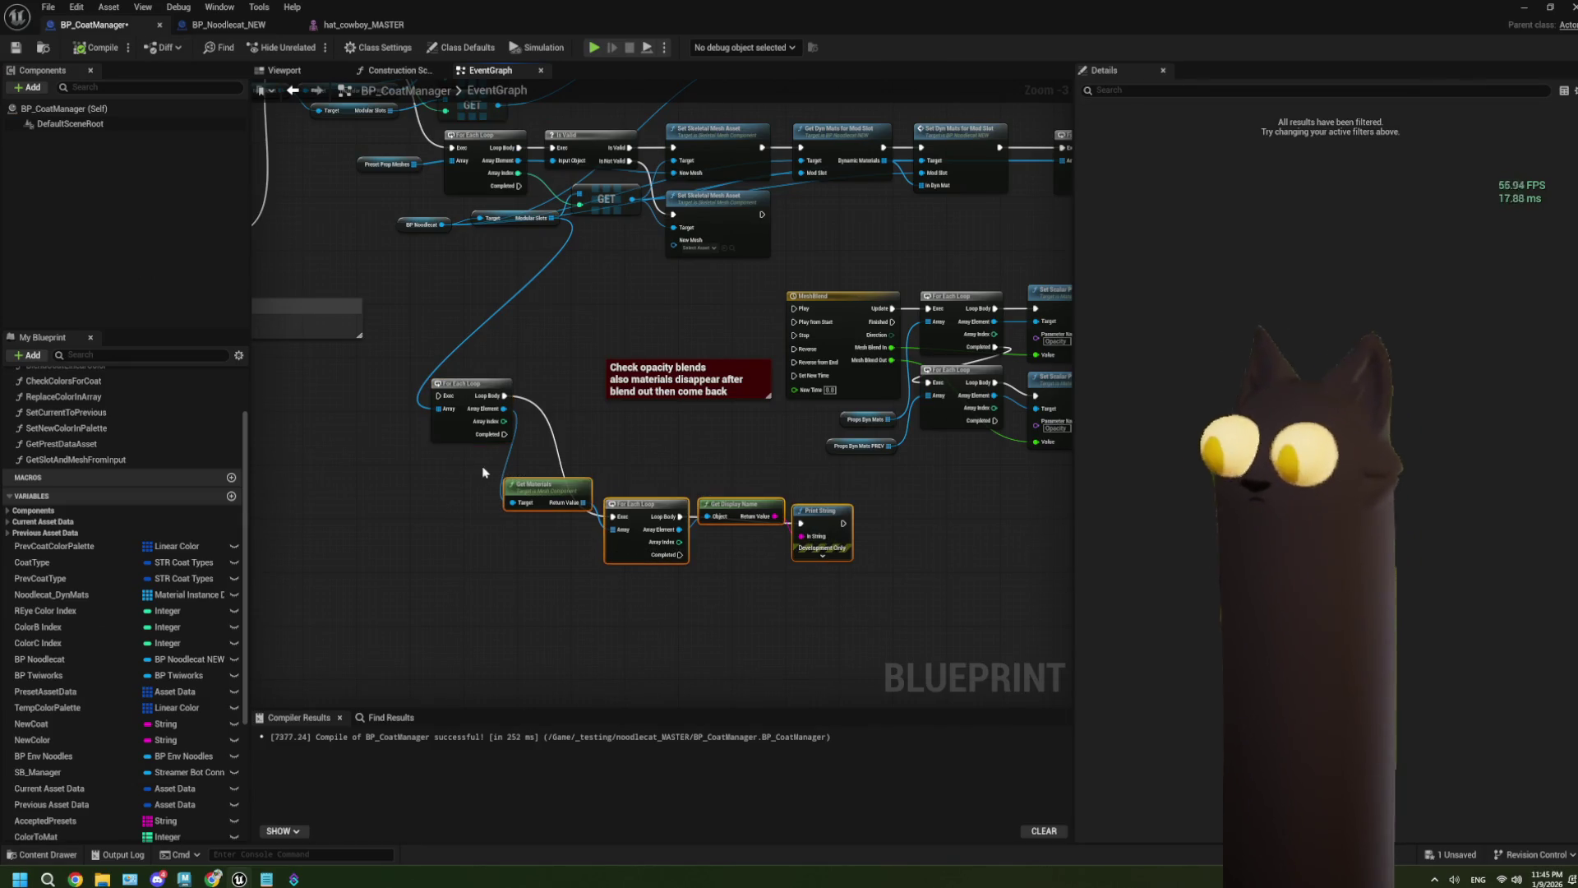
key("Delete")
left_click(474, 392)
key("Delete")
scroll(585, 352, "up", 2)
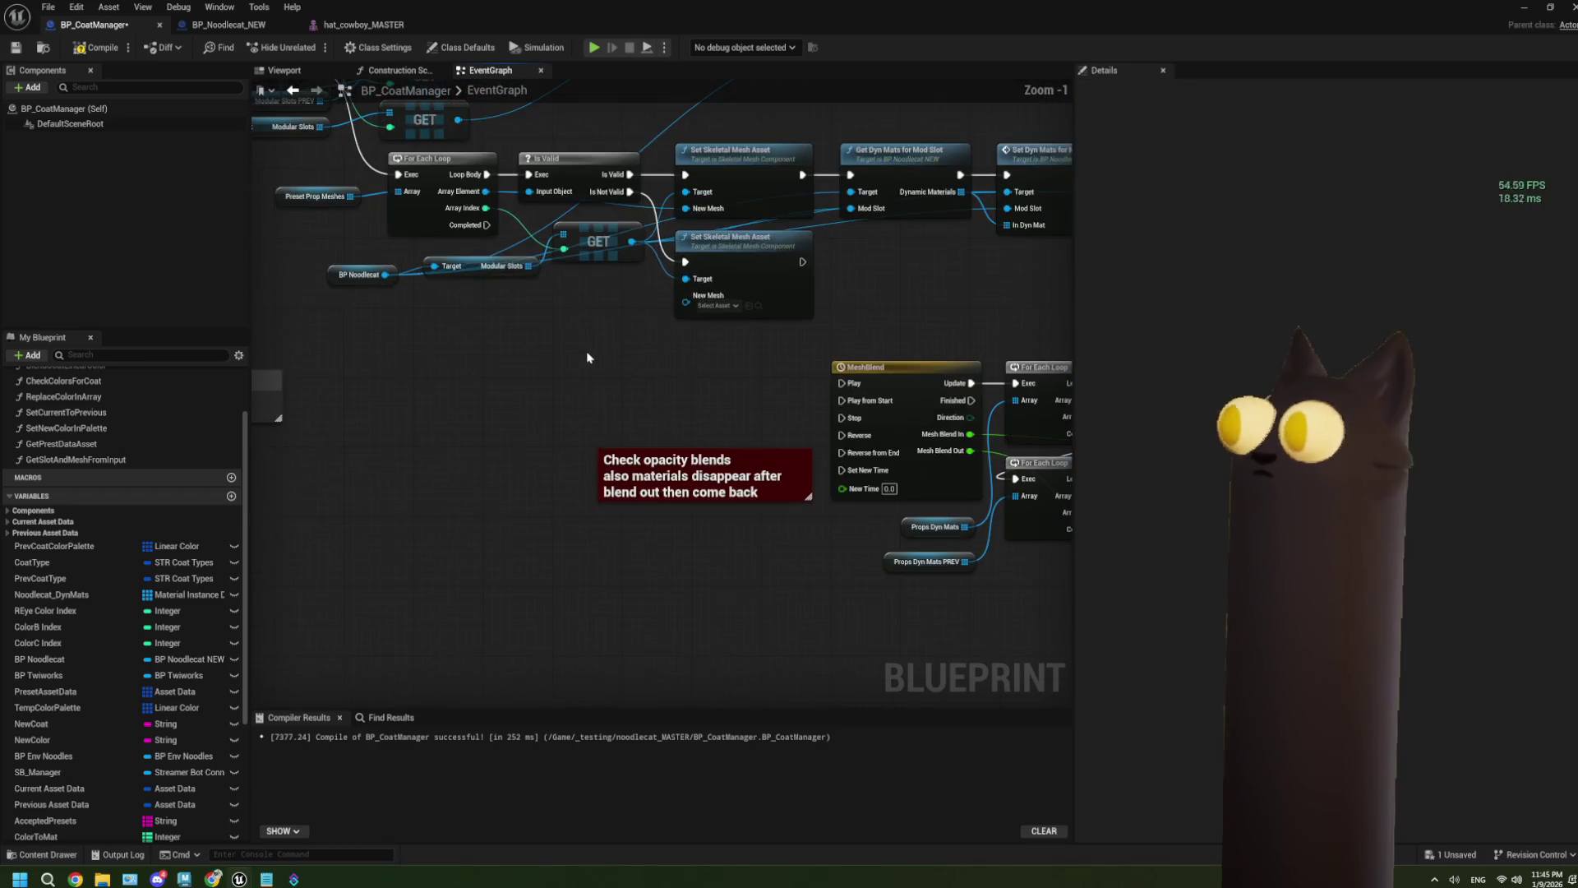
Step: Compile and save BP_CoatManager
left_click(227, 25)
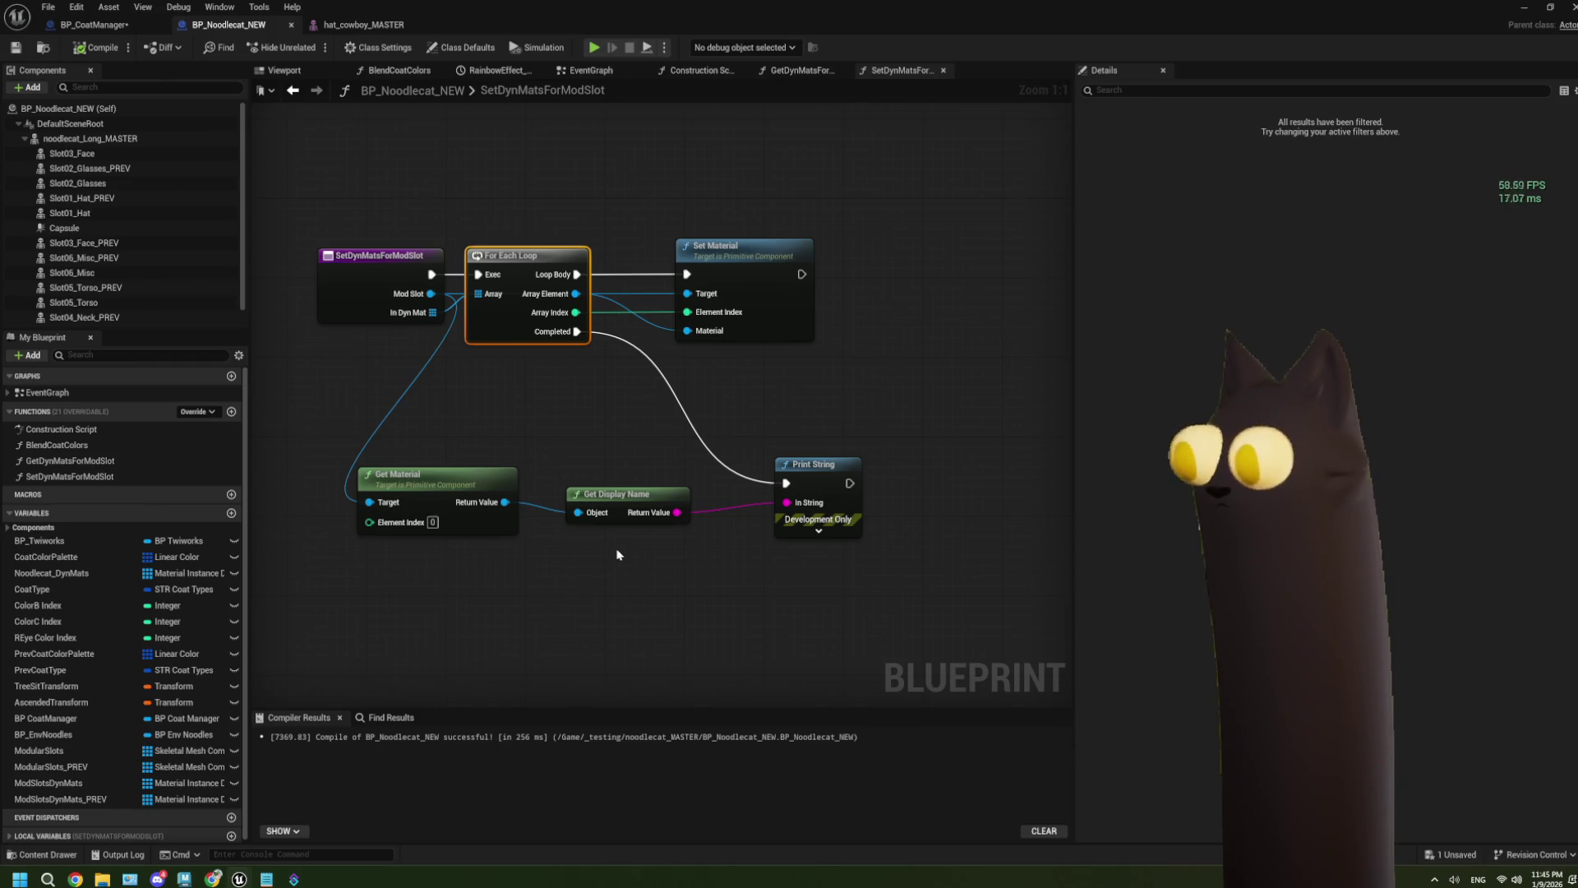
left_click(124, 23)
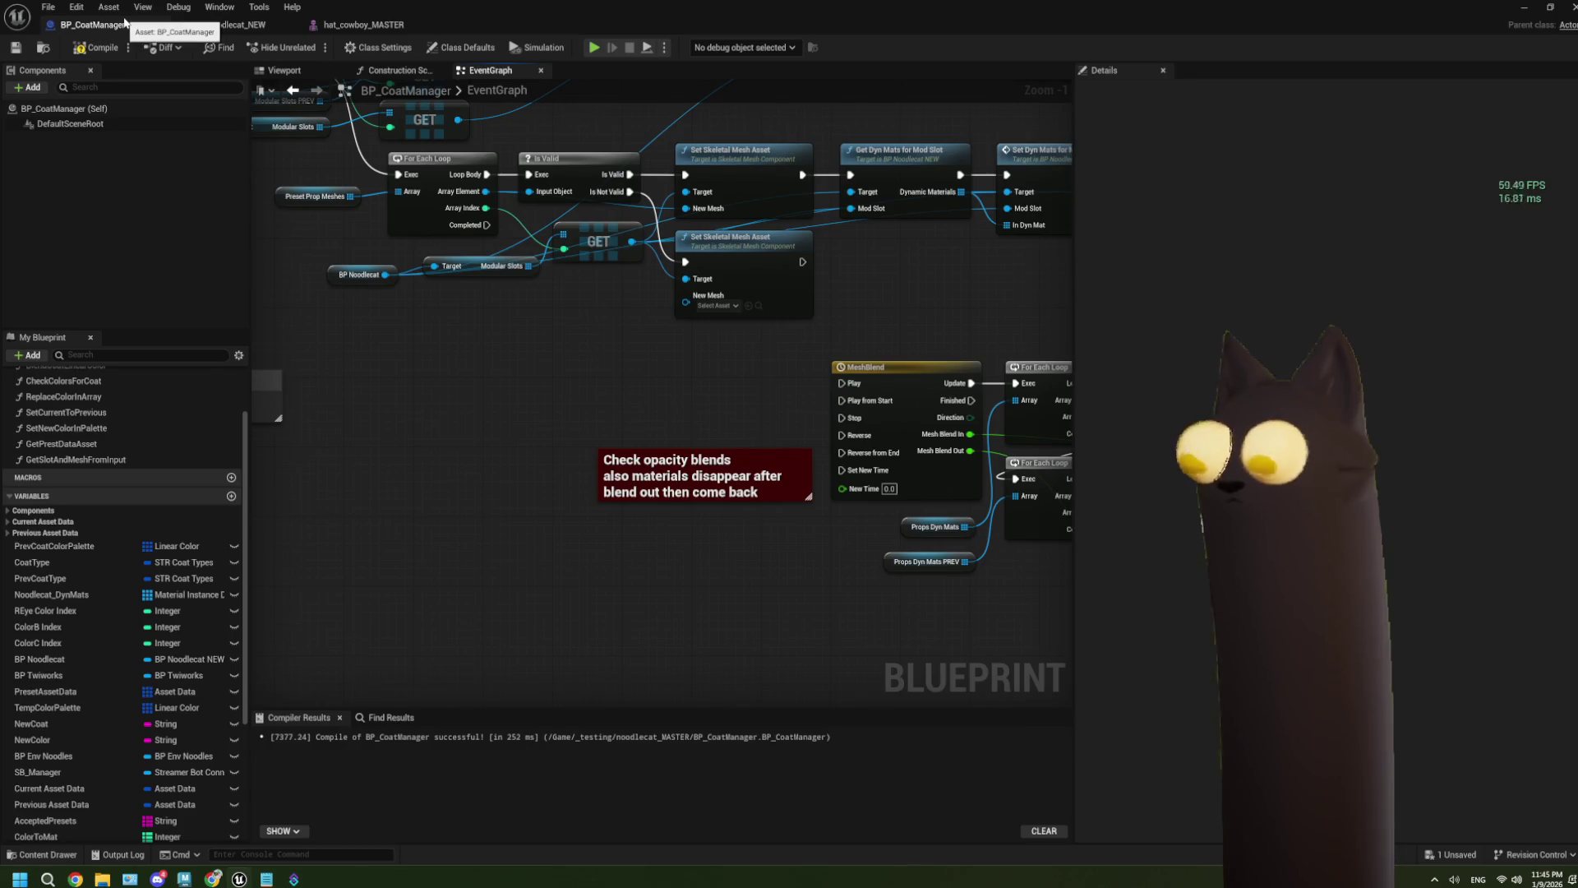
left_click(97, 47)
left_click(16, 49)
Step: Survey BP_CoatManager's other node groups in the EventGraph
scroll(570, 364, "down", 5)
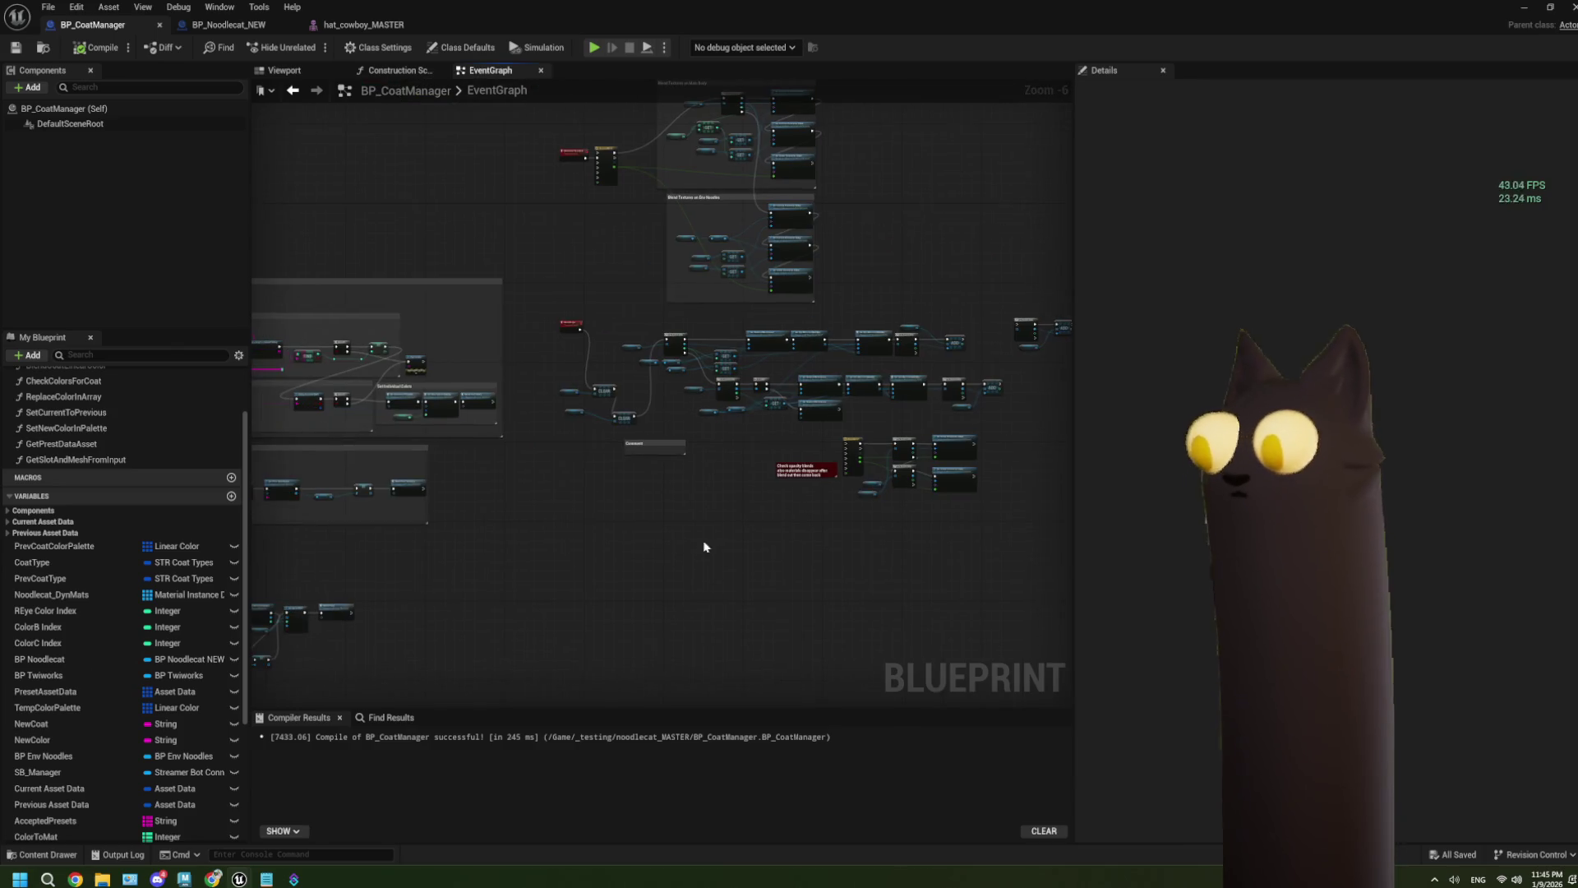
scroll(576, 600, "down", 4)
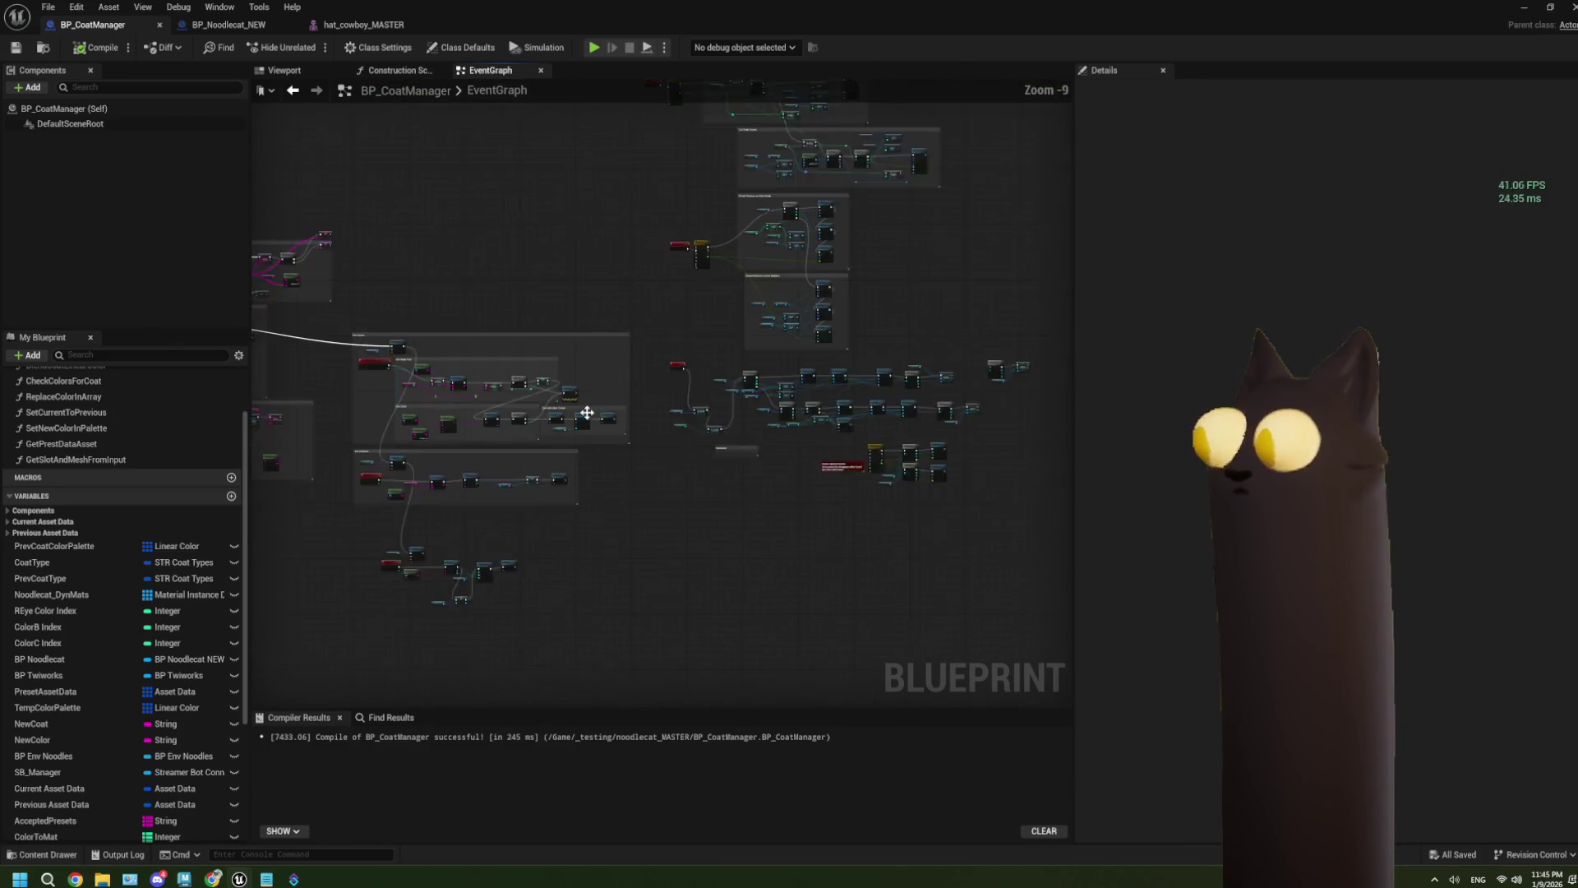
mouse_move(806, 492)
left_mouse_down()
mouse_move(905, 497)
mouse_move(910, 519)
left_mouse_up()
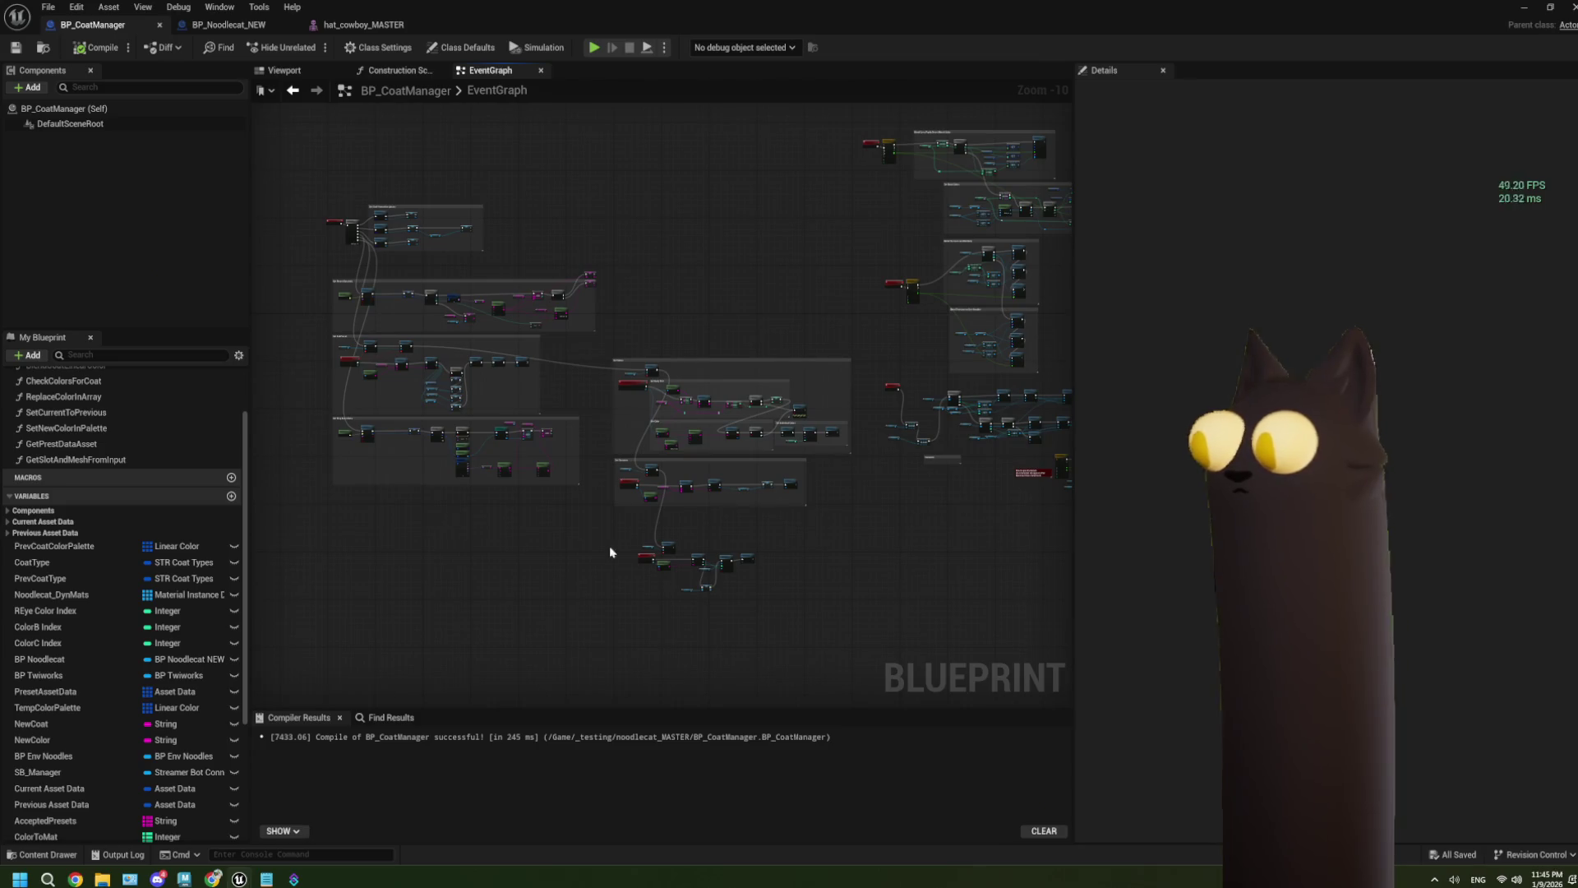
scroll(795, 549, "up", 5)
scroll(674, 539, "up", 1)
scroll(582, 605, "up", 1)
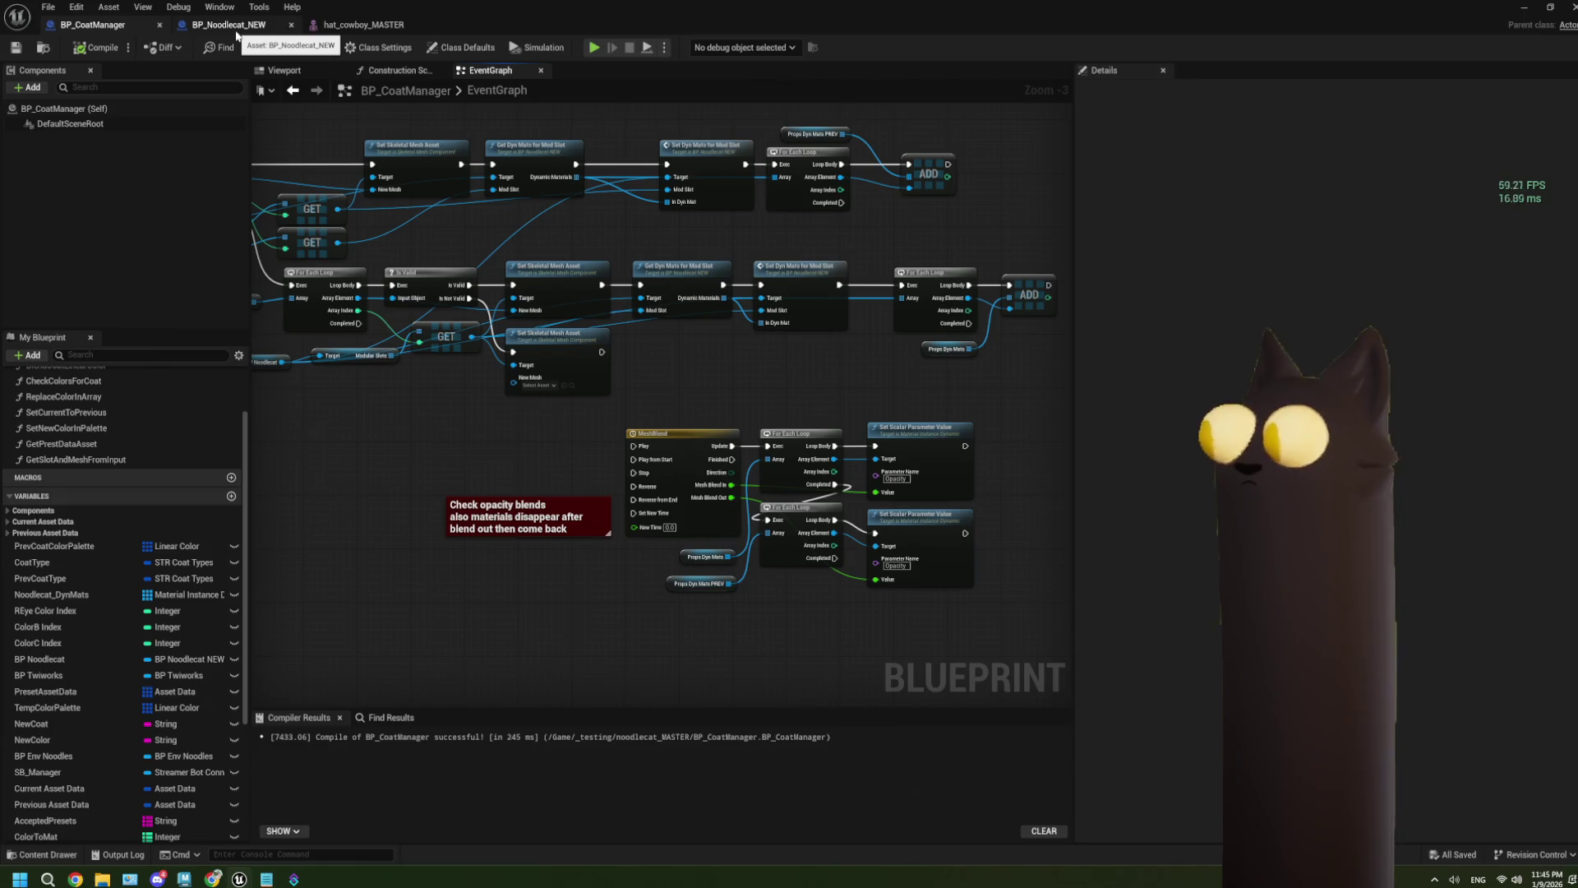
Step: Select the Get Material node in BP_Noodlecat_NEW's SetDynMatsForModSlot graph
left_click(235, 32)
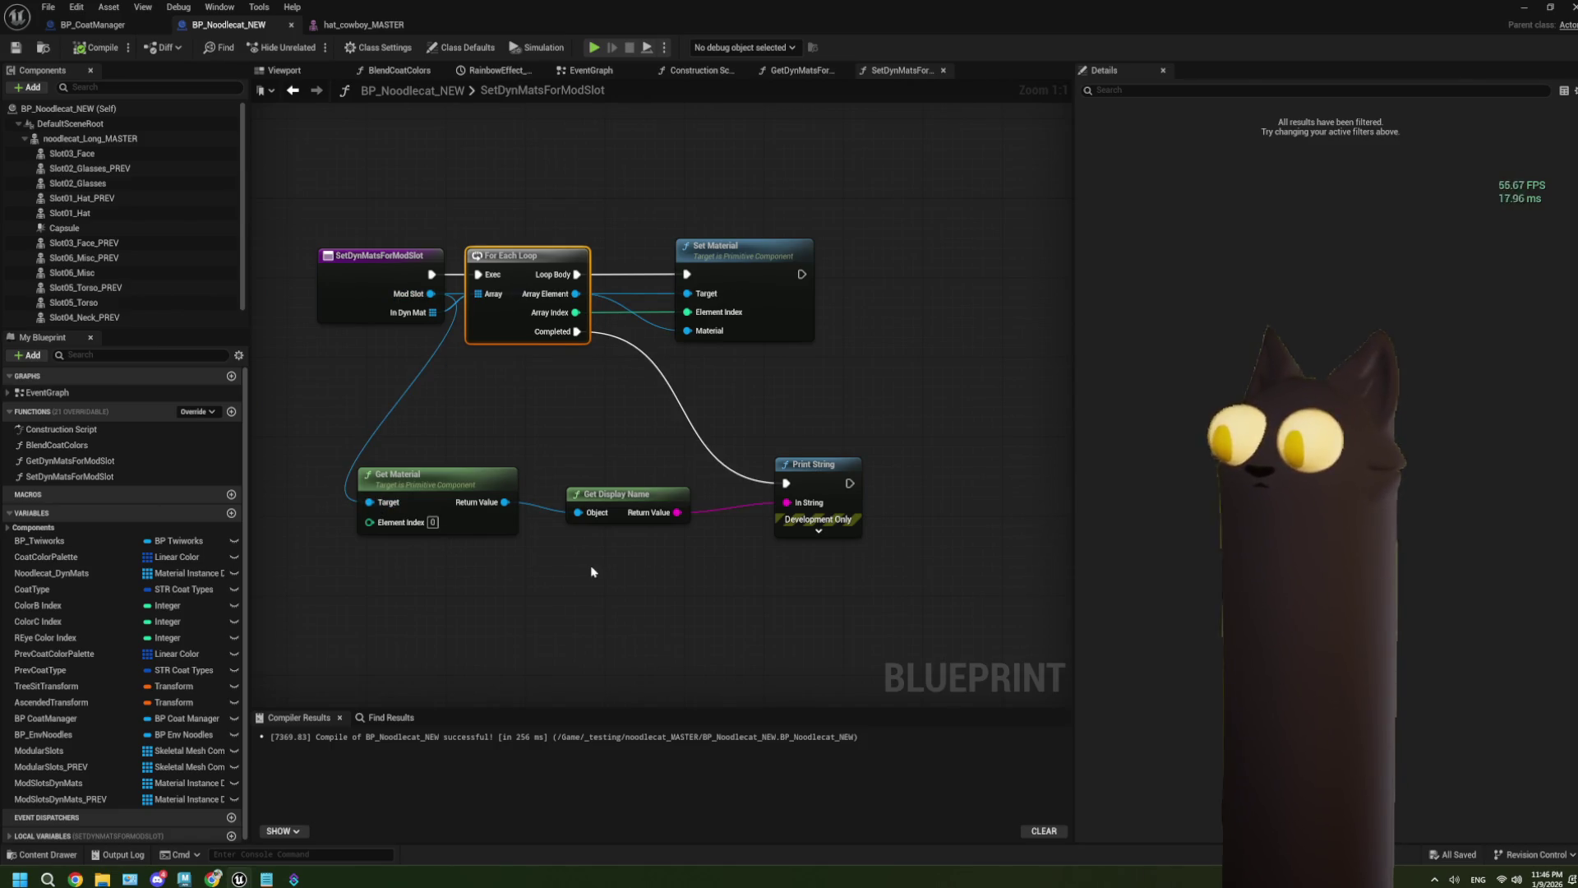
left_click_drag(592, 572, 564, 559)
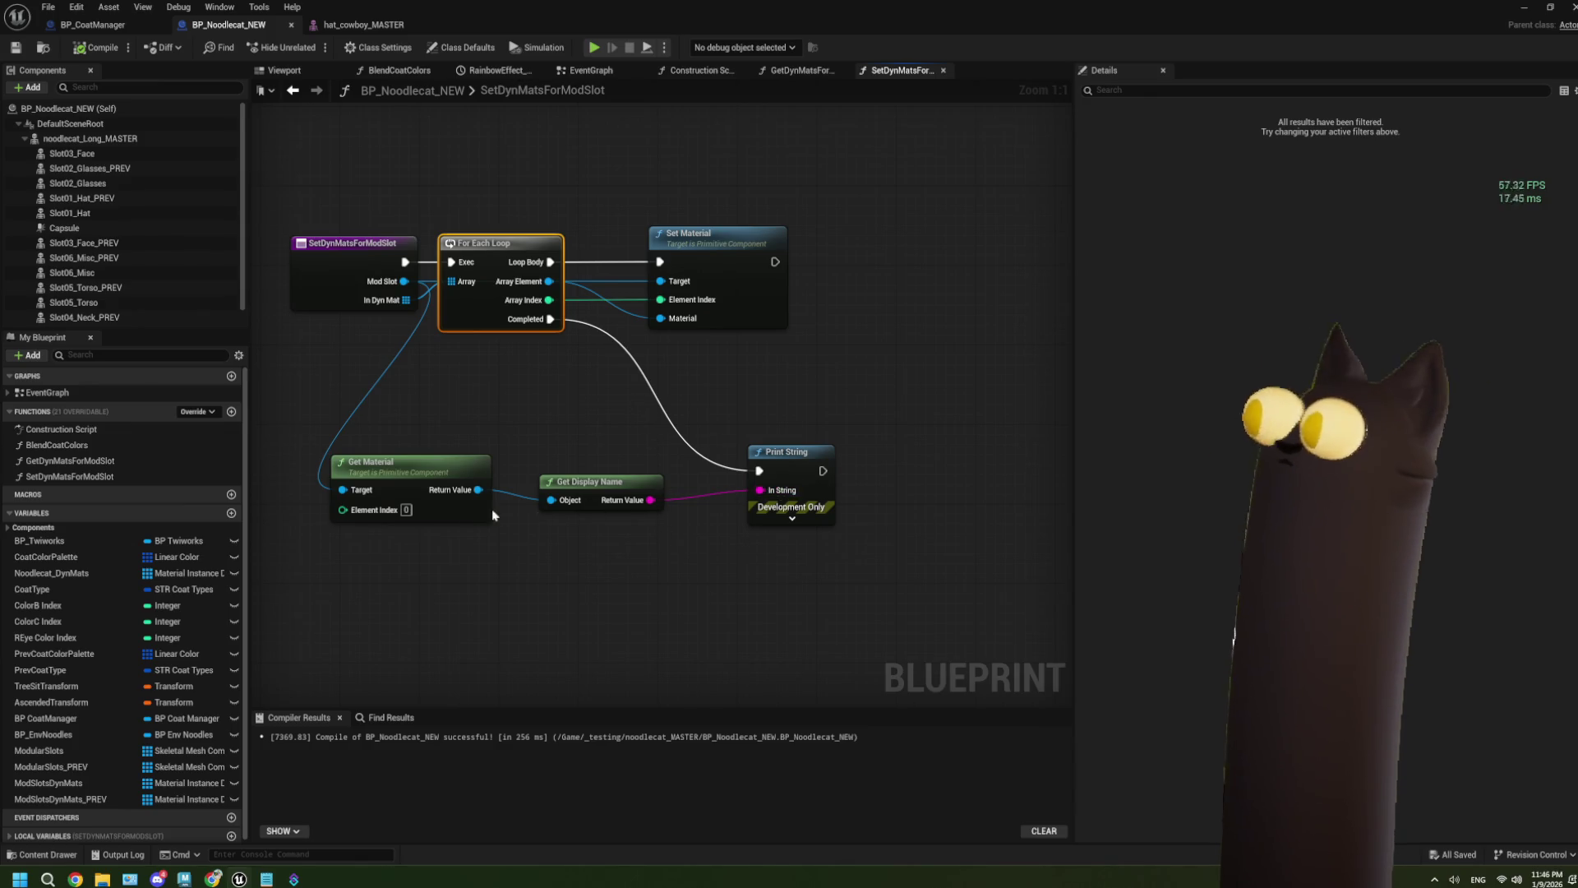
mouse_move(393, 448)
left_mouse_down()
mouse_move(668, 552)
mouse_move(413, 481)
mouse_move(790, 417)
mouse_move(922, 335)
left_mouse_up()
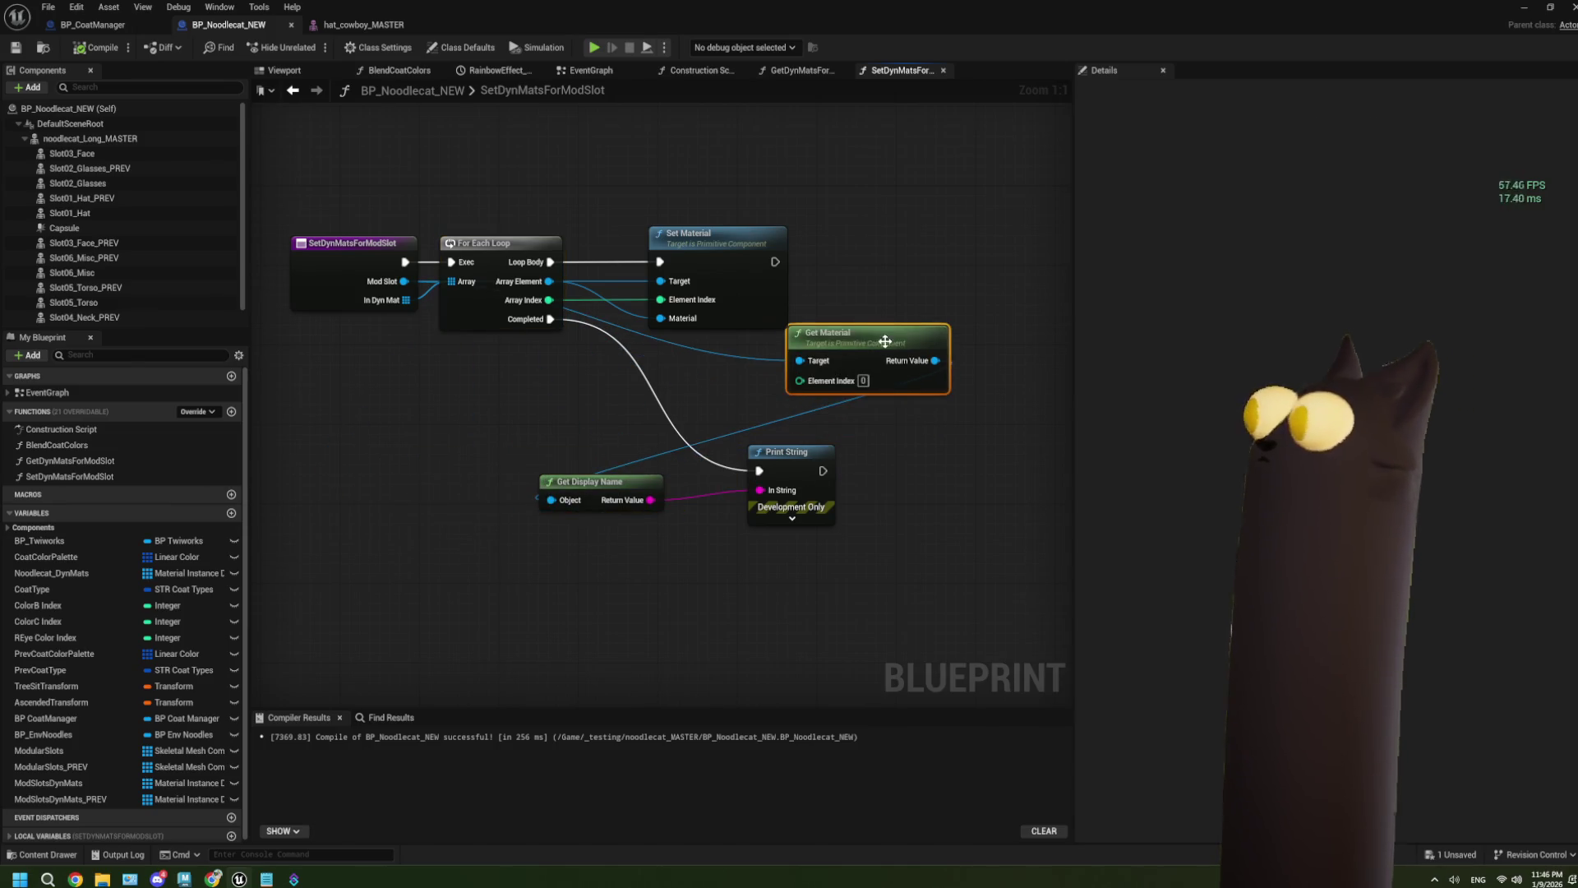
Step: Feed the loop's Array Index into Get Material's Element Index
left_click_drag(547, 300, 562, 309)
key("Escape")
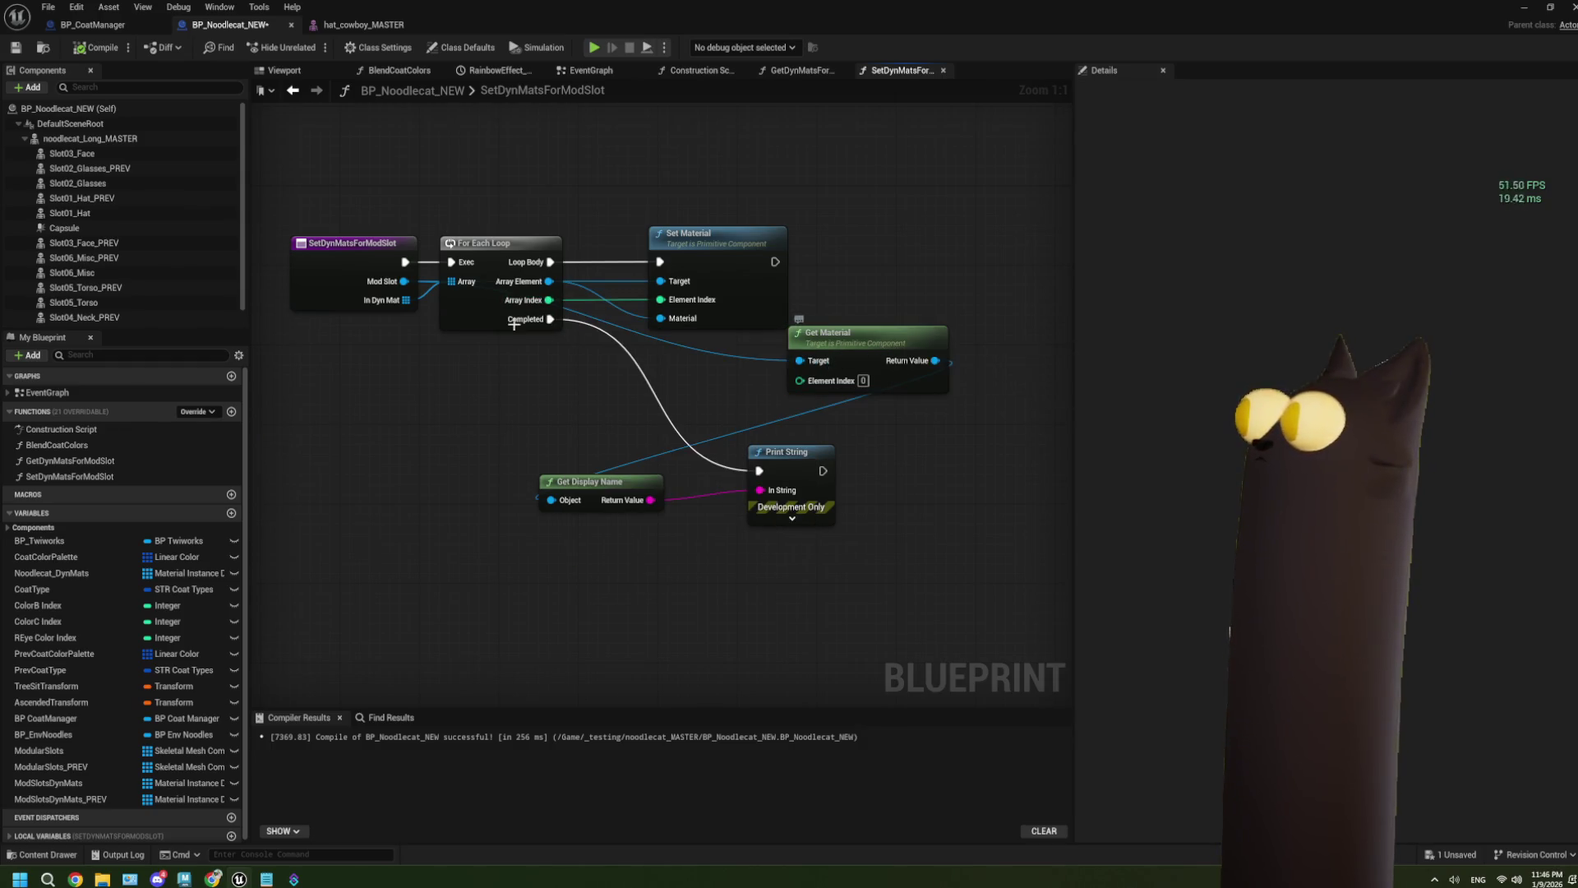
mouse_move(548, 300)
left_mouse_down()
mouse_move(757, 380)
mouse_move(810, 383)
left_mouse_up()
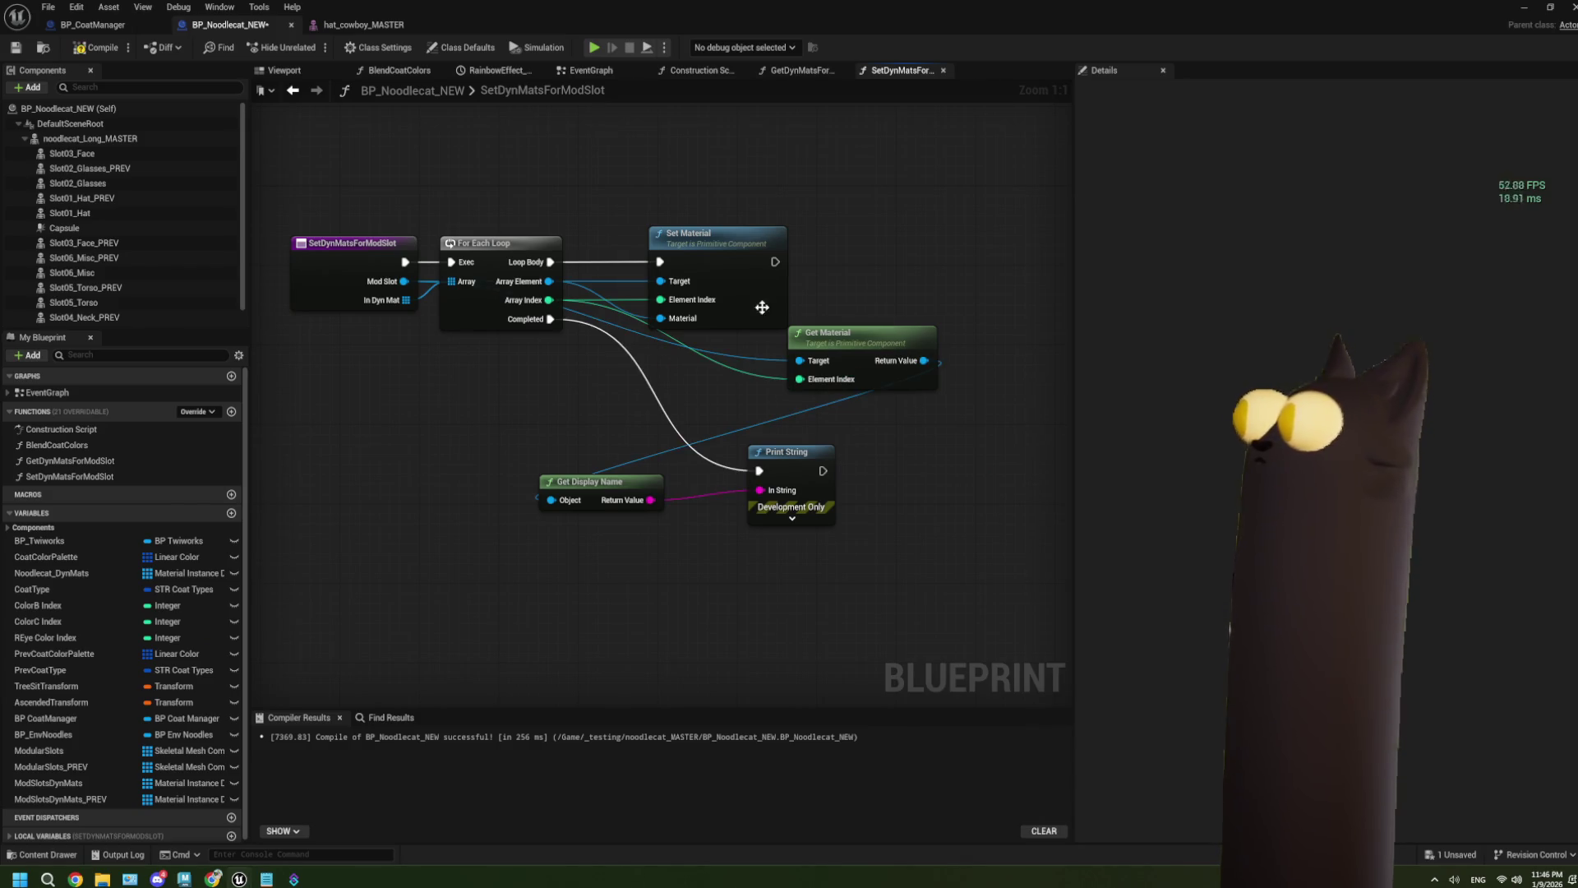
Step: Make Print String run after each Set Material, and save the Noodlecat Blueprint
left_click_drag(550, 319, 773, 262)
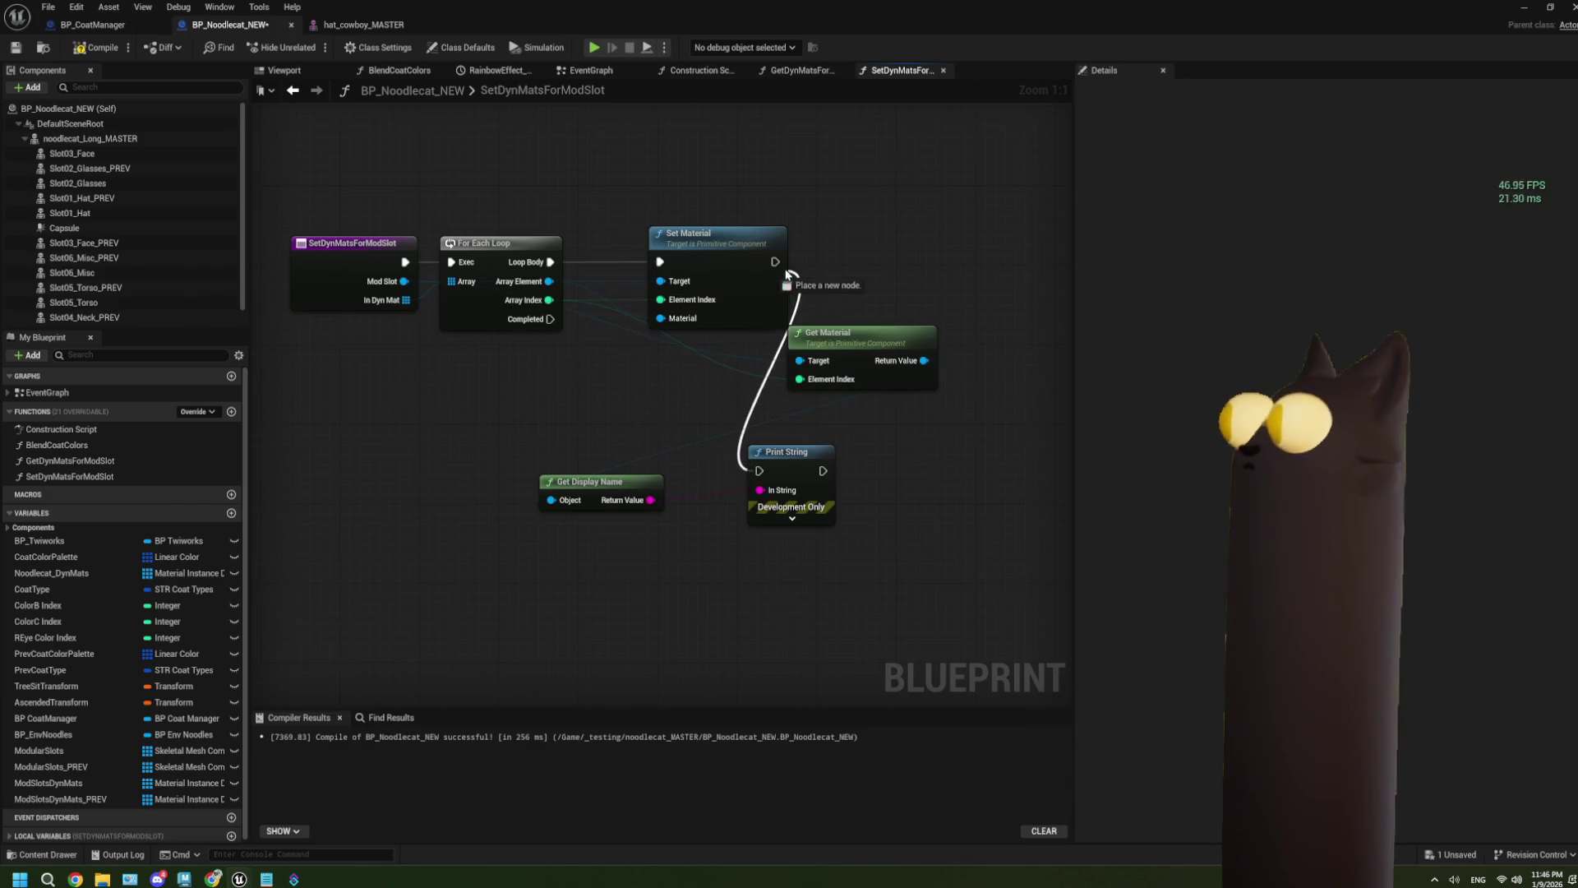
left_click(16, 48)
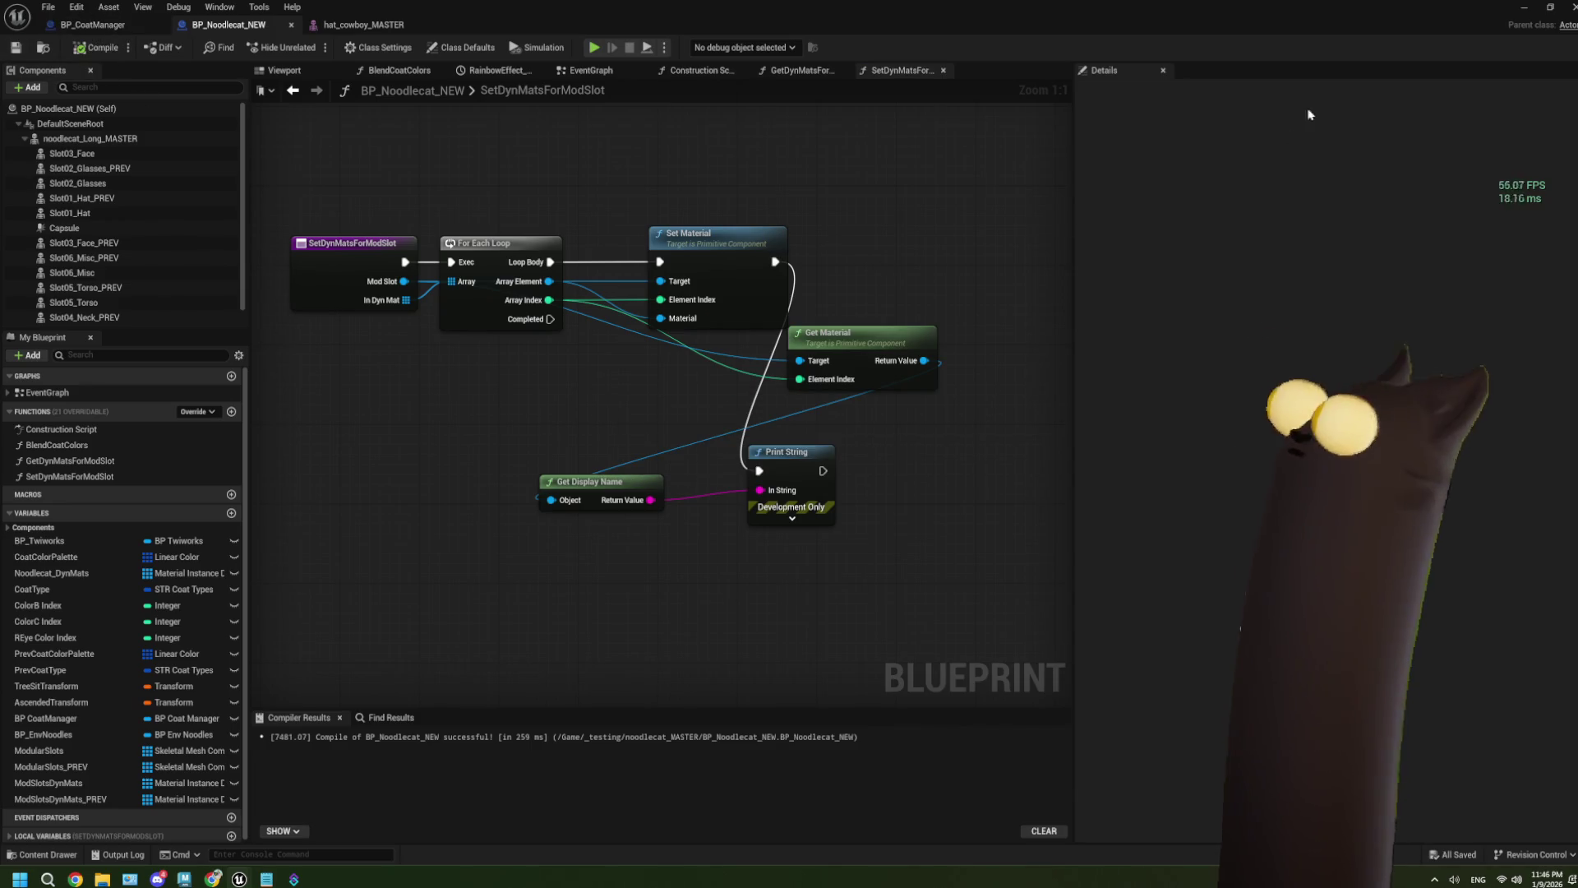
left_click(1523, 7)
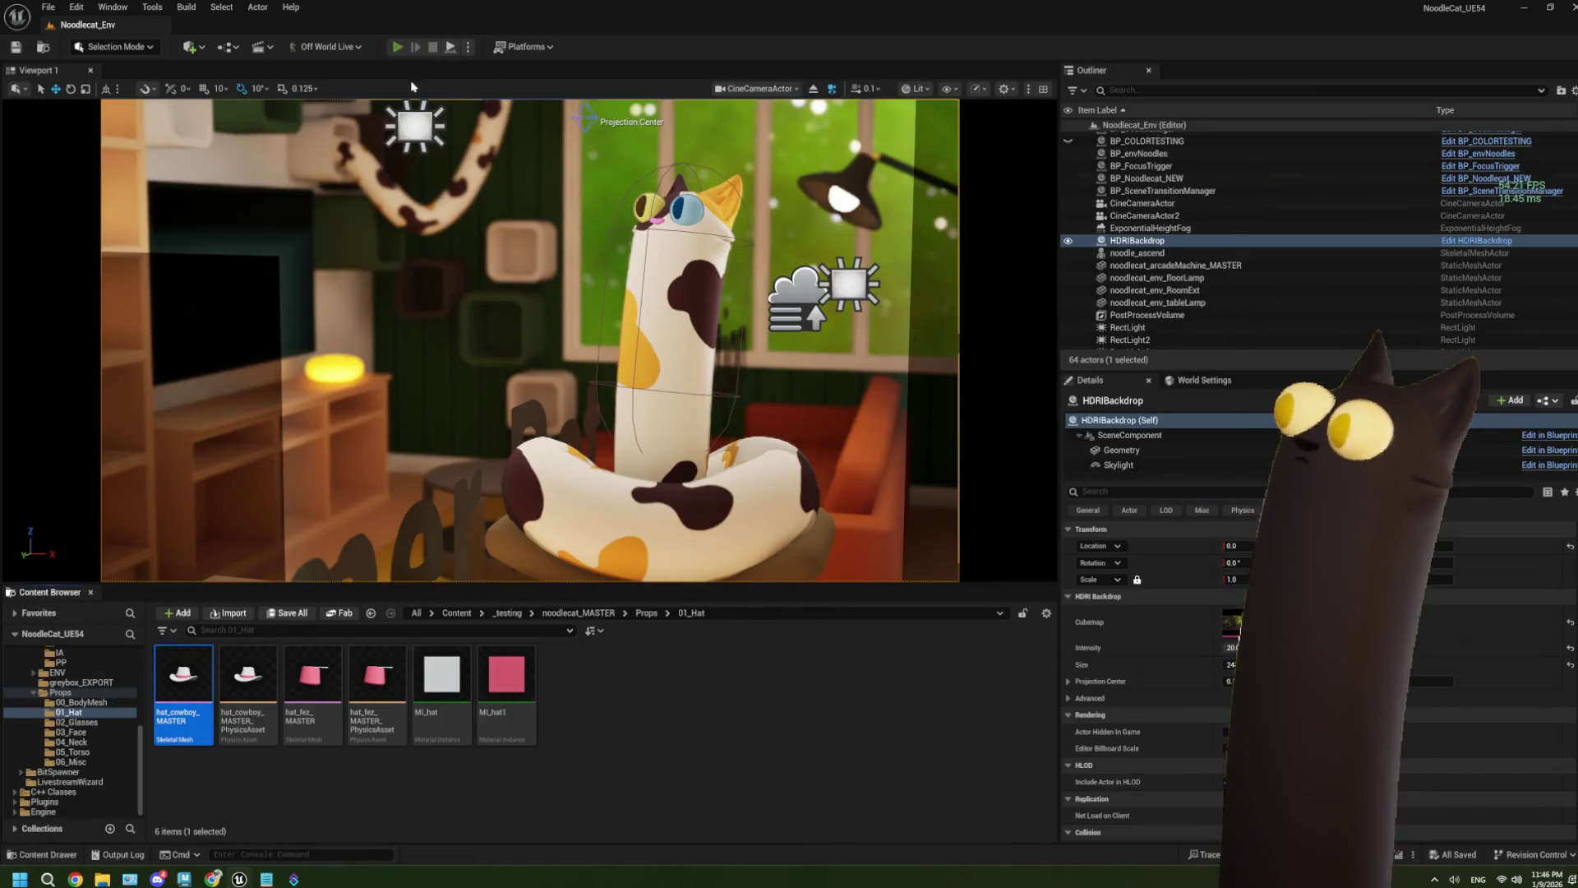
Step: Play test a hat swap with key 2, stop, and open hat_cowboy_MASTER to view its two material slots
left_click(453, 46)
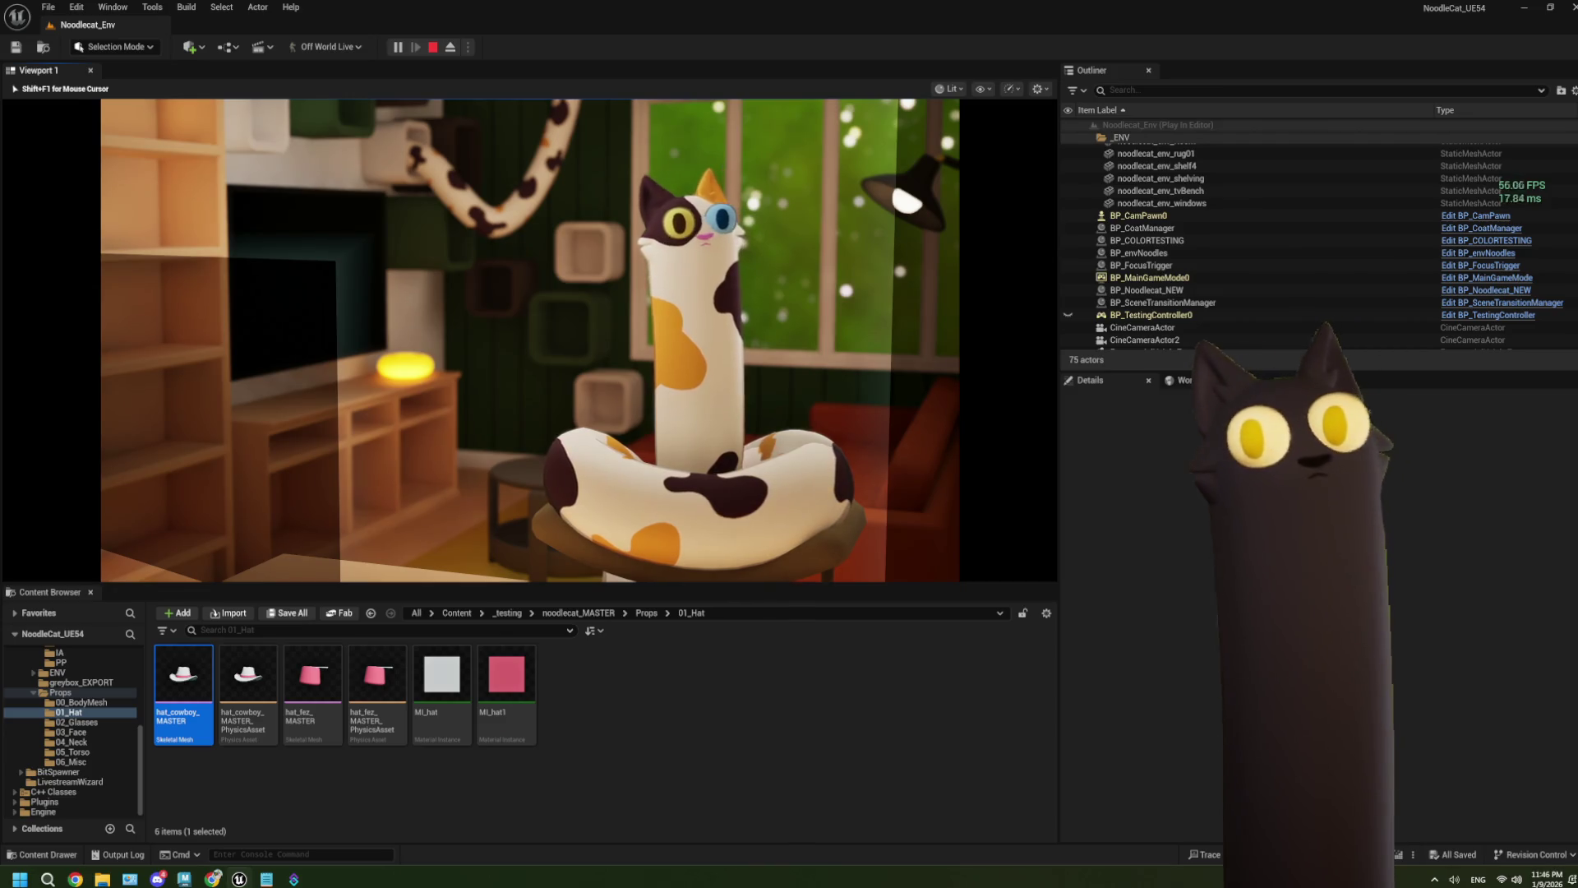
key("2")
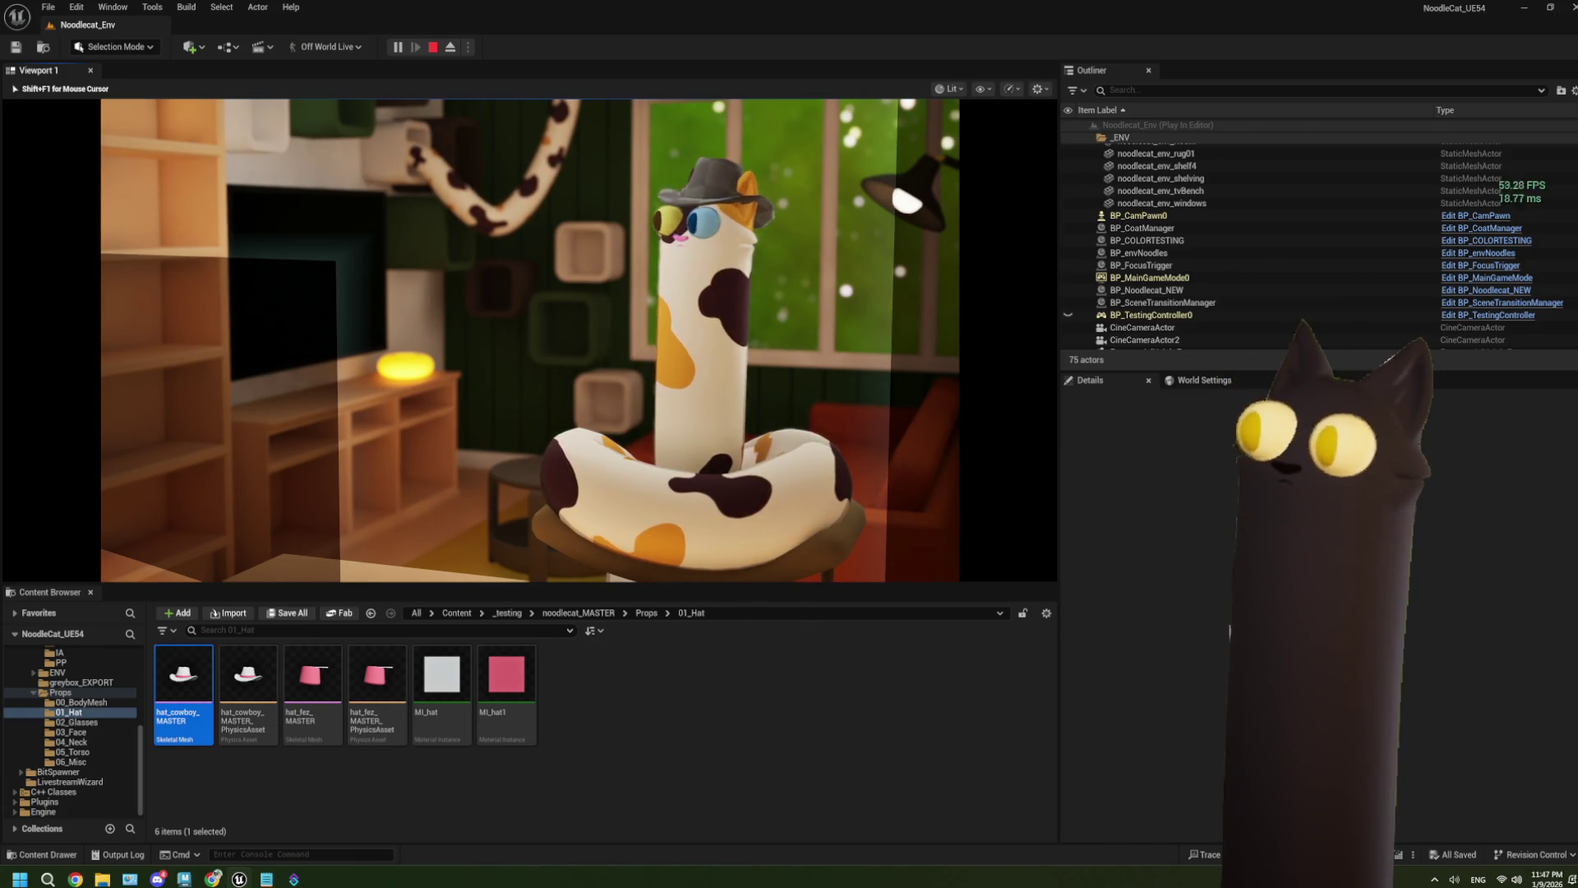
key("Escape")
double_click(182, 695)
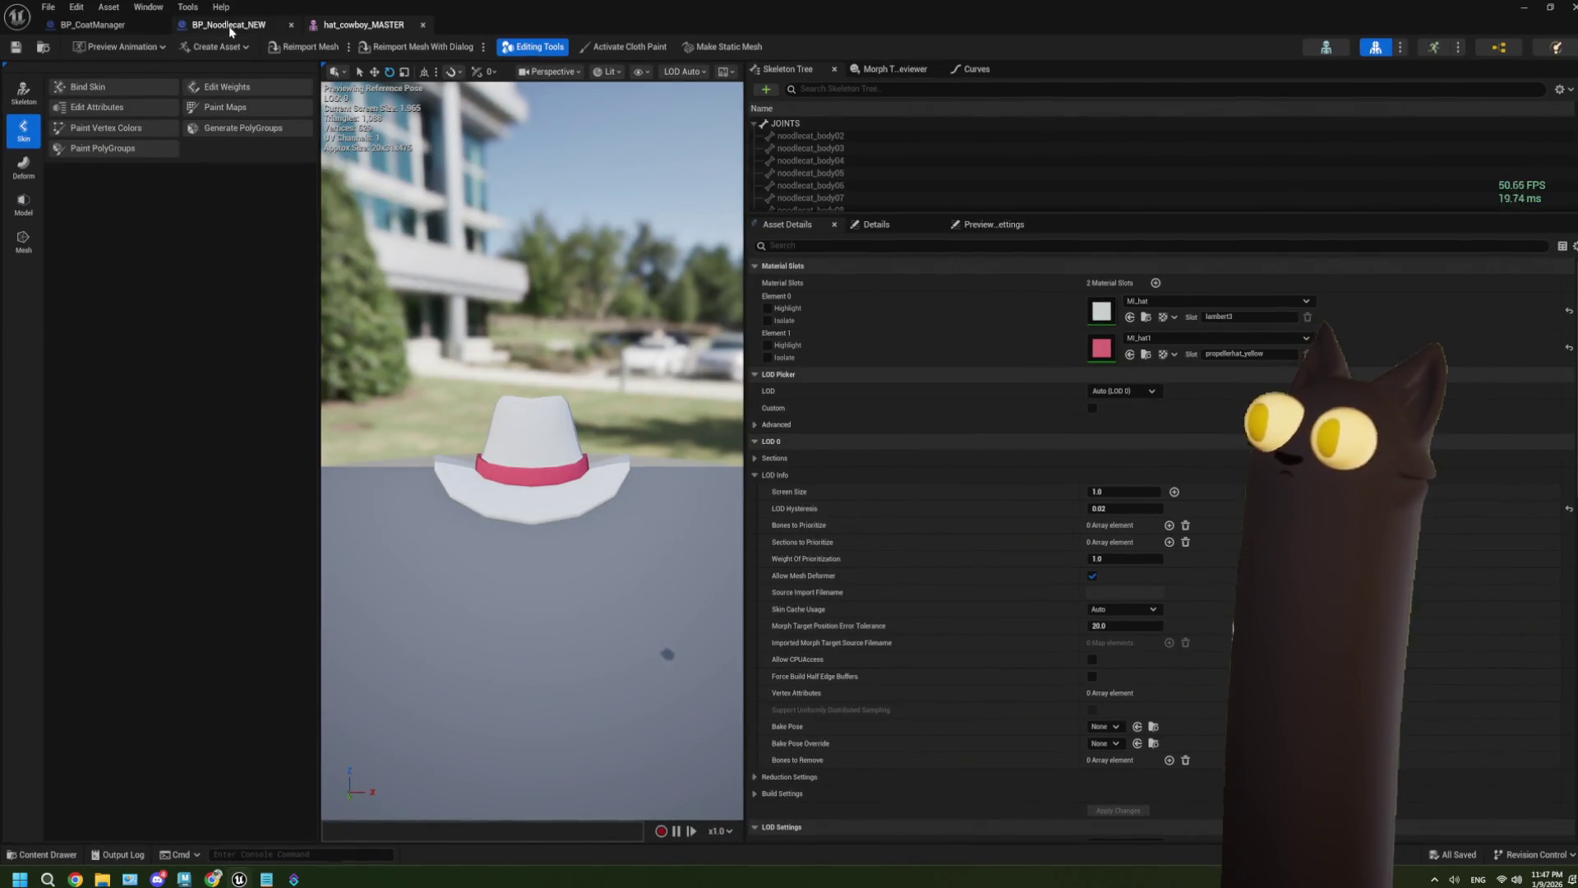
Step: Look over the BP_Noodlecat_NEW event graph
left_click(229, 26)
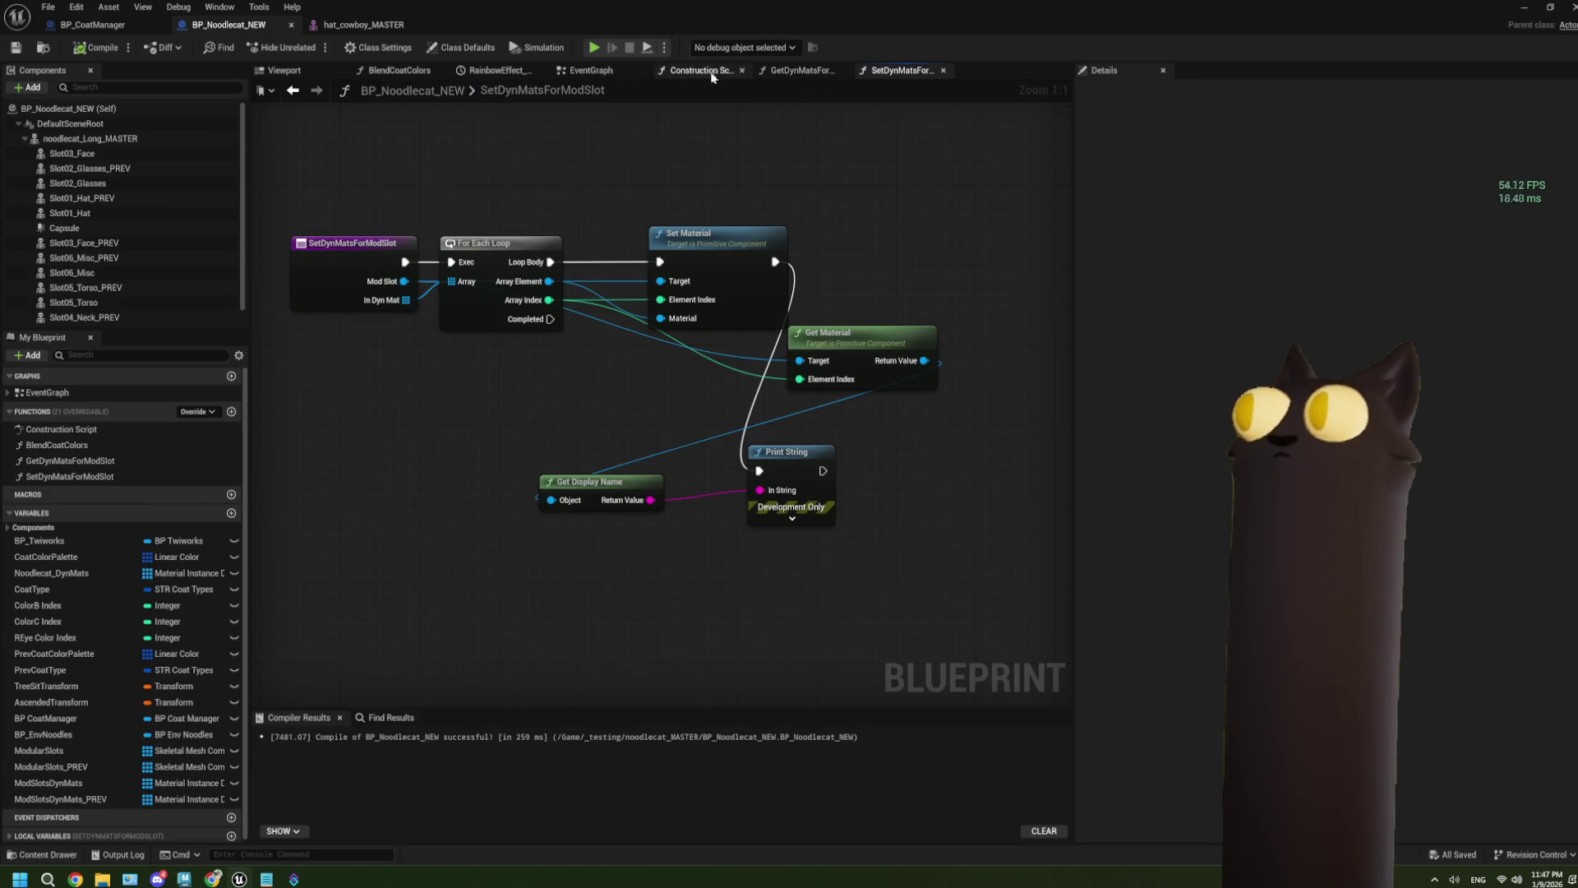
left_click(569, 73)
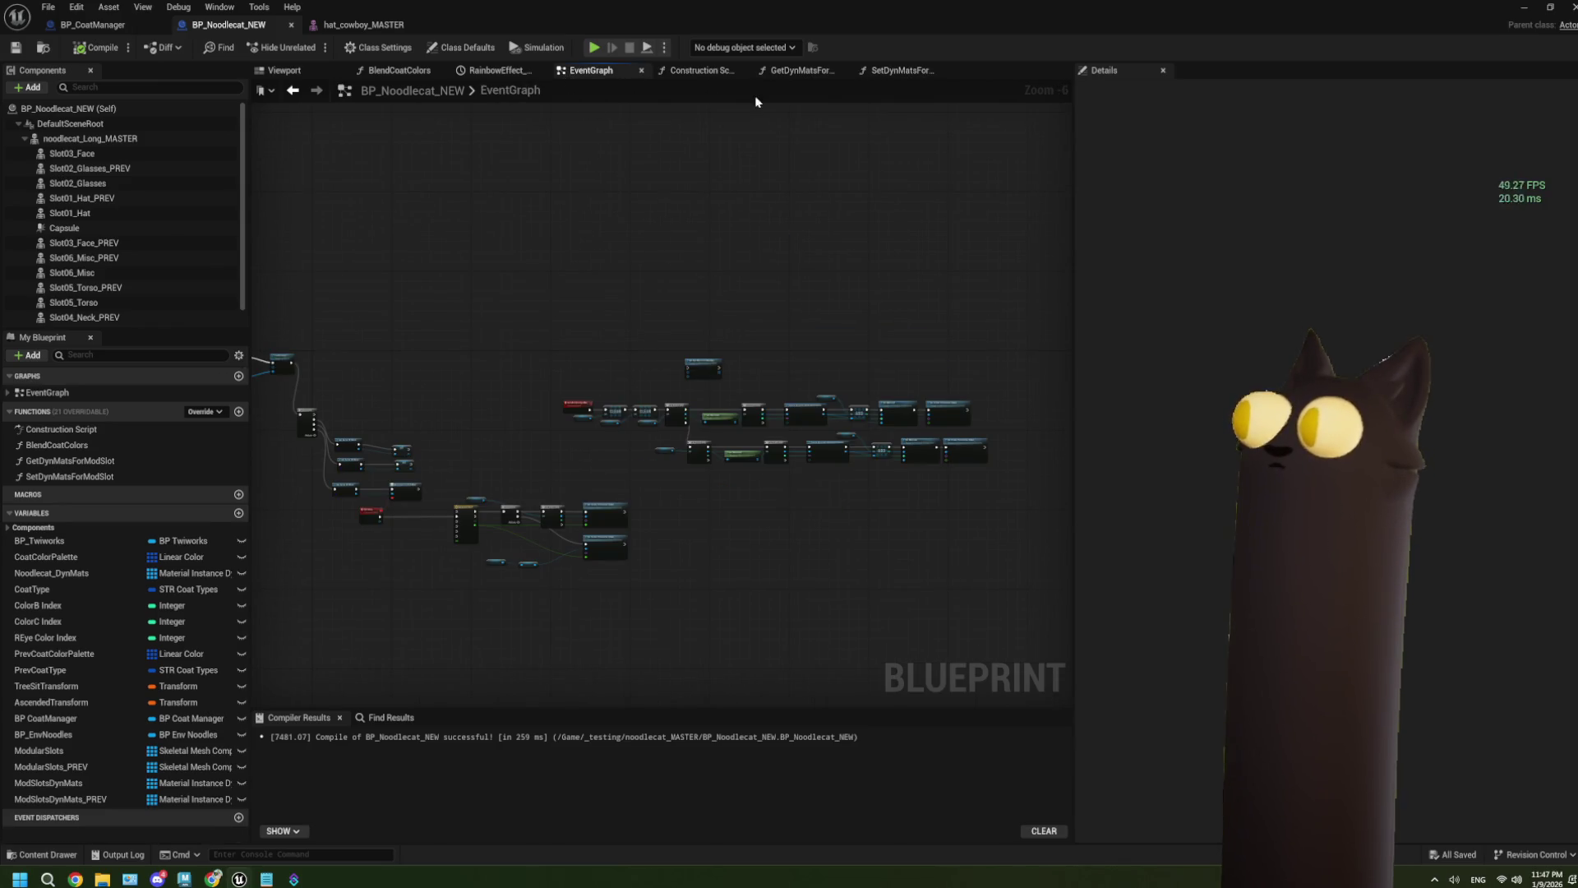
scroll(781, 380, "up", 3)
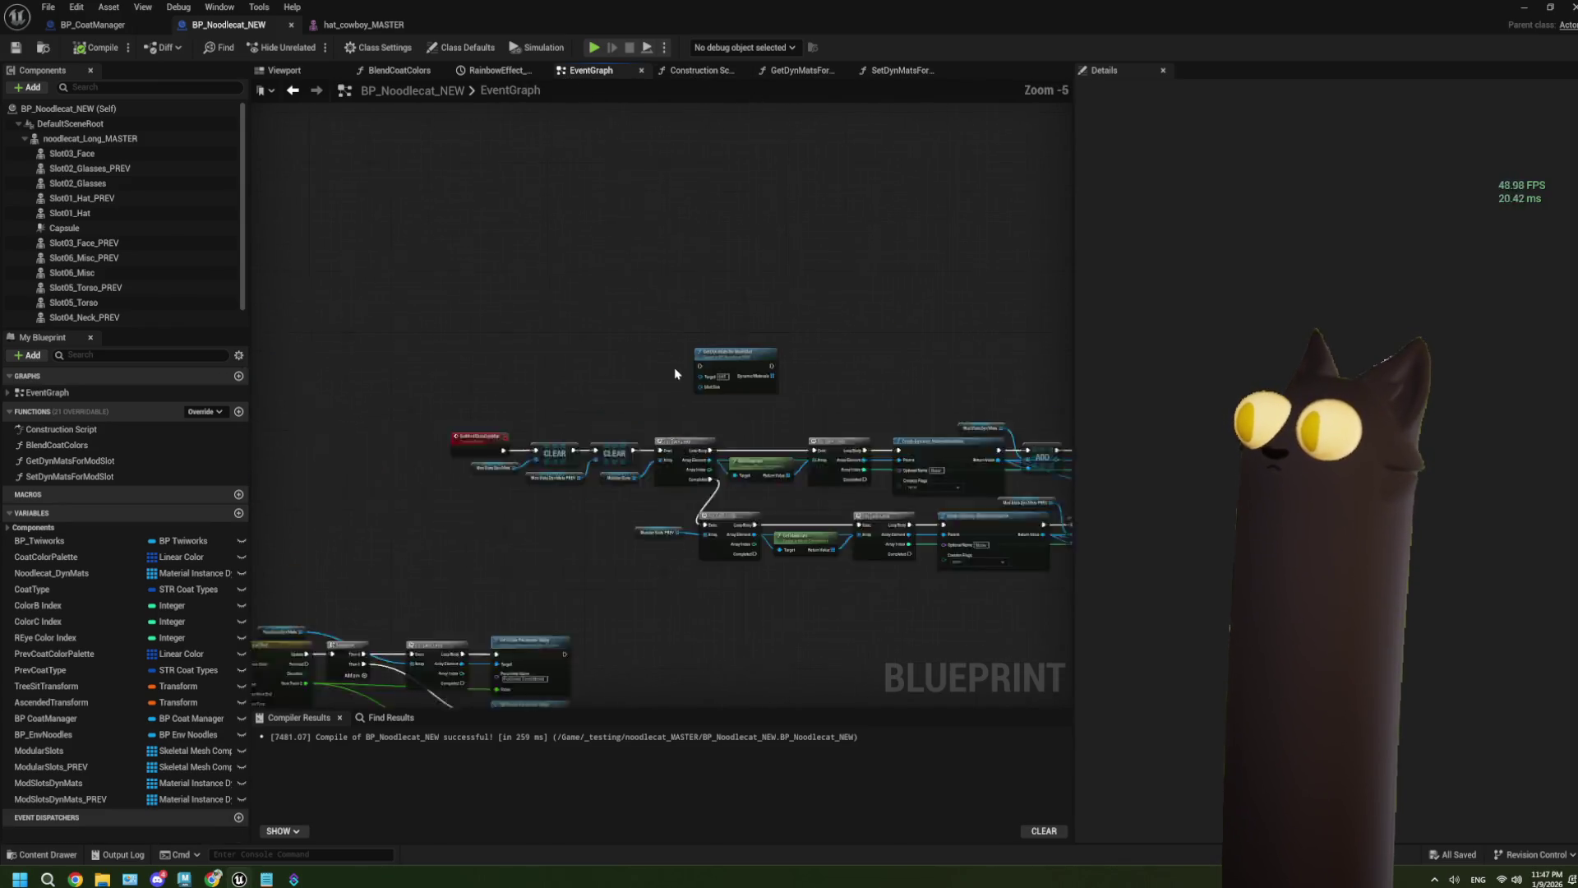
scroll(619, 375, "down", 2)
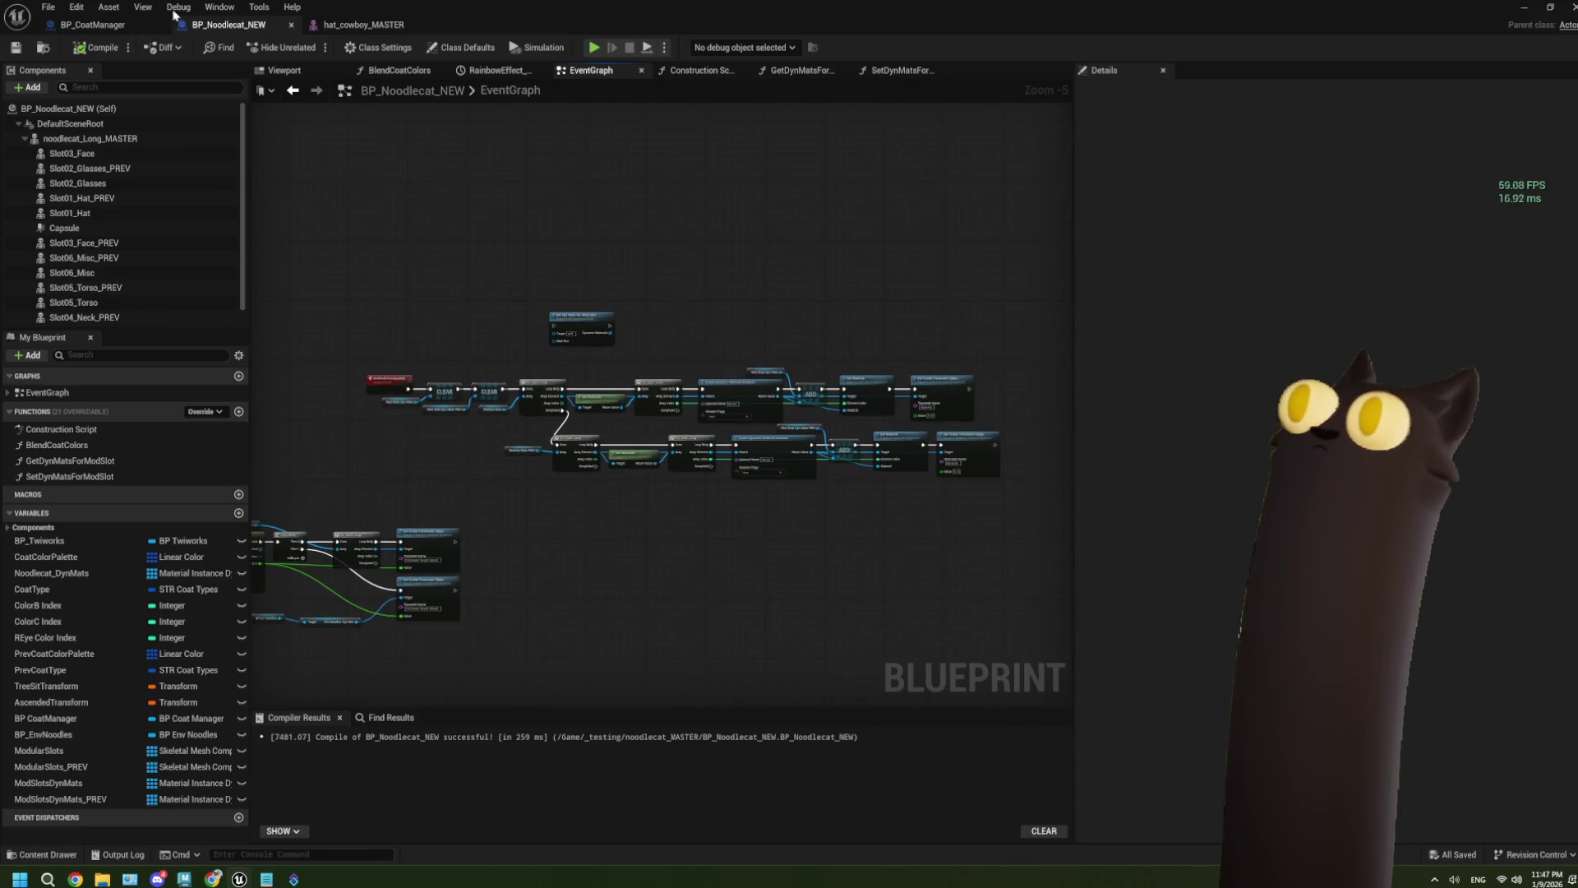
Step: In BP_CoatManager's EventGraph, select Set Dyn Mats for Mod Slot and pan to the preset prop mesh loop
left_click(140, 26)
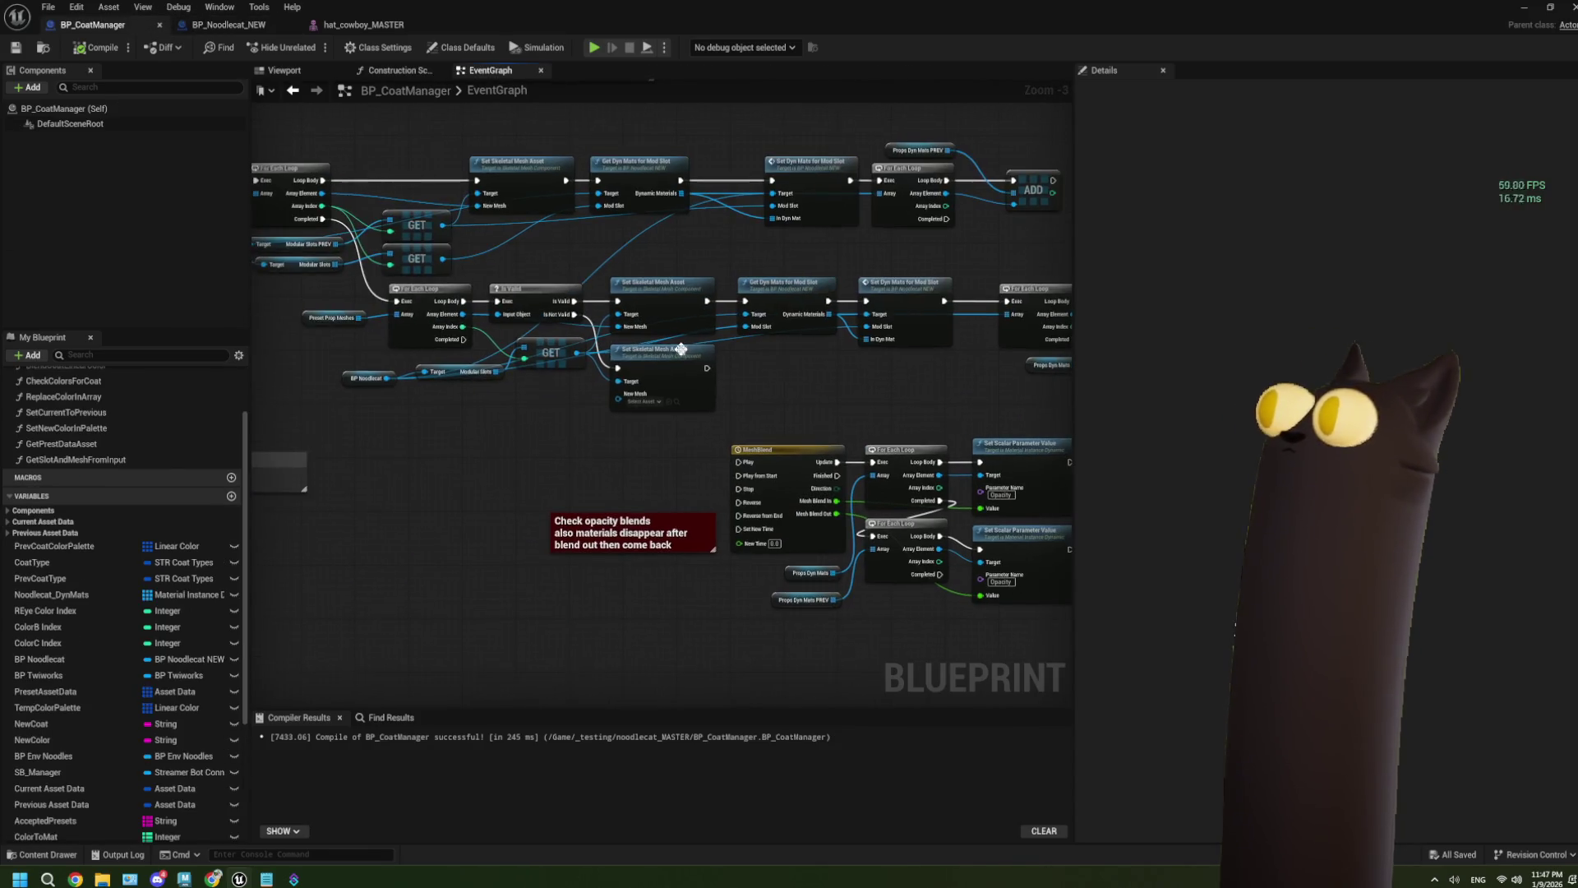
left_click(769, 161)
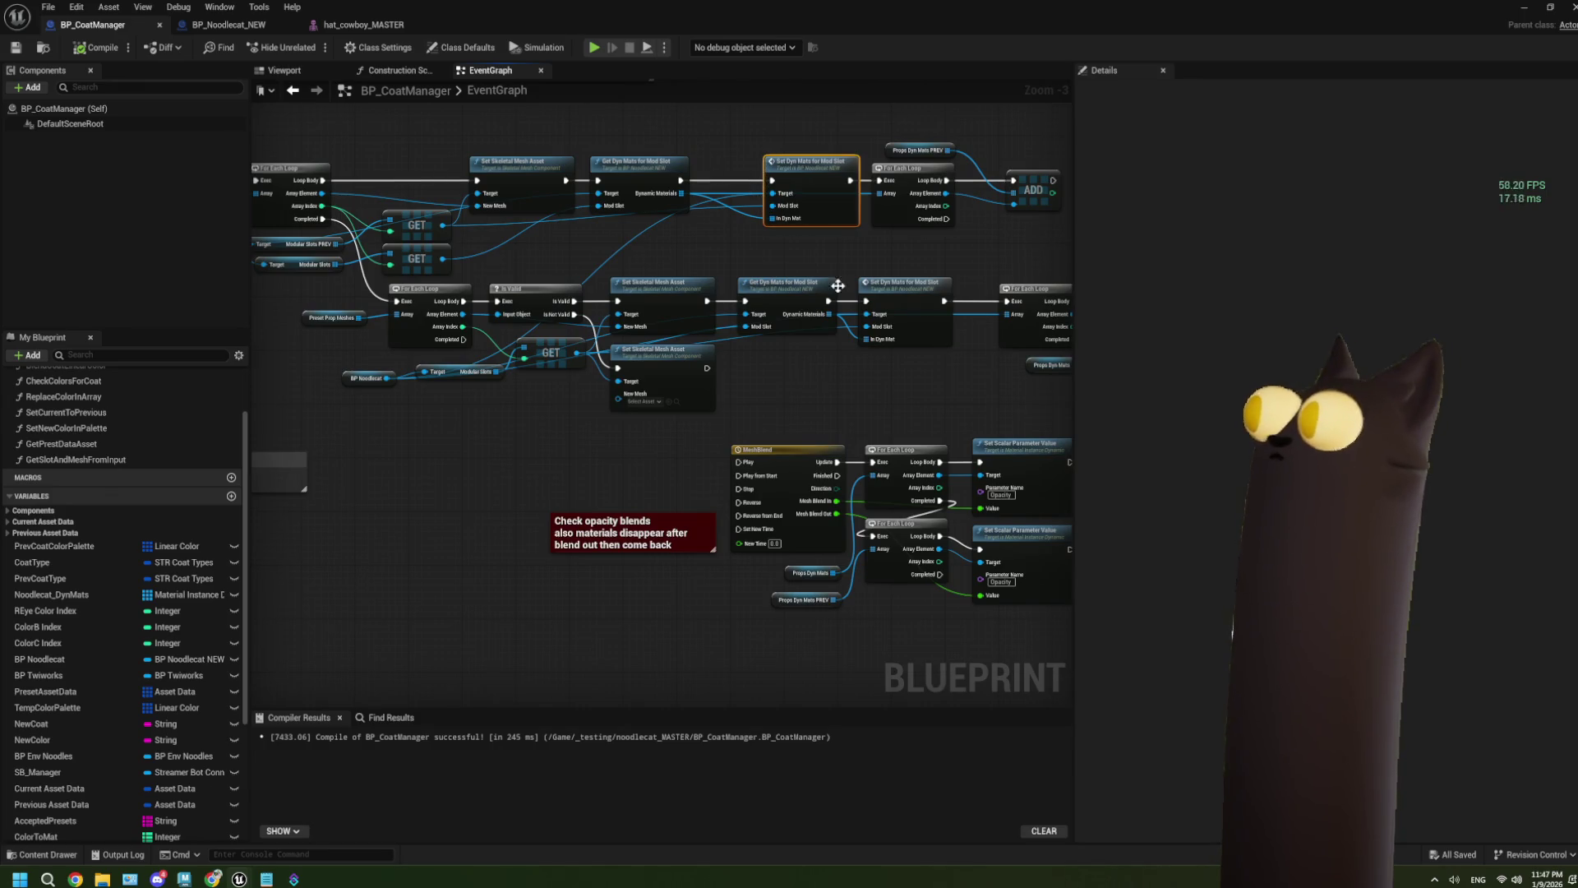
left_click_drag(783, 277, 650, 274)
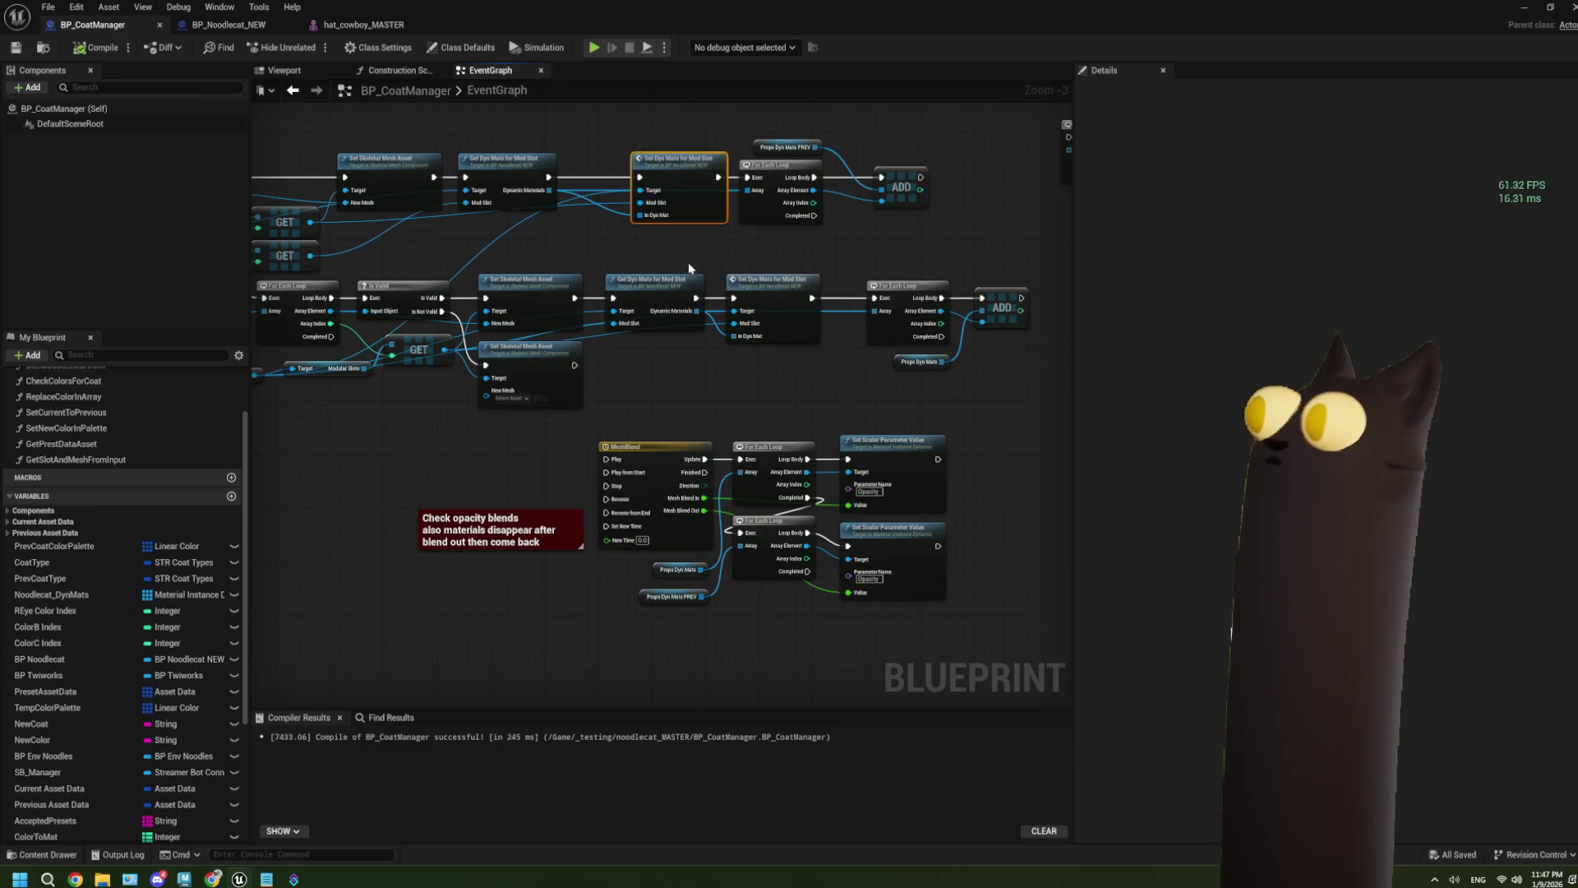
scroll(687, 259, "up", 1)
scroll(687, 260, "down", 1)
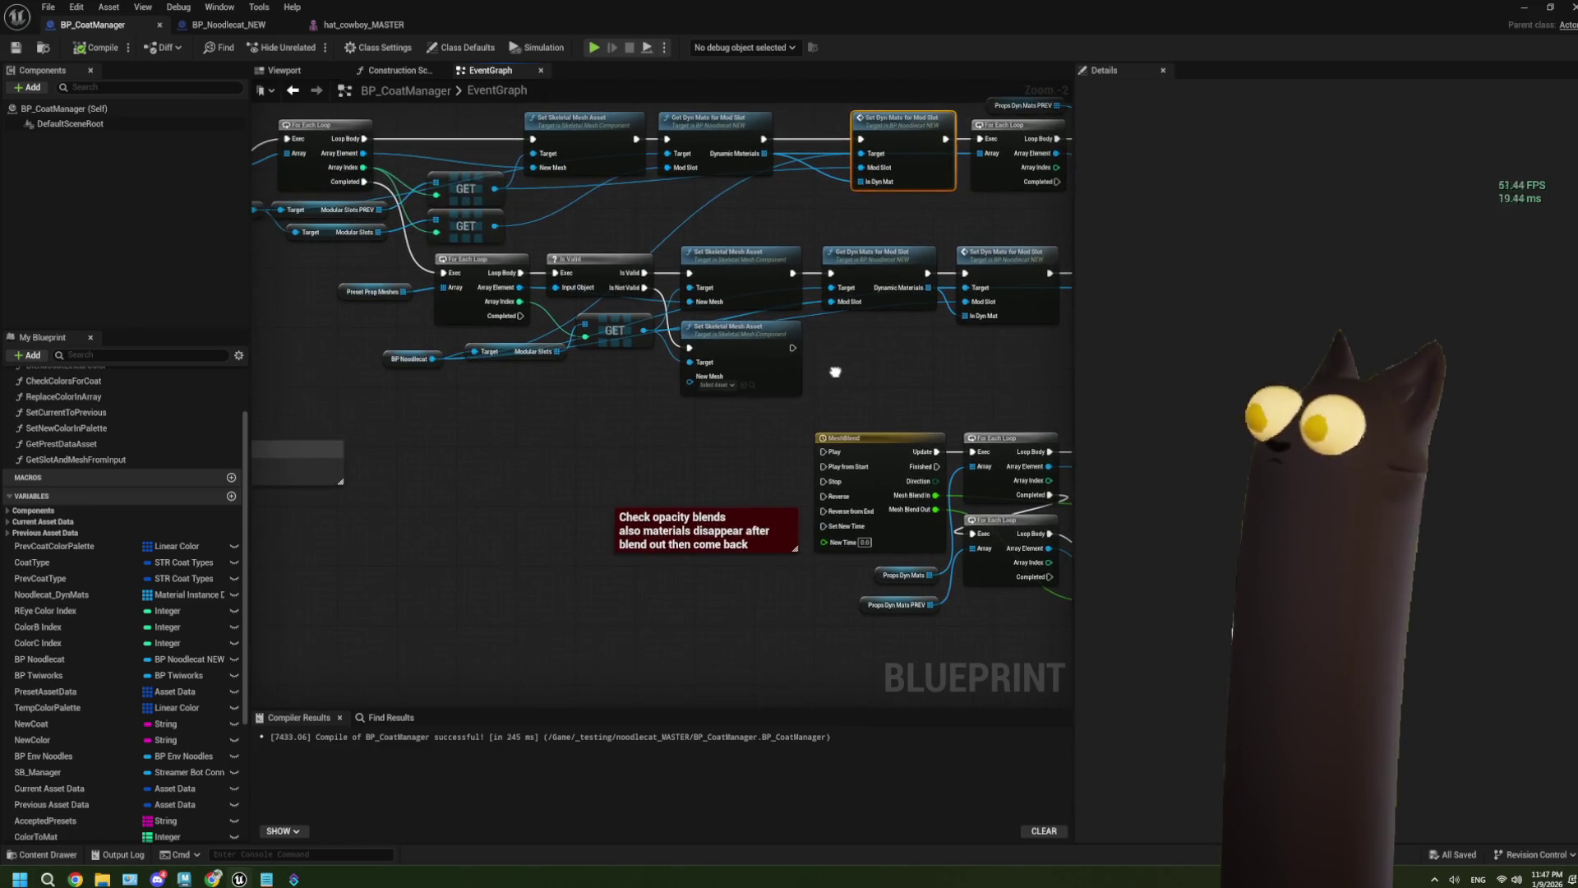
scroll(608, 370, "up", 1)
scroll(601, 370, "down", 1)
scroll(592, 369, "up", 1)
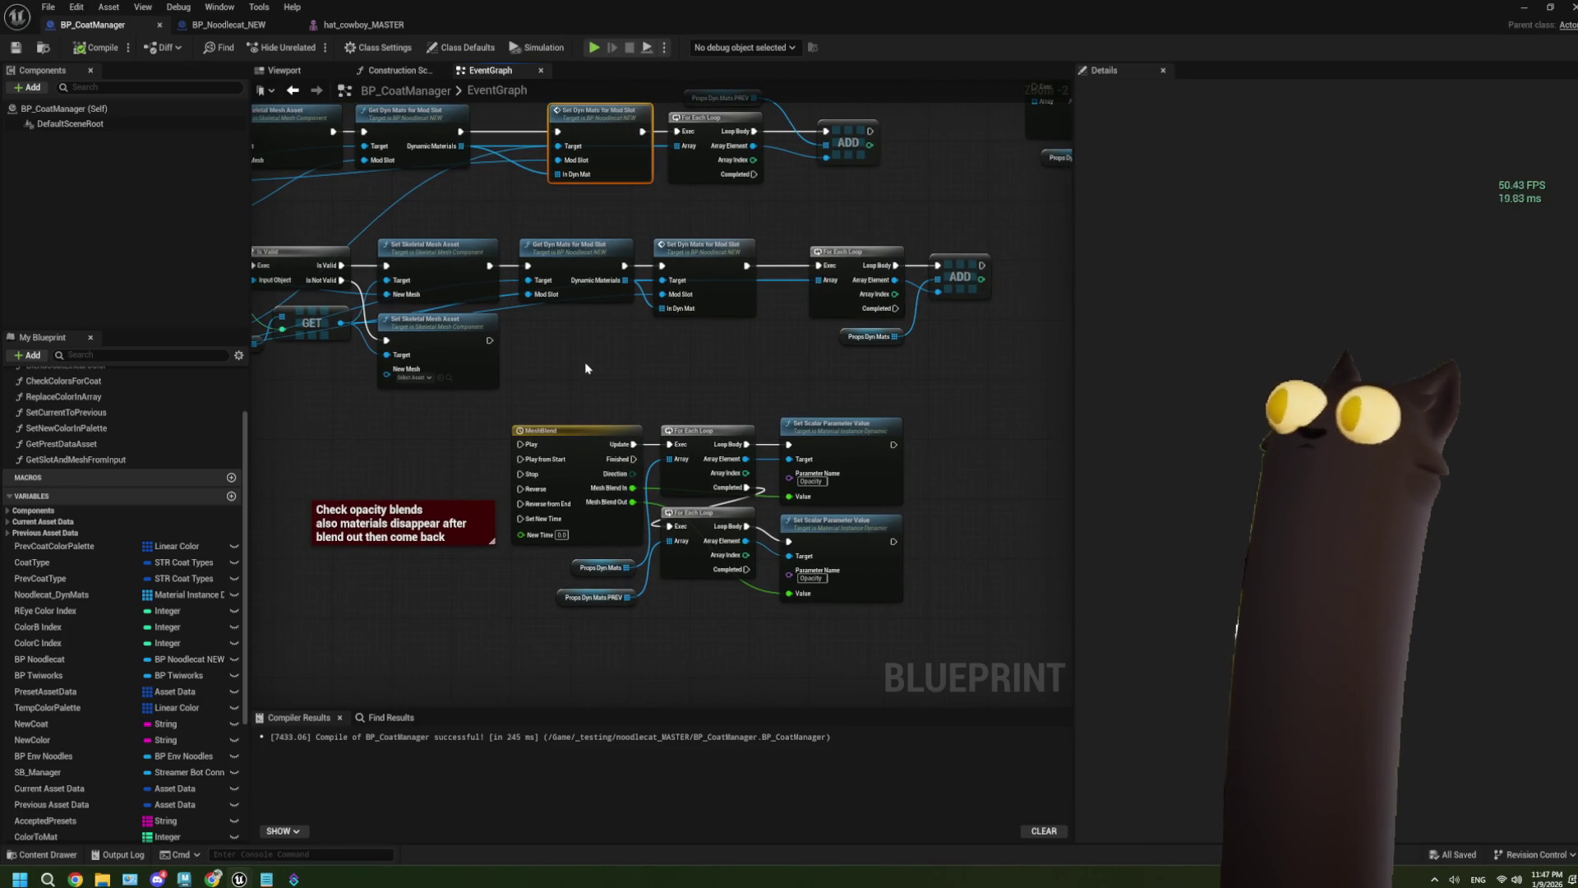
scroll(592, 359, "up", 2)
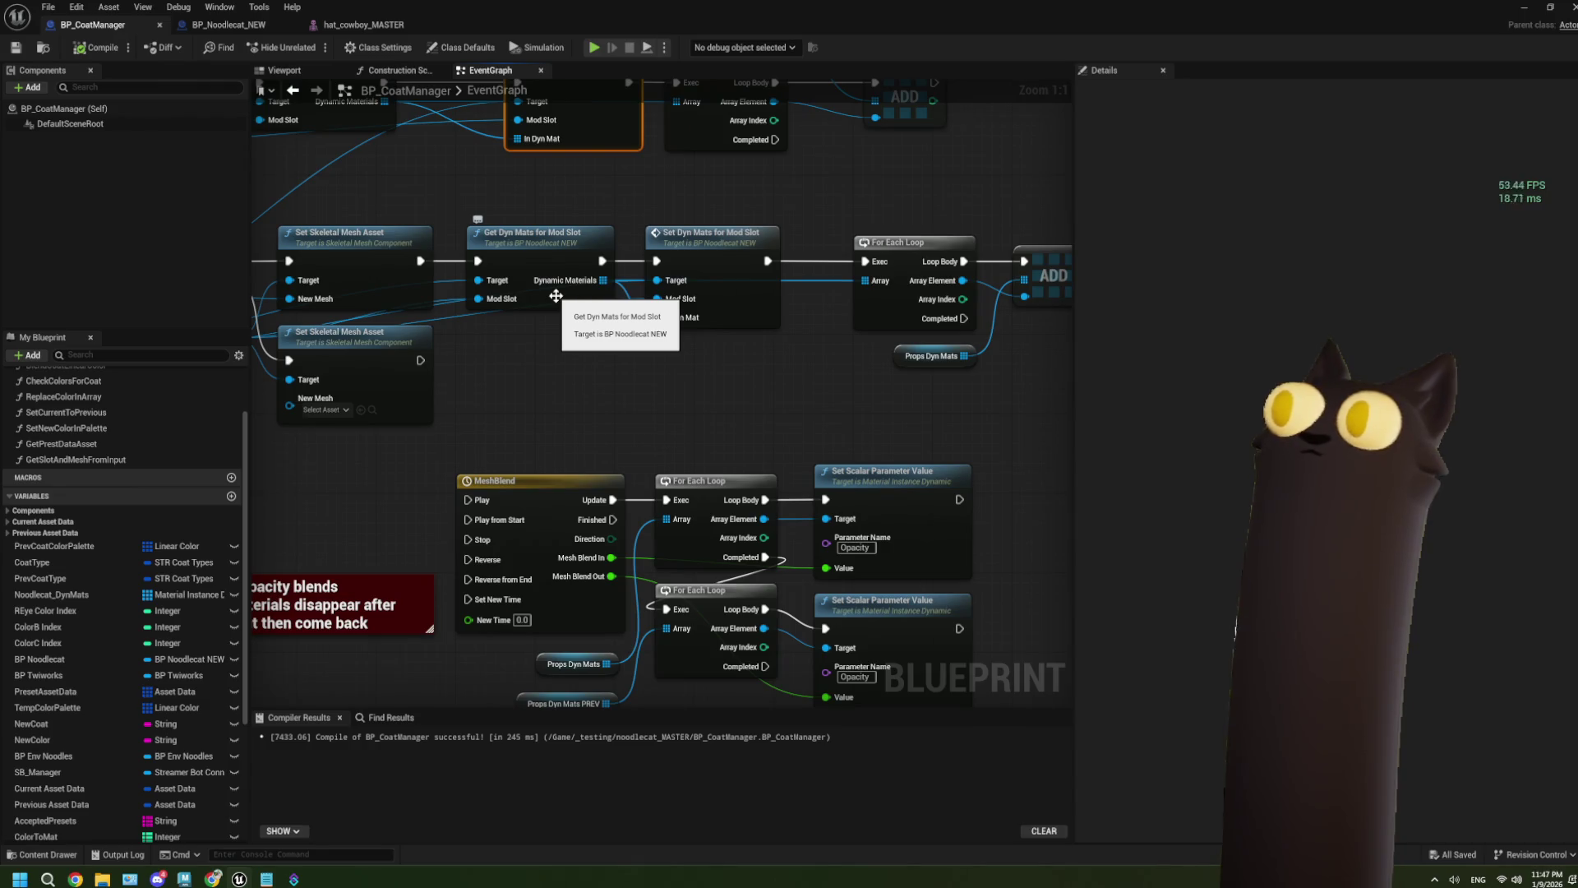
mouse_move(555, 296)
left_mouse_down()
mouse_move(884, 271)
mouse_move(610, 332)
left_mouse_up()
scroll(608, 374, "down", 1)
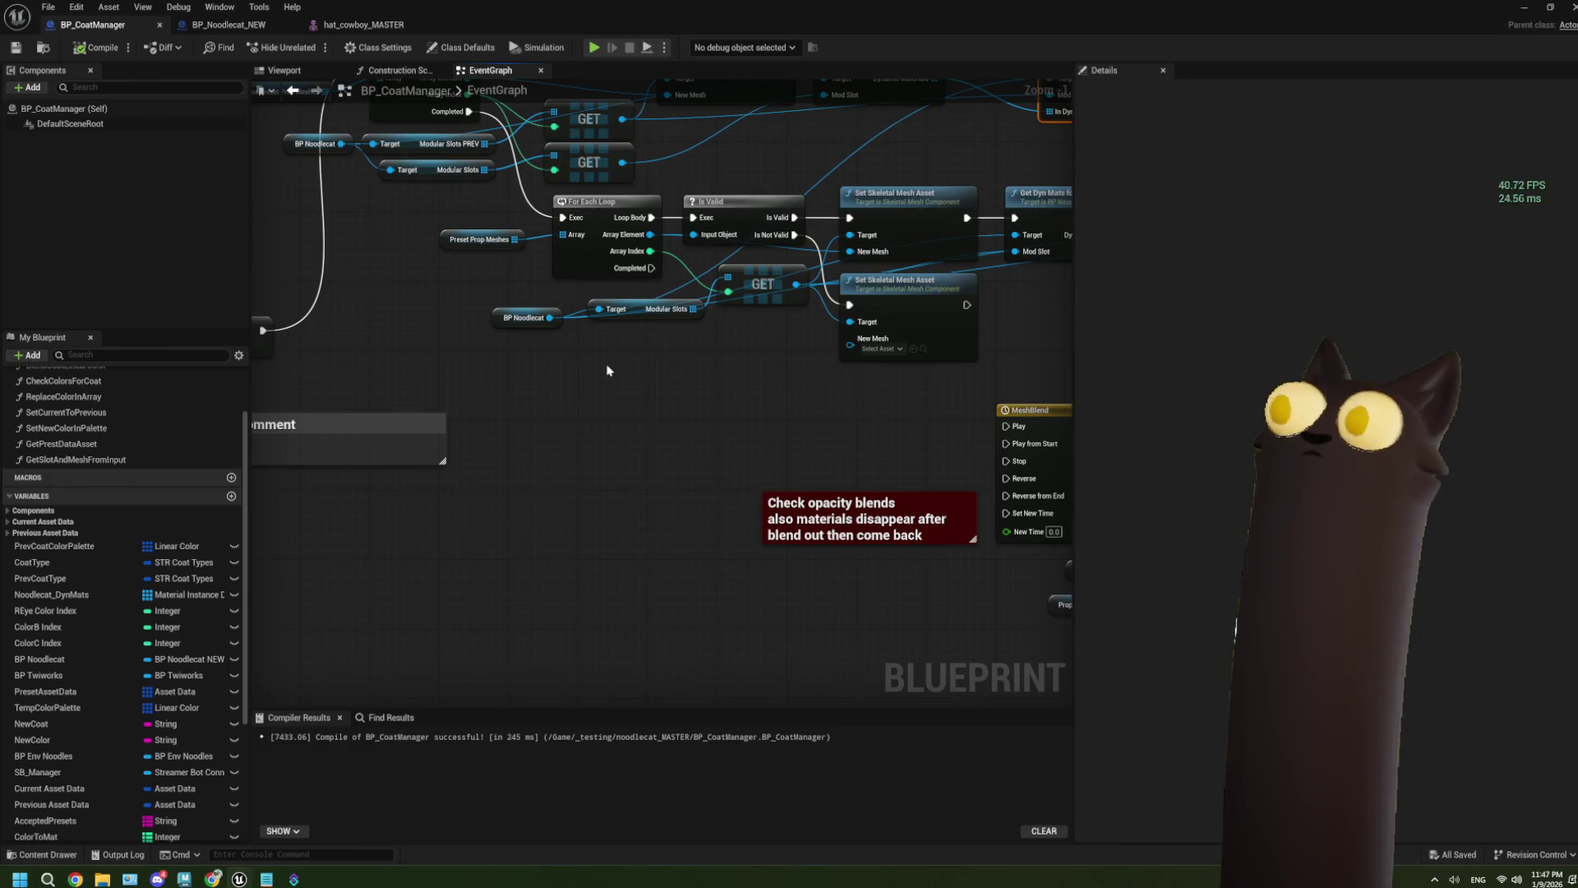
scroll(621, 357, "down", 1)
left_click_drag(674, 348, 662, 345)
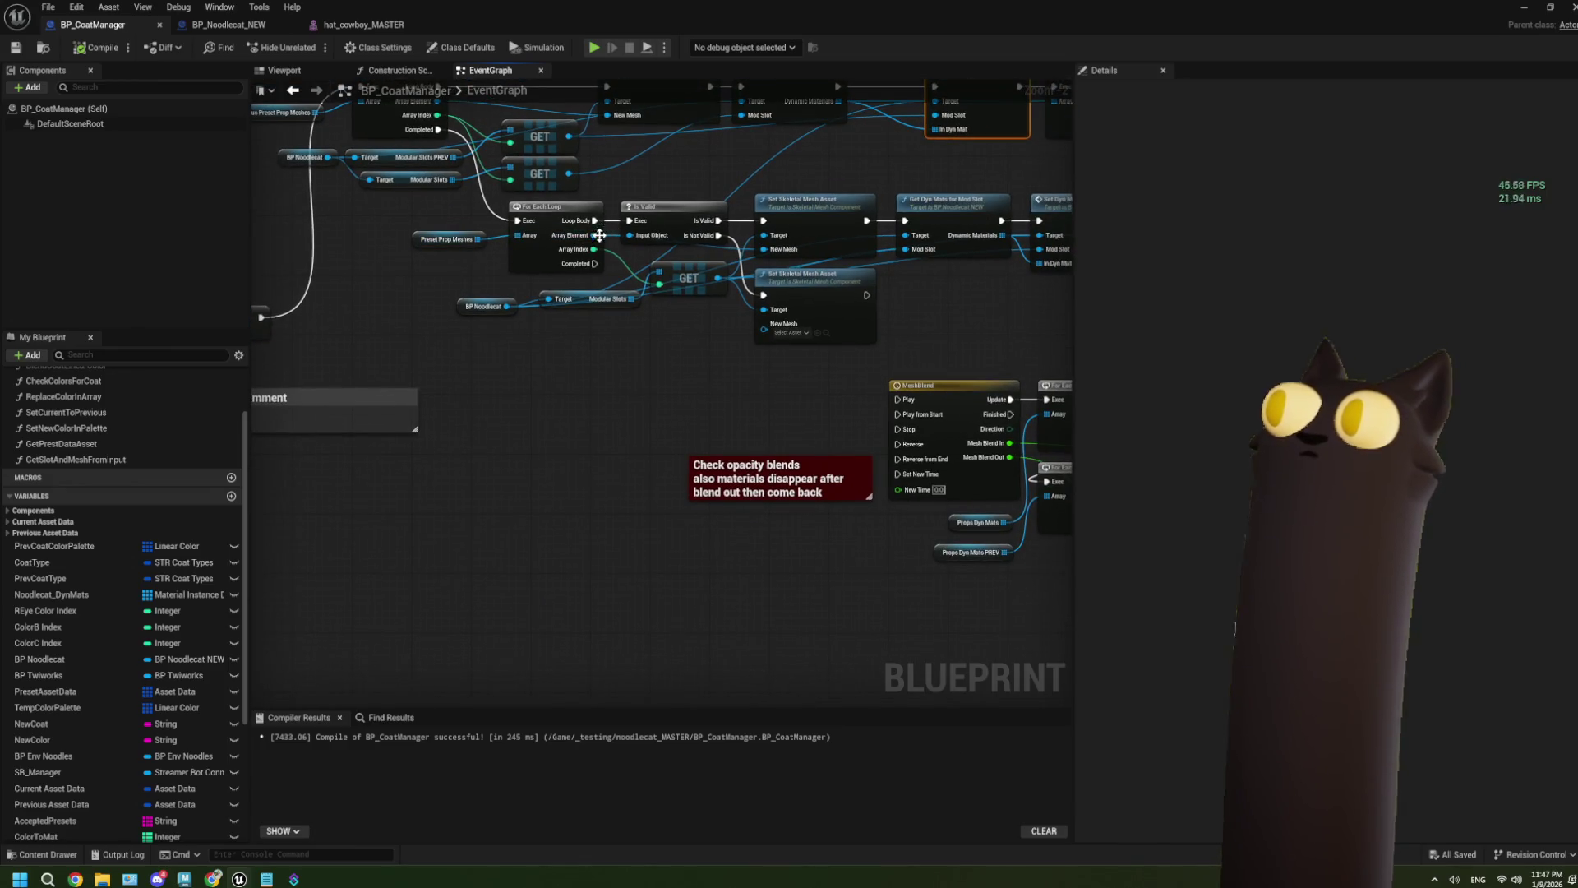
Step: Add a Materials getter for the skeletal mesh from the loop's array element
left_click_drag(593, 235, 424, 530)
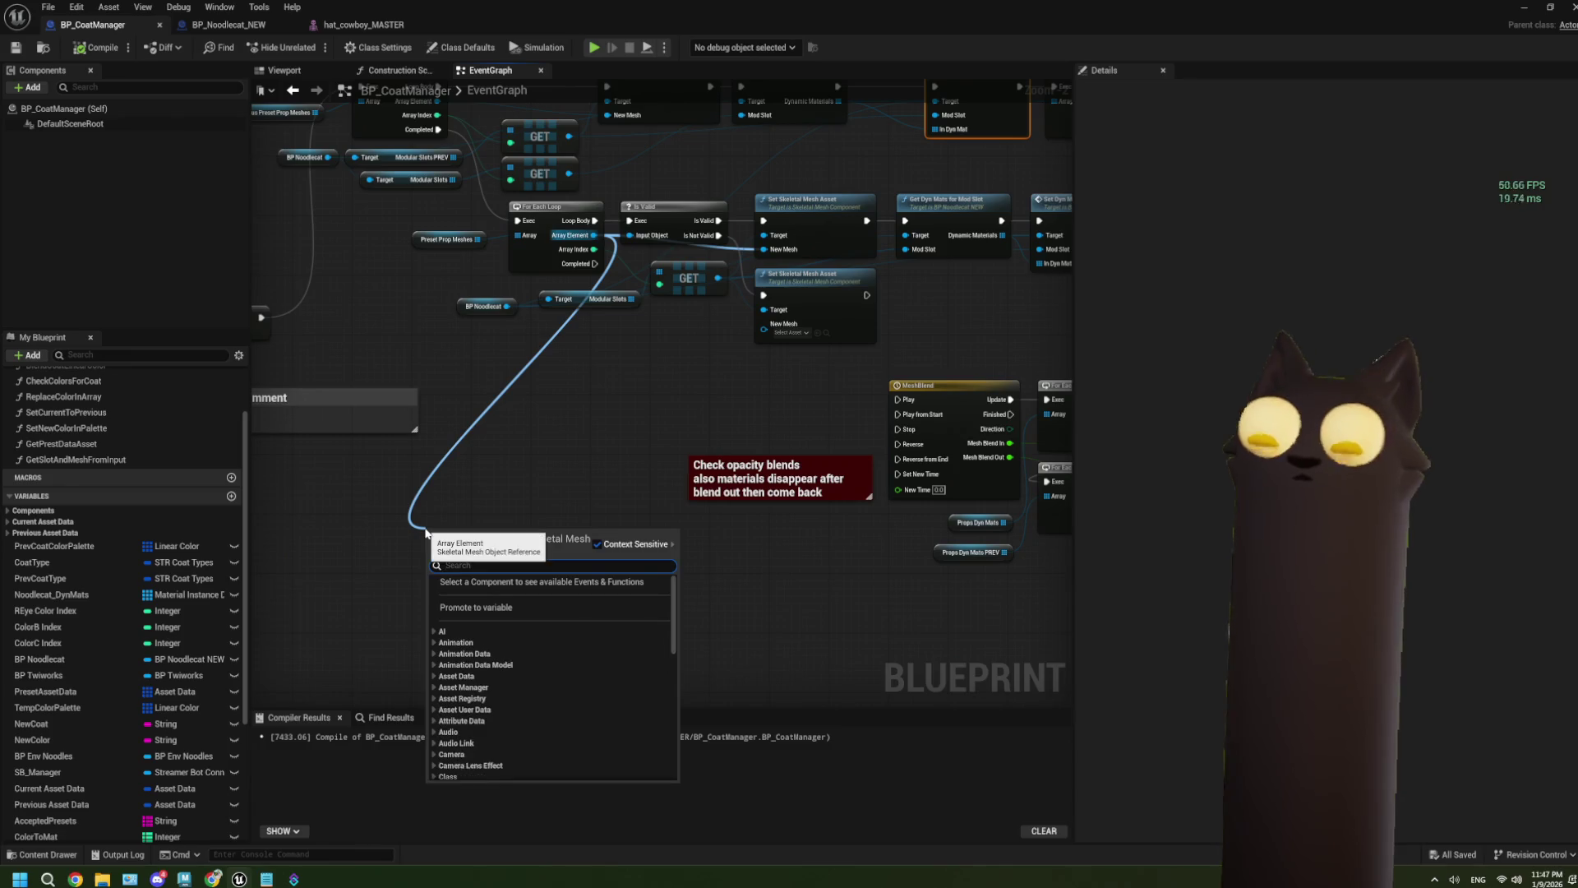
type("getr")
key("BackSpace")
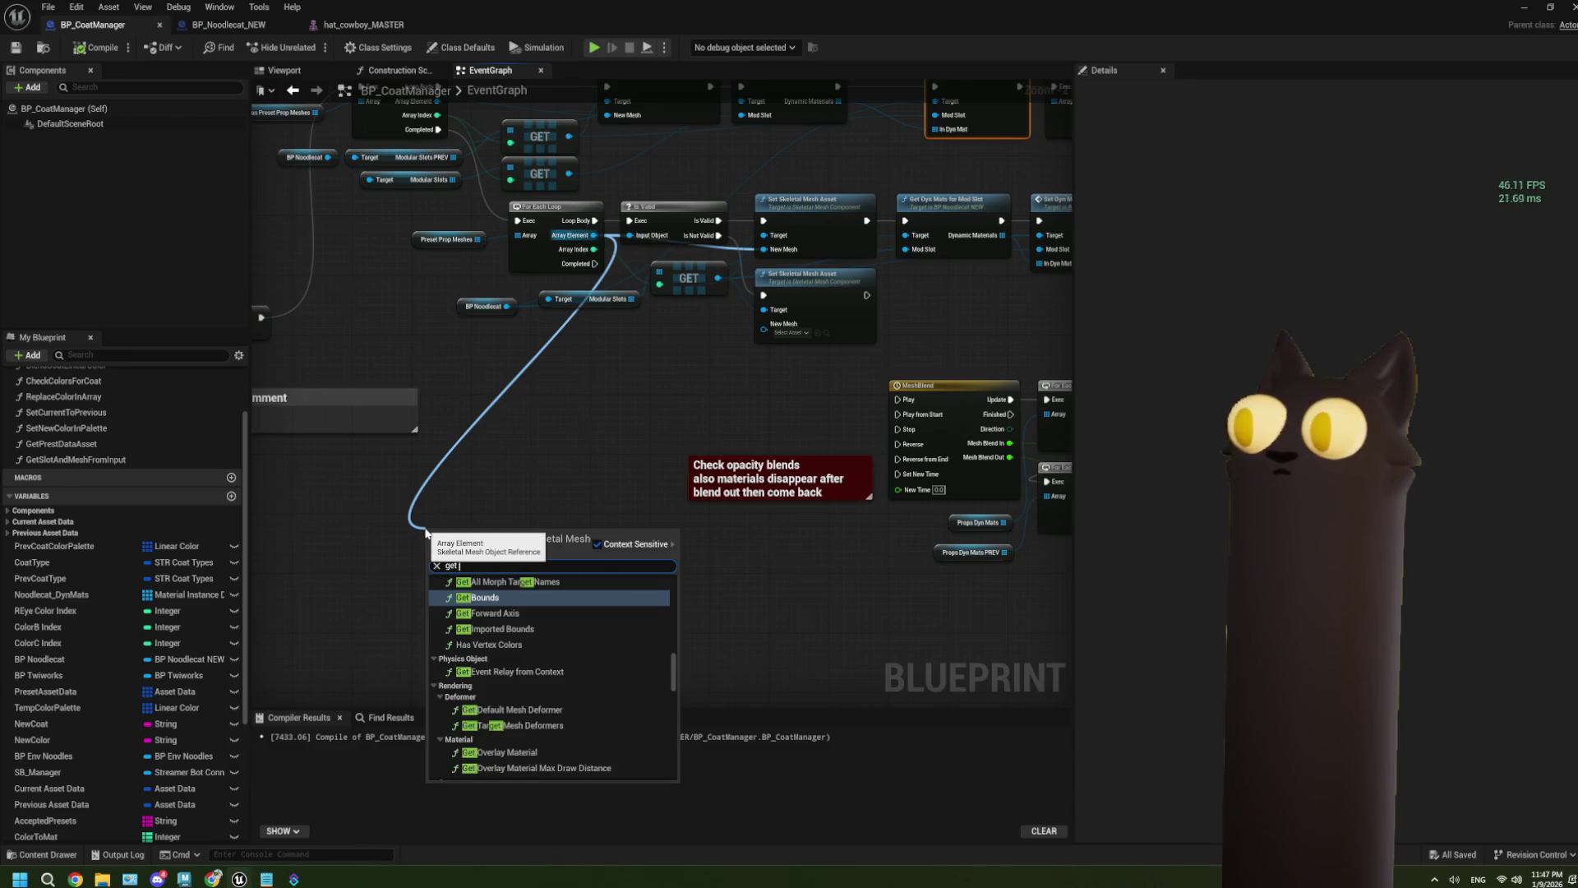
type("may")
key("BackSpace")
type("ter")
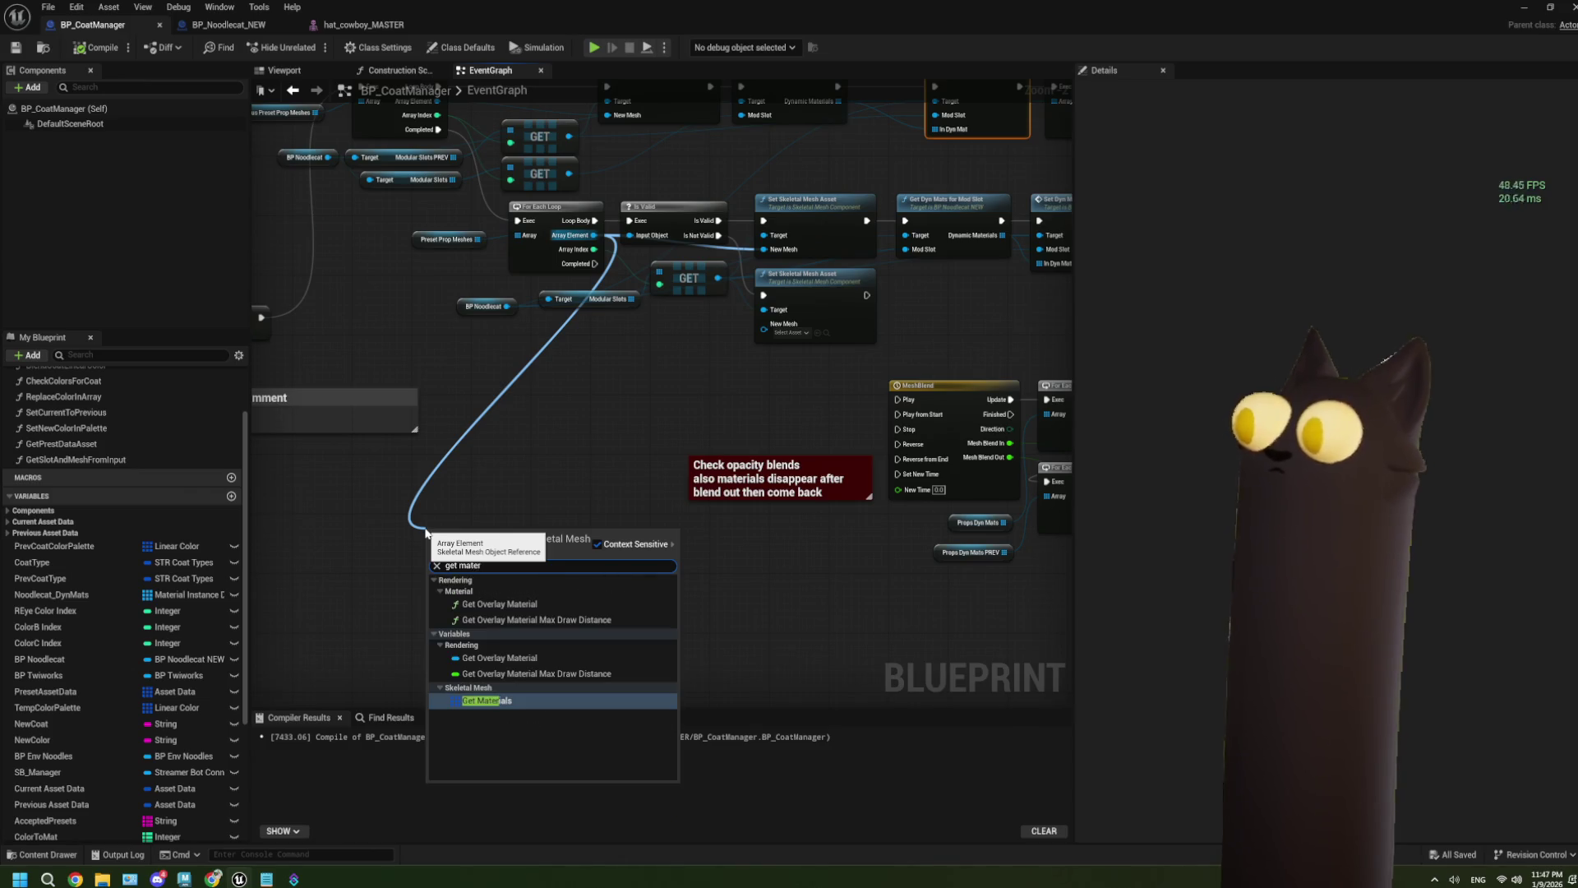
left_click(538, 701)
Step: Add a For Each Loop over the Materials array and split its array element struct
scroll(501, 525, "up", 2)
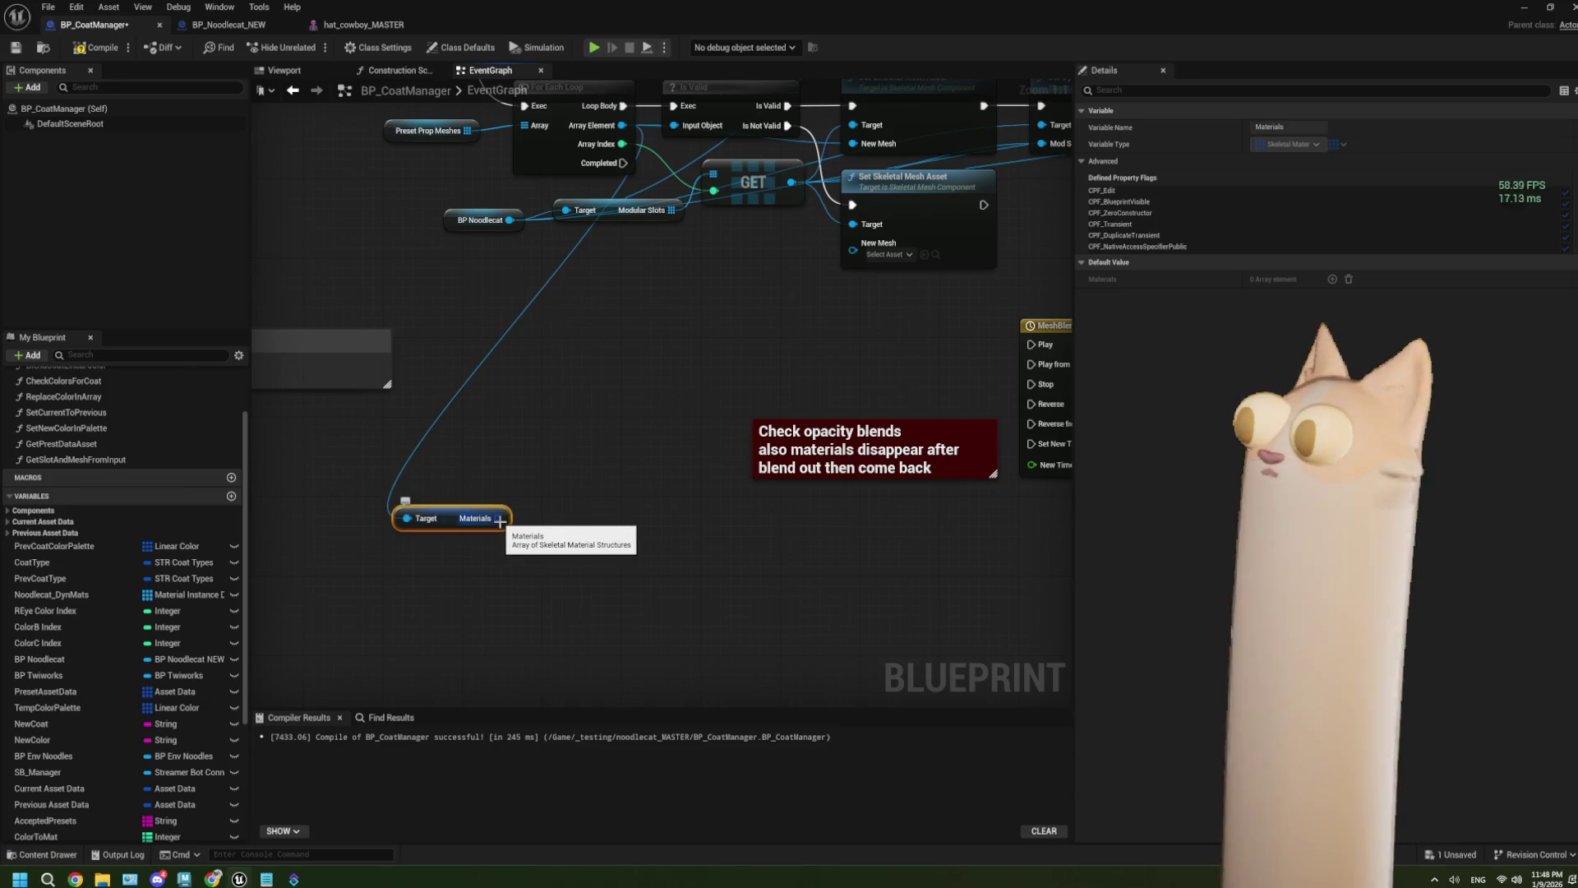
left_click_drag(498, 518, 535, 574)
type("fore")
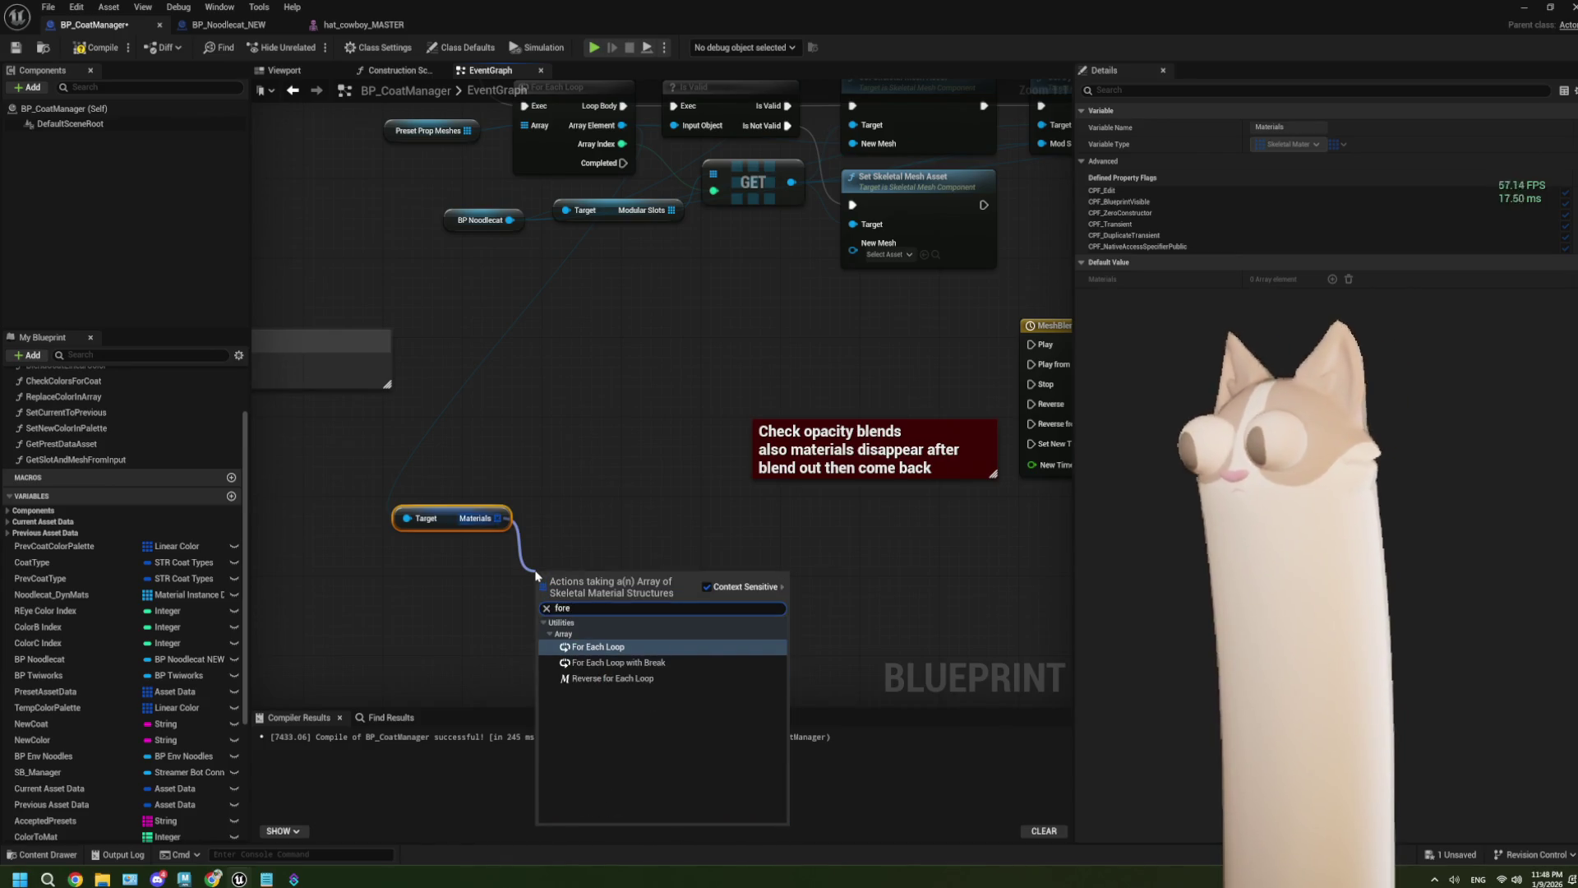
key("Return")
right_click(638, 614)
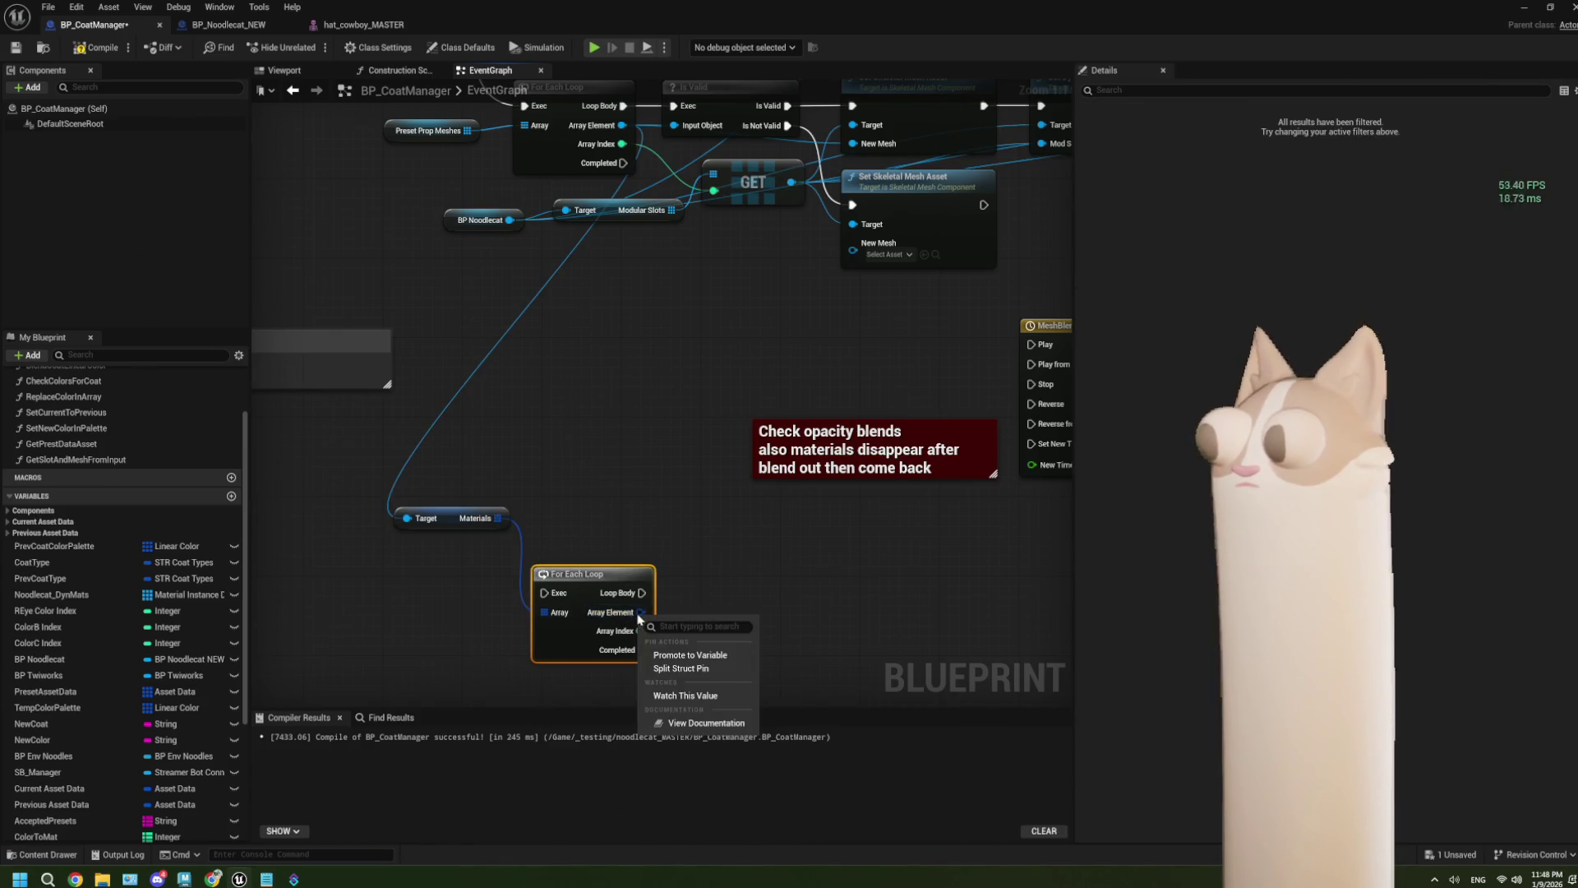
left_click(681, 668)
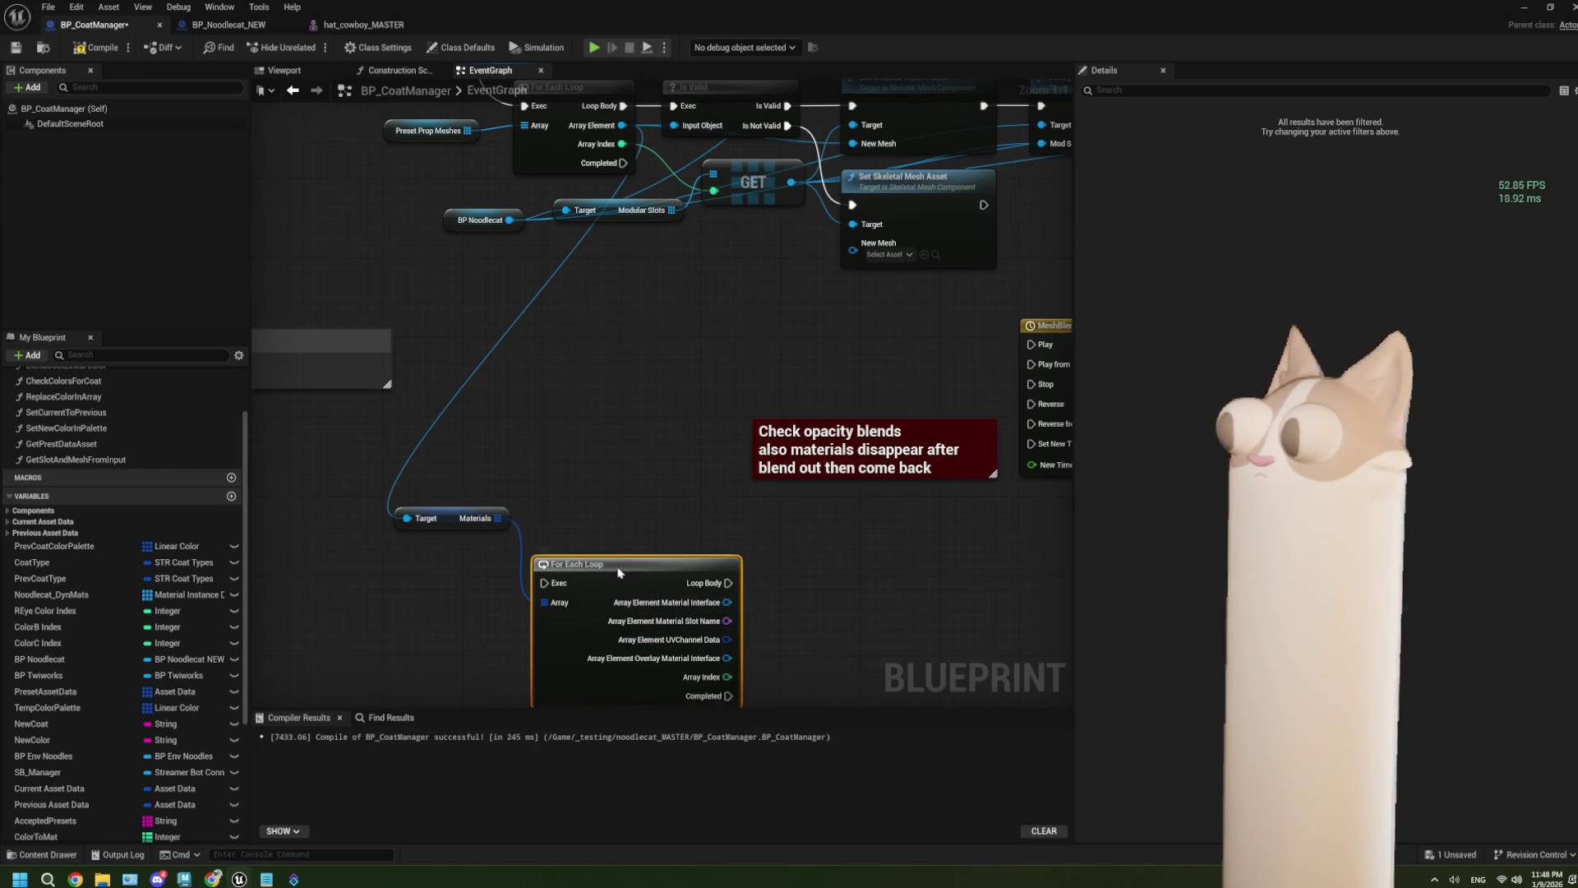
mouse_move(846, 645)
left_mouse_down()
mouse_move(780, 587)
mouse_move(756, 594)
left_mouse_up()
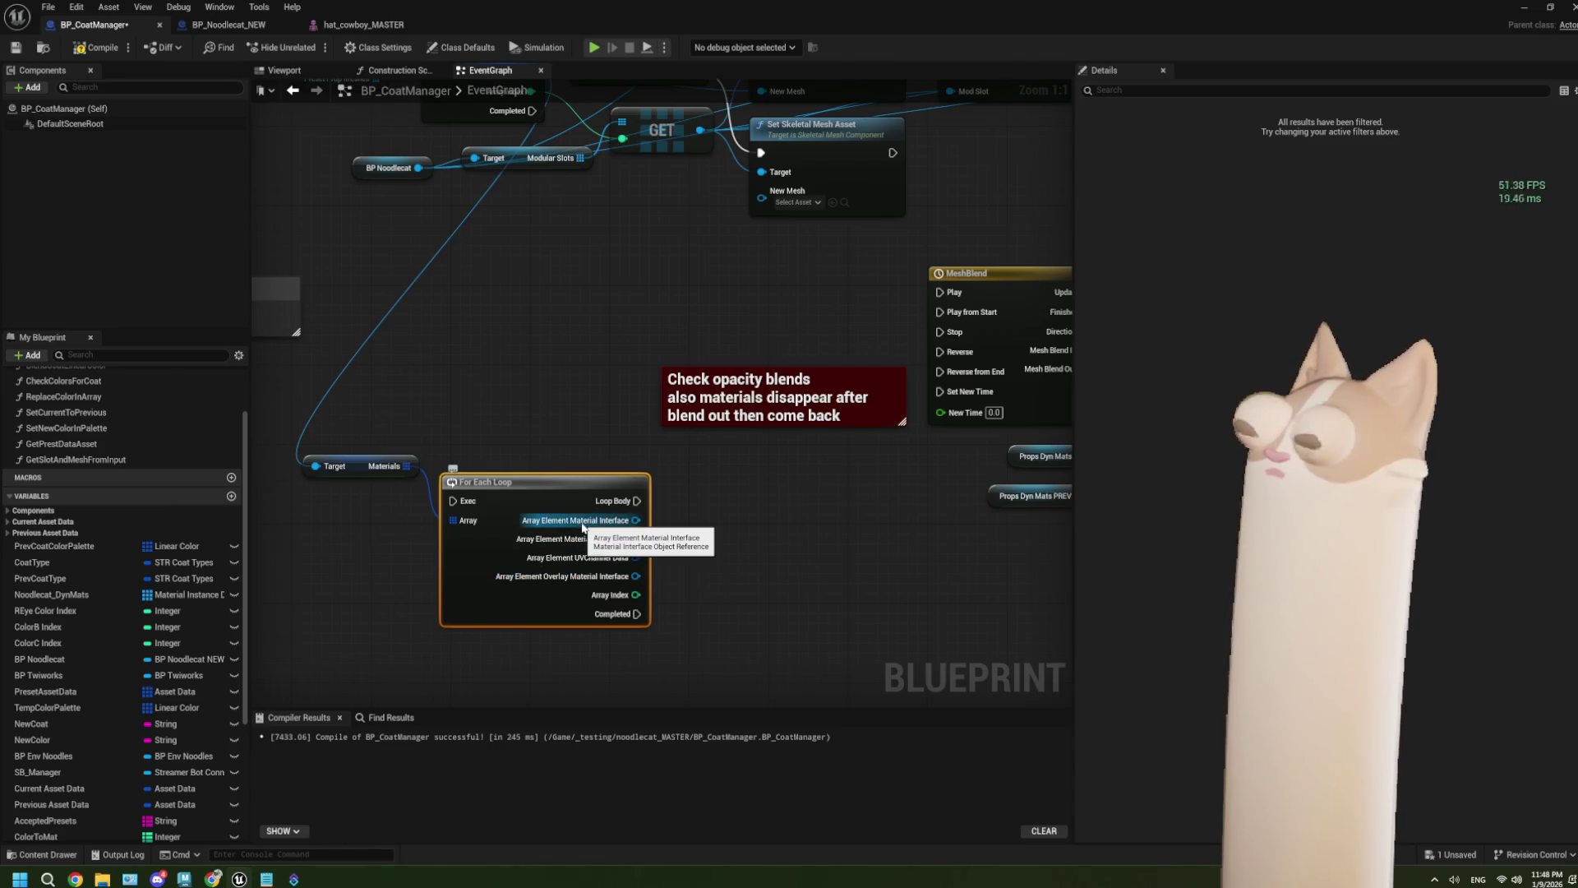
Step: Cancel the 'set mat' search and delete the Materials getter and new loop
left_click_drag(581, 526, 716, 561)
type("set mat")
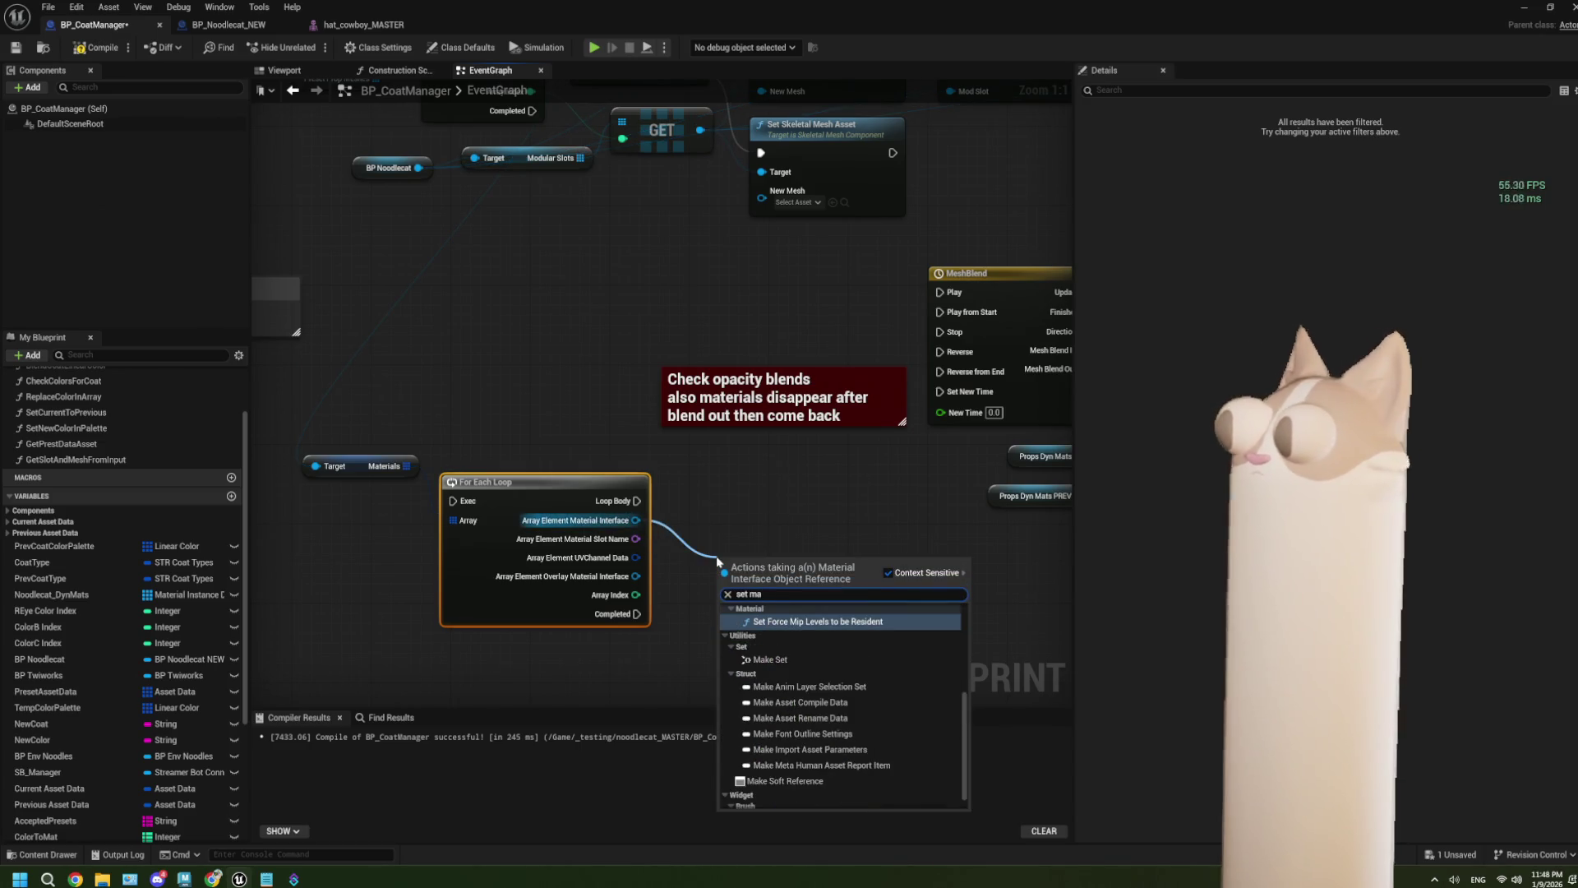
key("Escape")
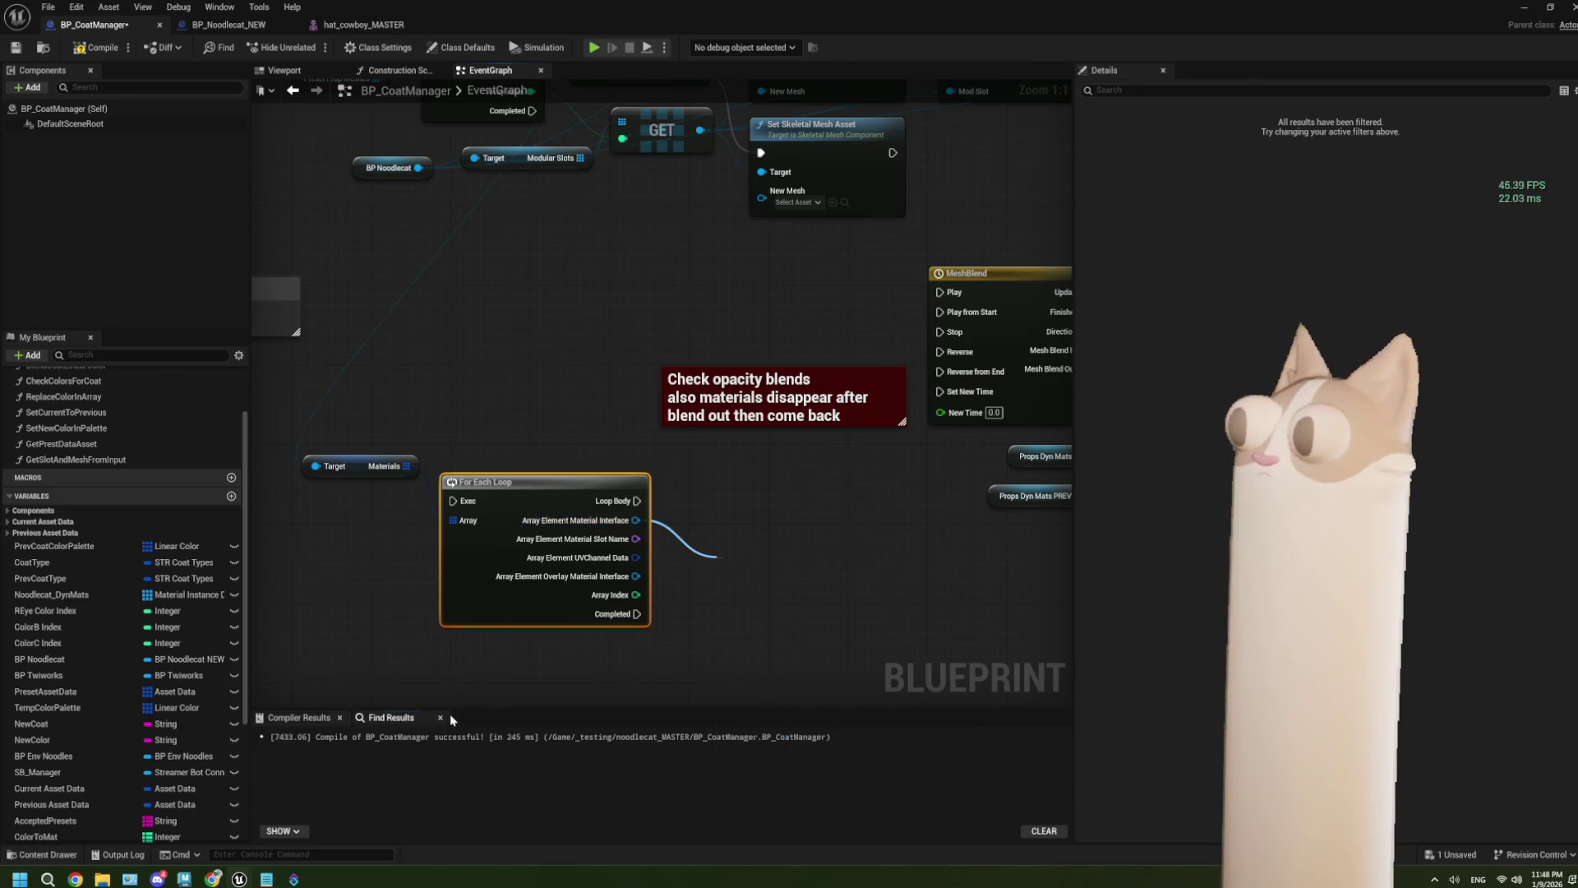
left_click(391, 716)
mouse_move(402, 389)
left_mouse_down()
mouse_move(493, 485)
mouse_move(491, 560)
left_mouse_up()
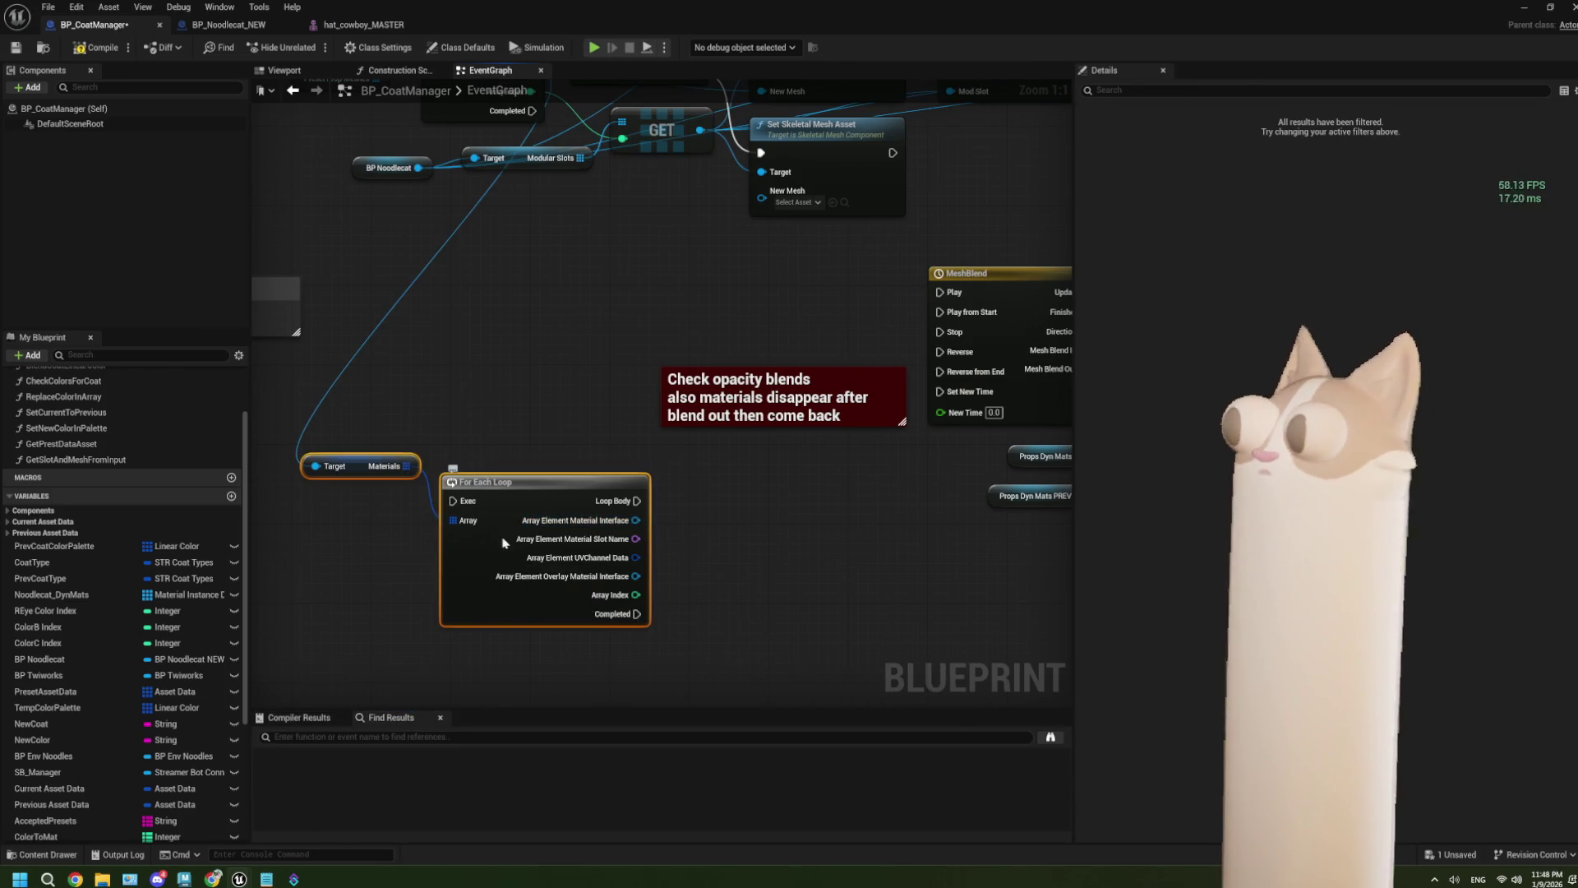
key("Delete")
Step: Pan to the MeshBlend timeline and opacity loops, then open Get Dyn Mats for Mod Slot
mouse_move(545, 275)
left_mouse_down()
mouse_move(518, 404)
mouse_move(498, 398)
left_mouse_up()
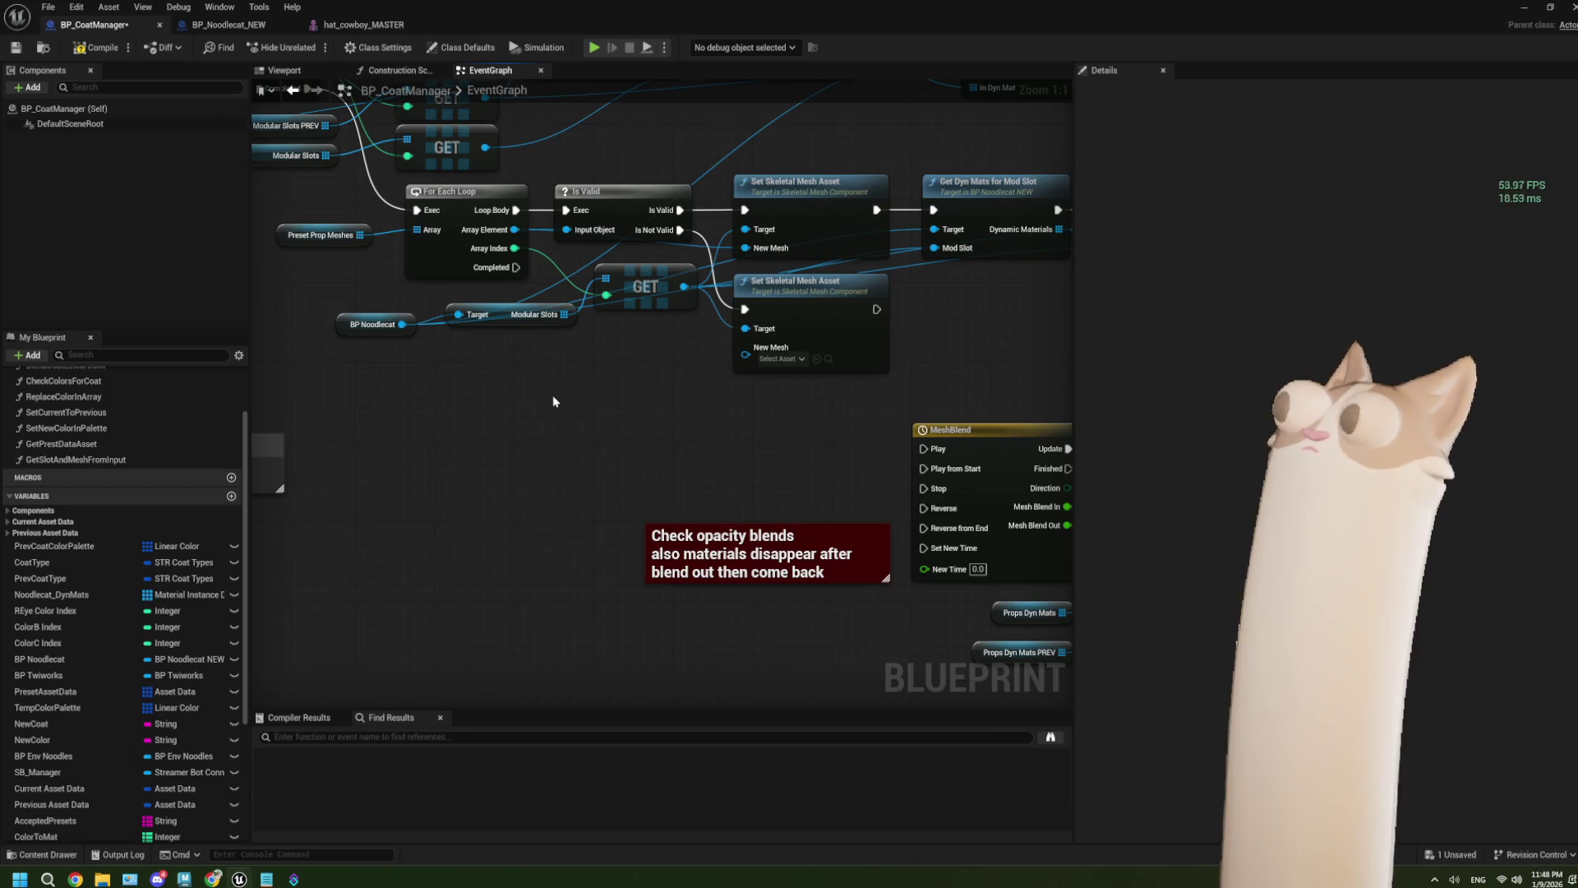
left_click_drag(679, 394, 309, 446)
double_click(567, 306)
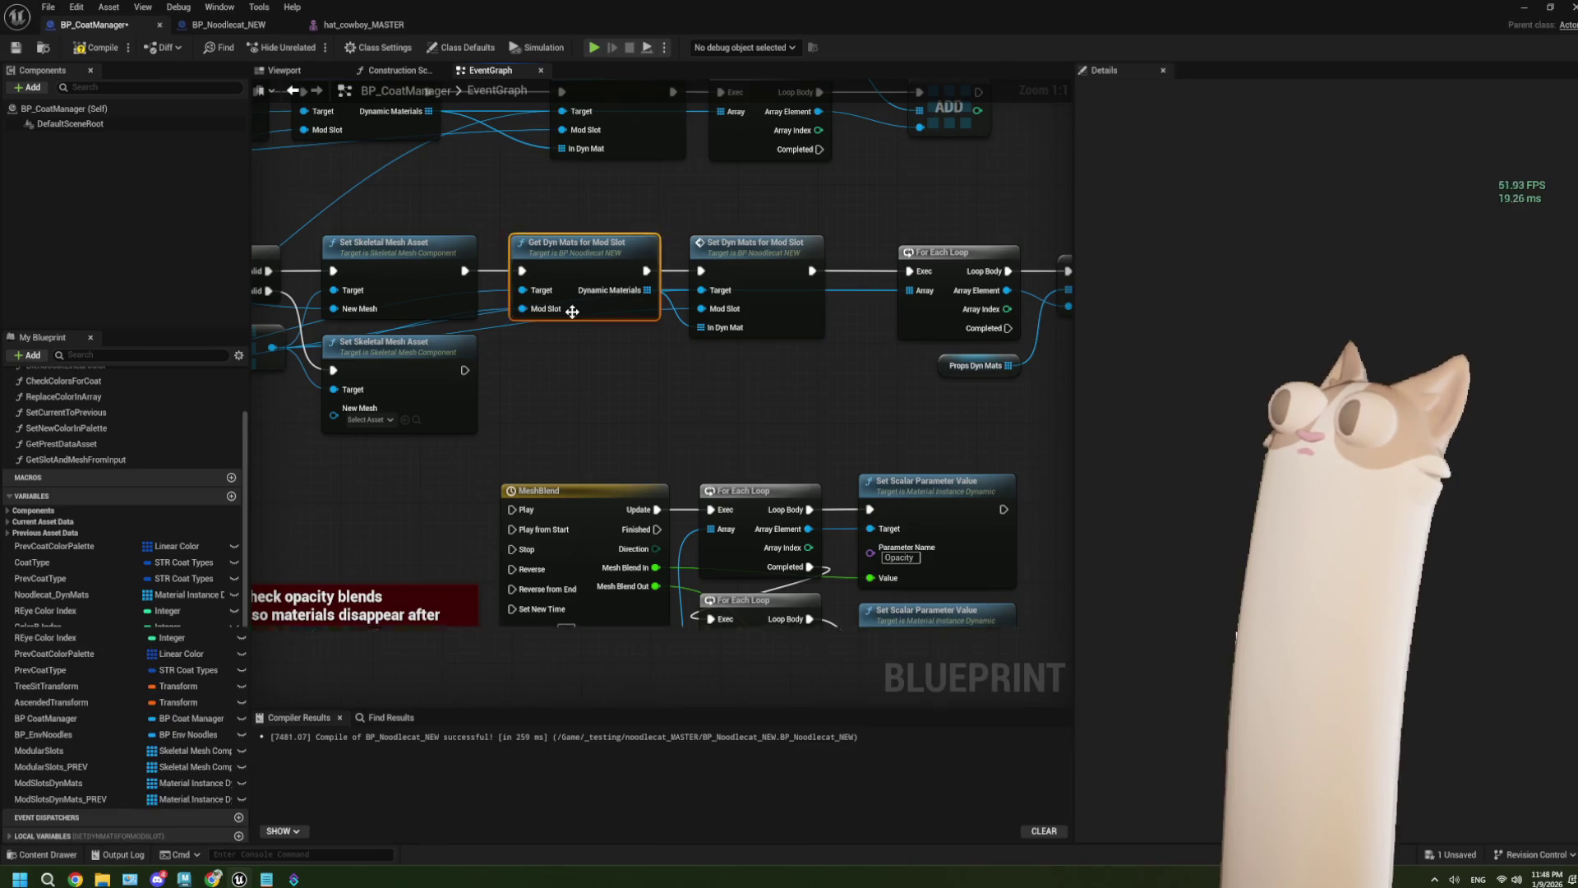
Step: Abandon a 'get materia' search and pan the function graph to the Set Material node
left_click_drag(549, 309, 570, 335)
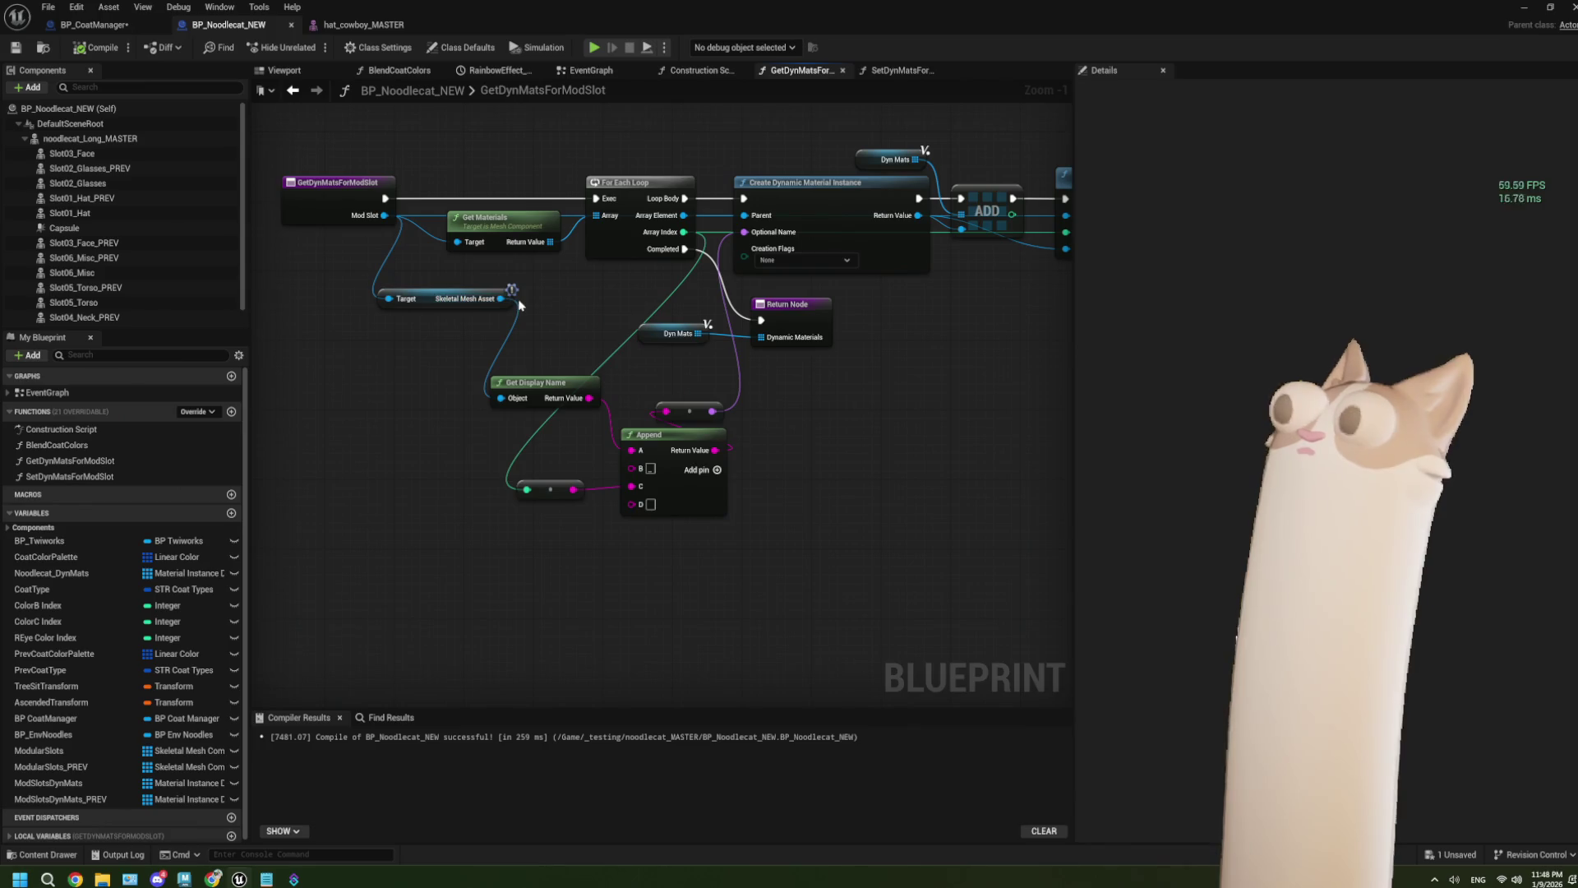
mouse_move(509, 297)
left_mouse_down()
mouse_move(526, 317)
mouse_move(352, 493)
mouse_move(344, 478)
left_mouse_up()
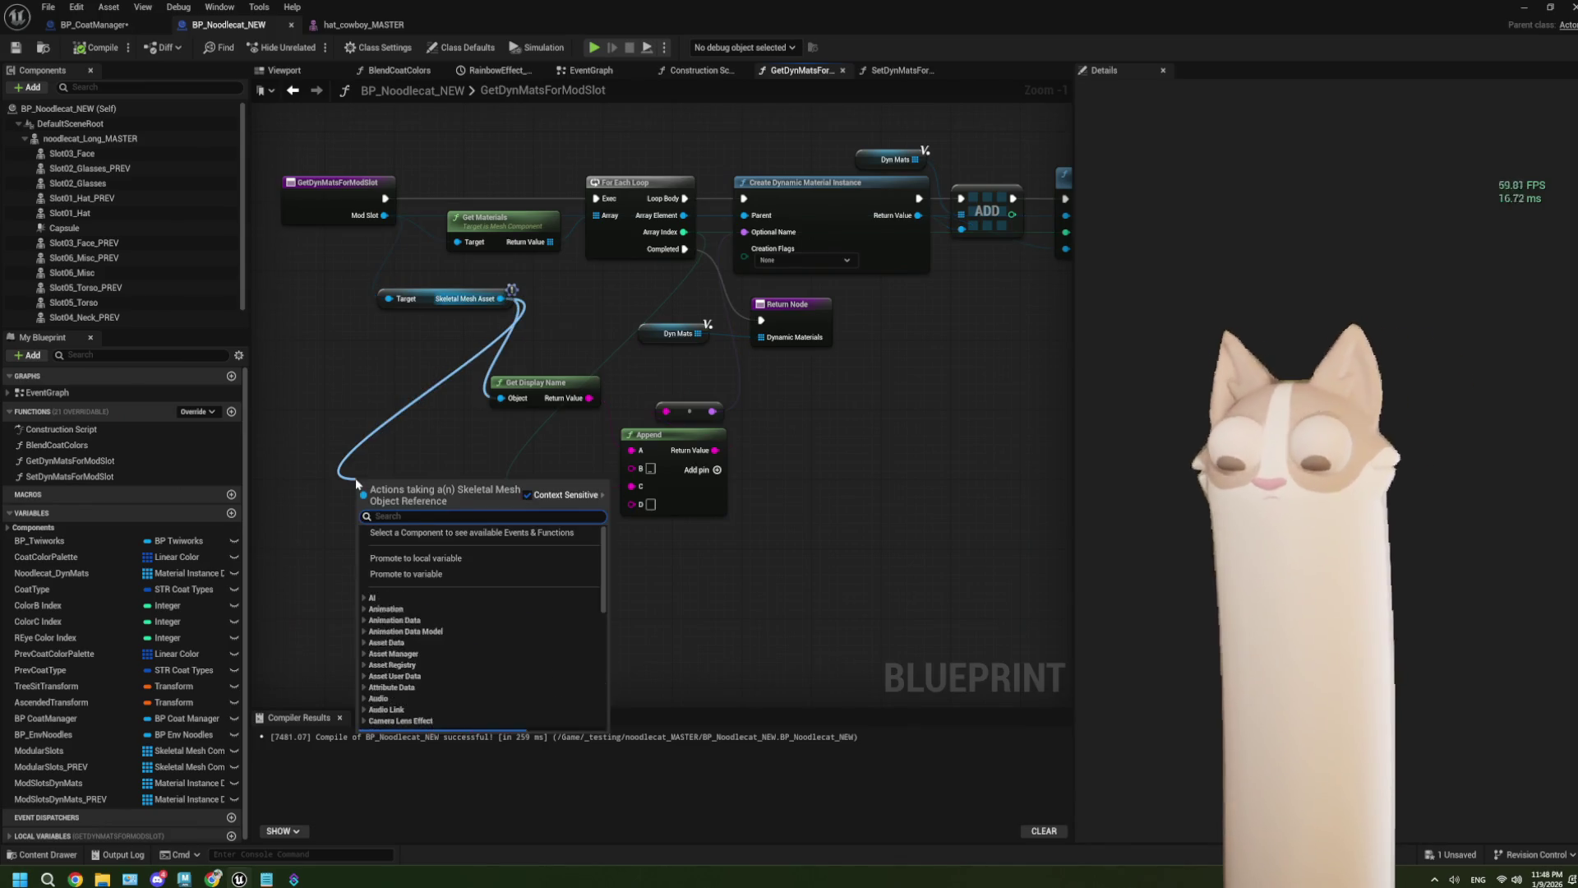
type("get materia")
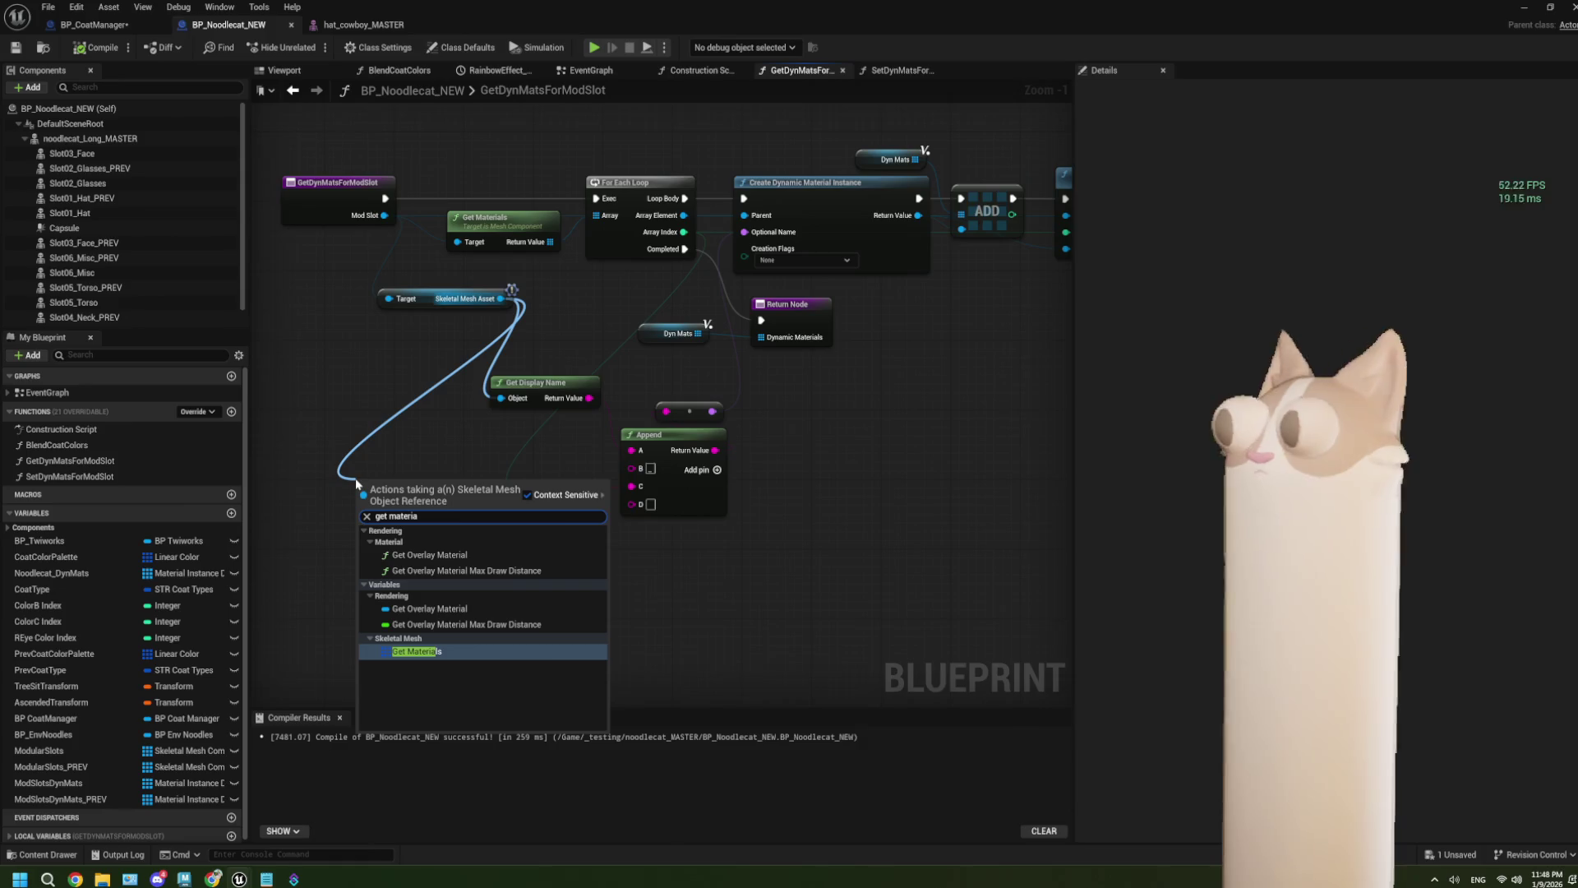
key("Escape")
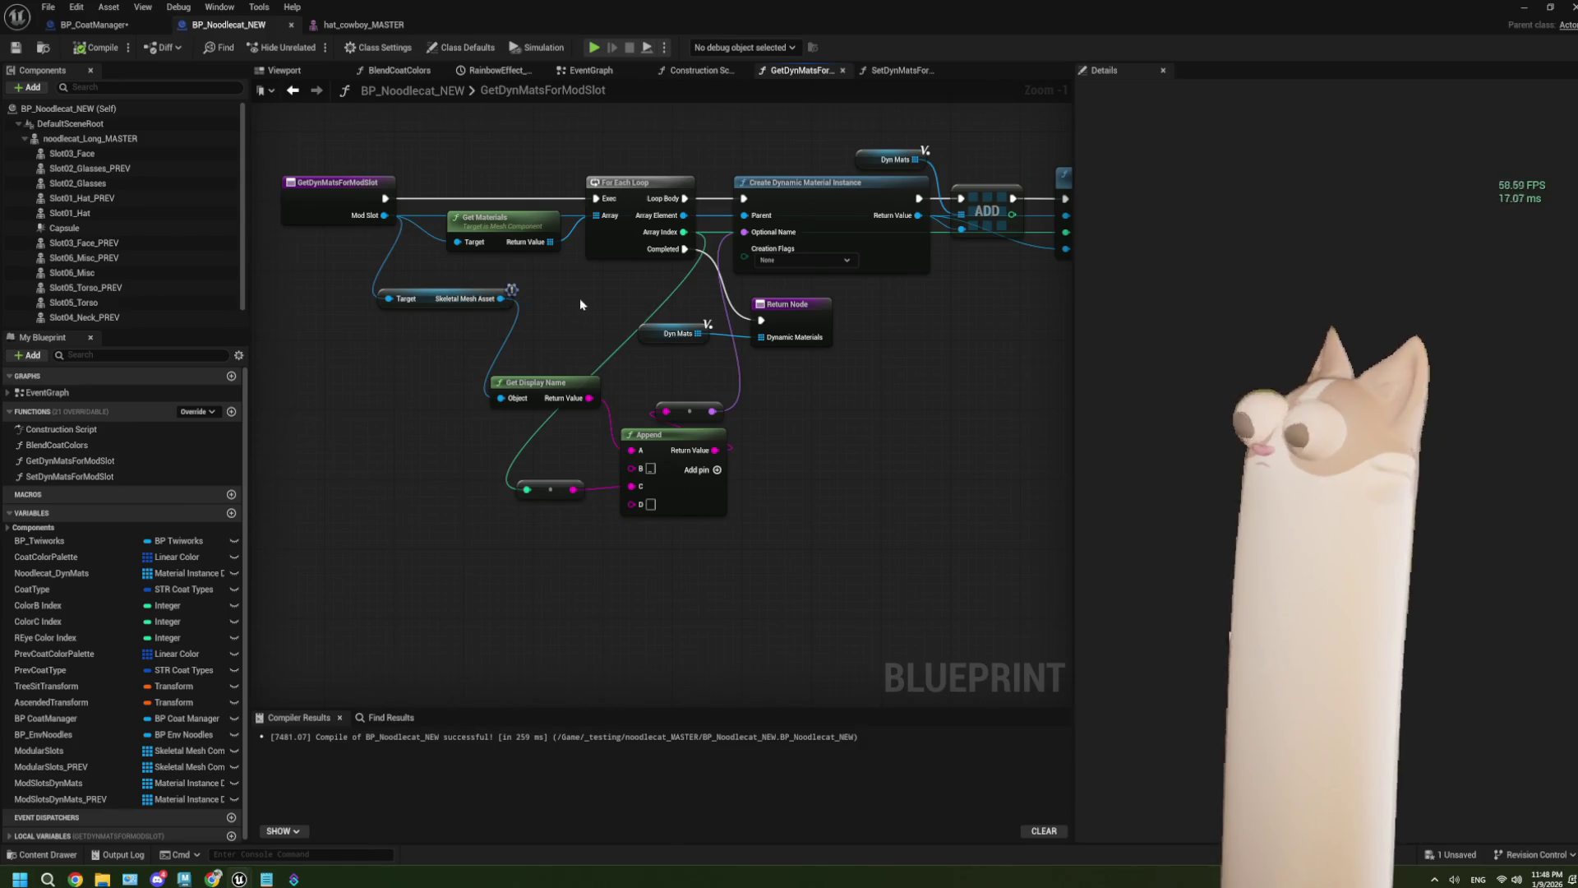
left_click_drag(872, 377, 806, 376)
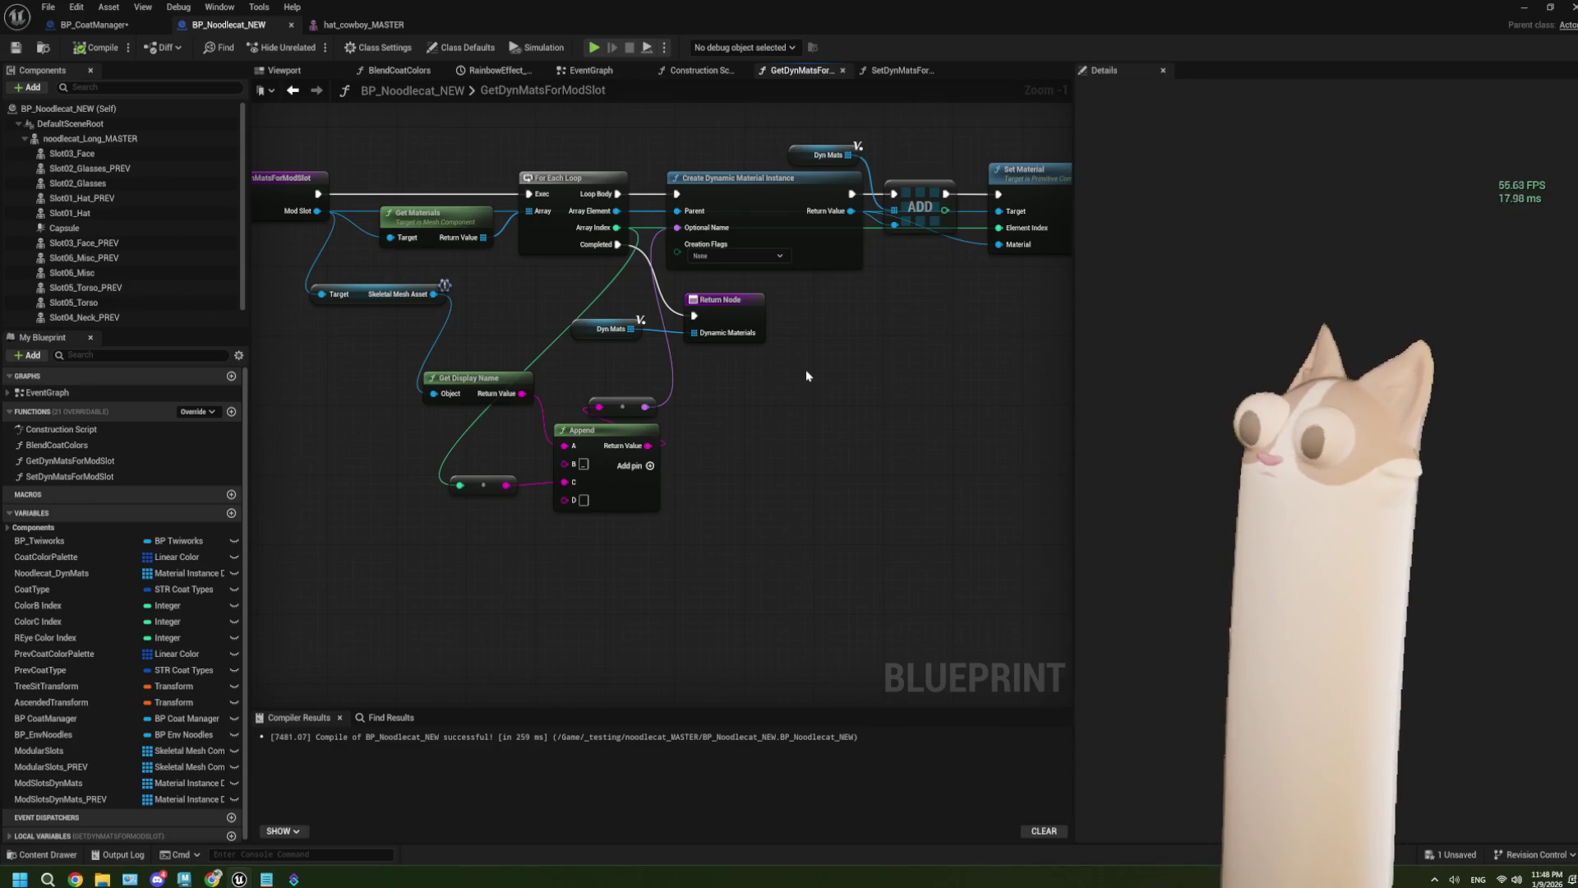
left_click_drag(805, 375, 746, 378)
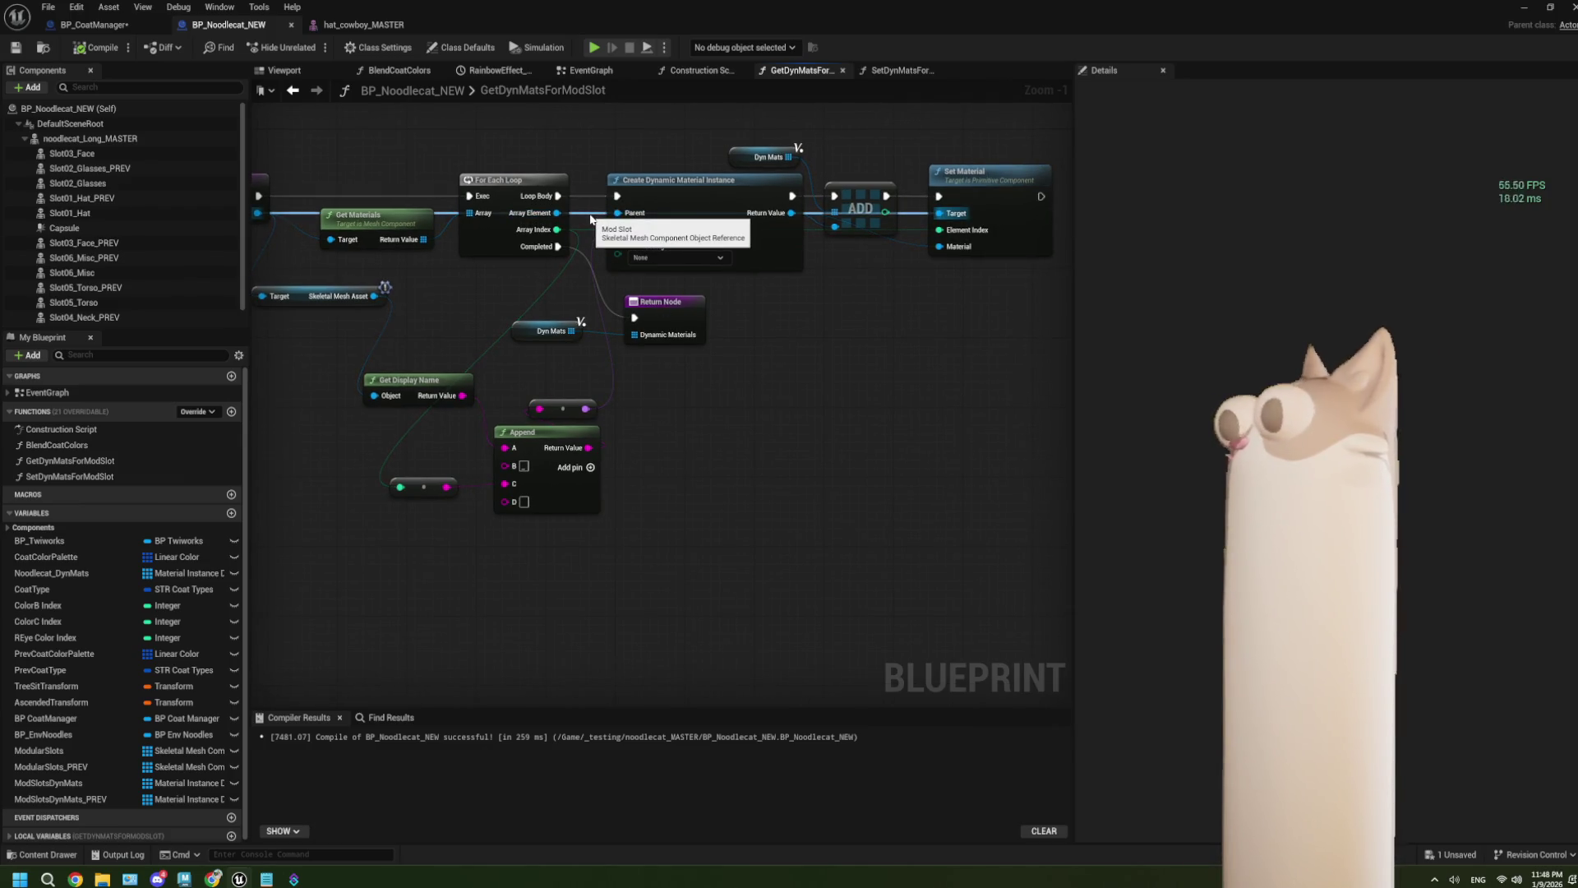
left_click_drag(590, 218, 716, 282)
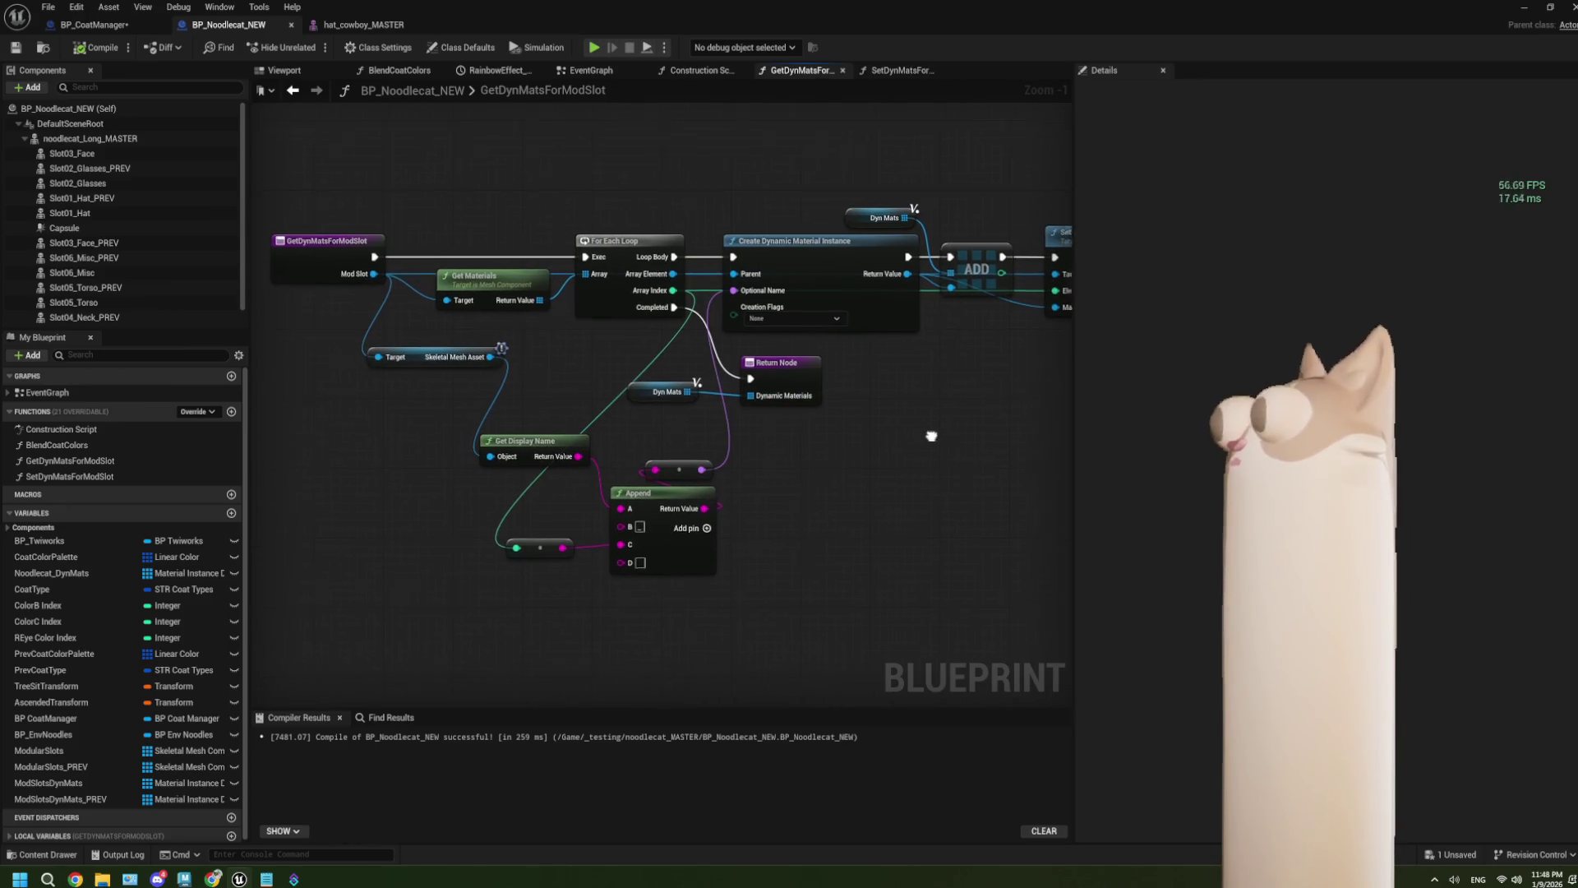
left_click_drag(933, 441, 896, 429)
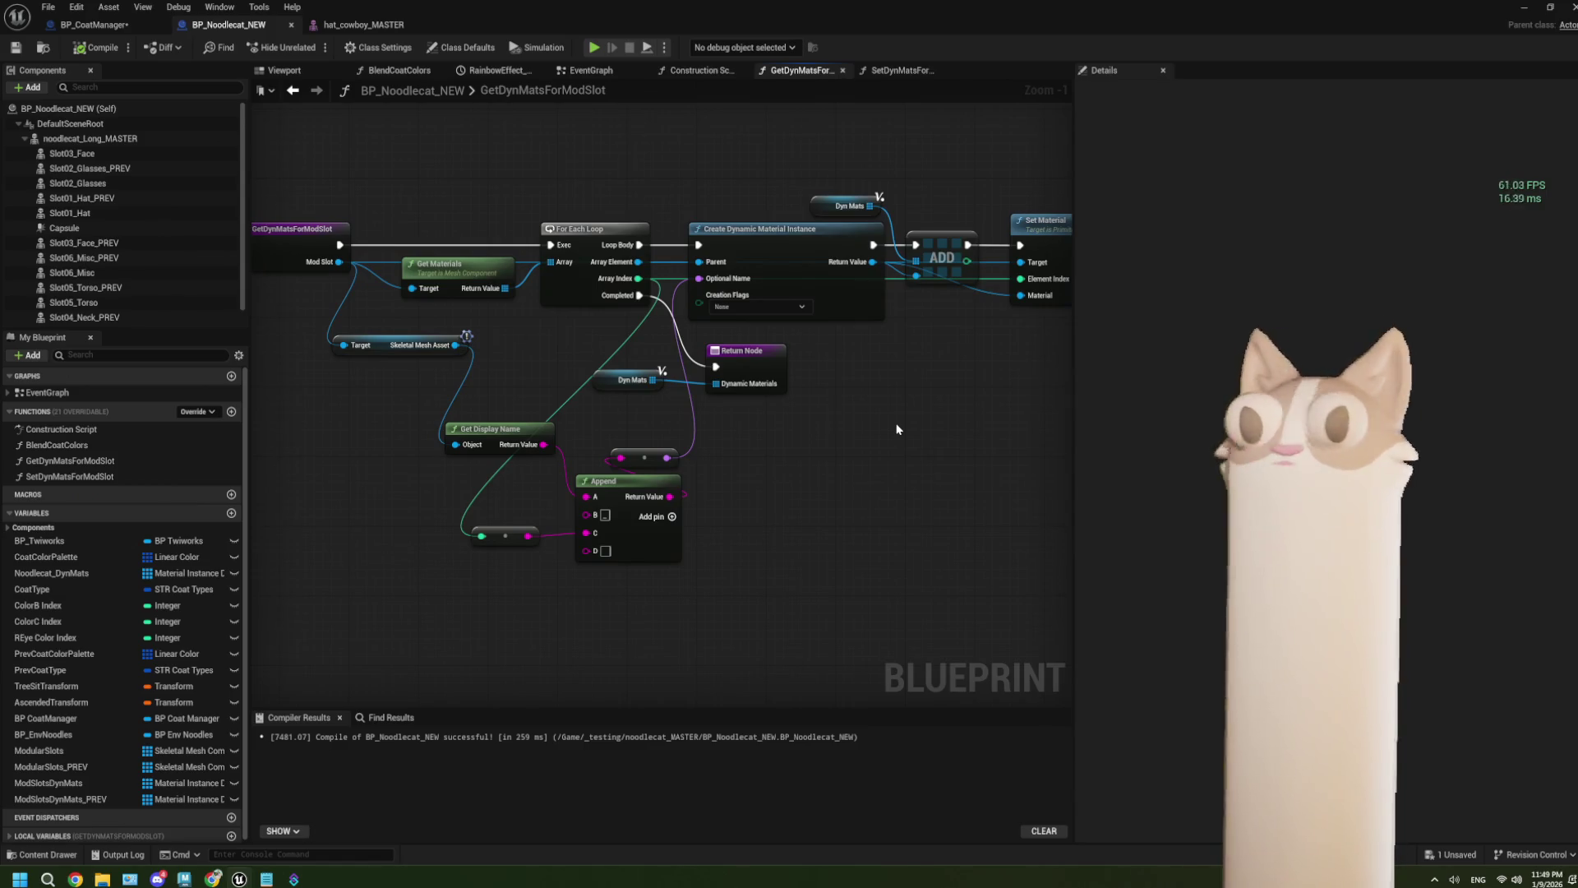
left_click_drag(844, 429, 811, 428)
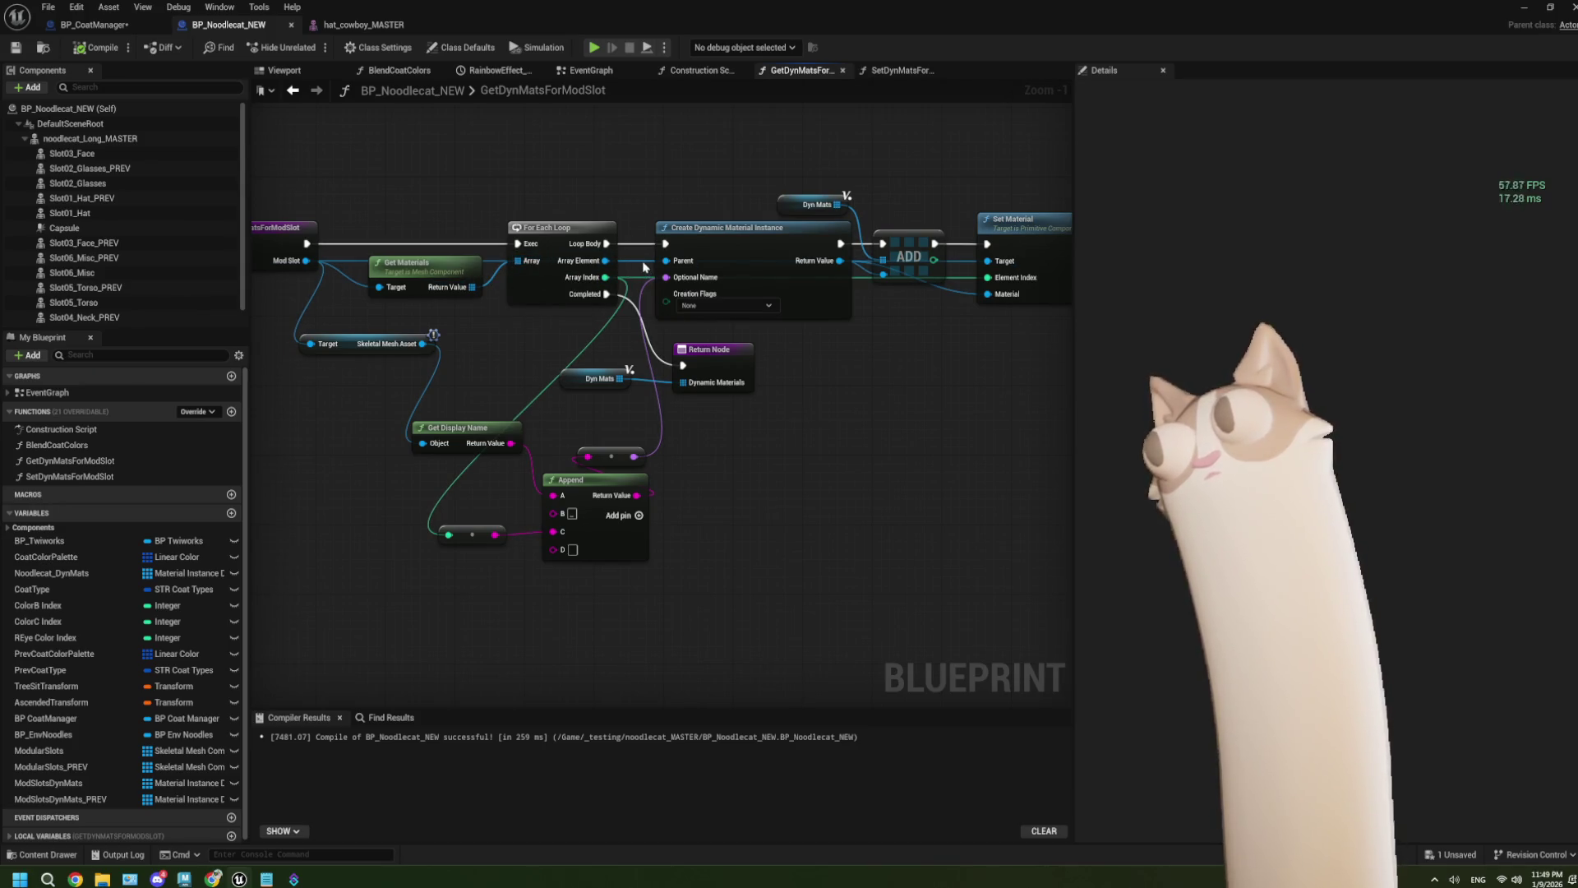
Step: Add a Create Dynamic Material Instance node from Array Element, then delete it
mouse_move(616, 261)
left_mouse_down()
mouse_move(728, 341)
mouse_move(894, 569)
left_mouse_up()
type("c")
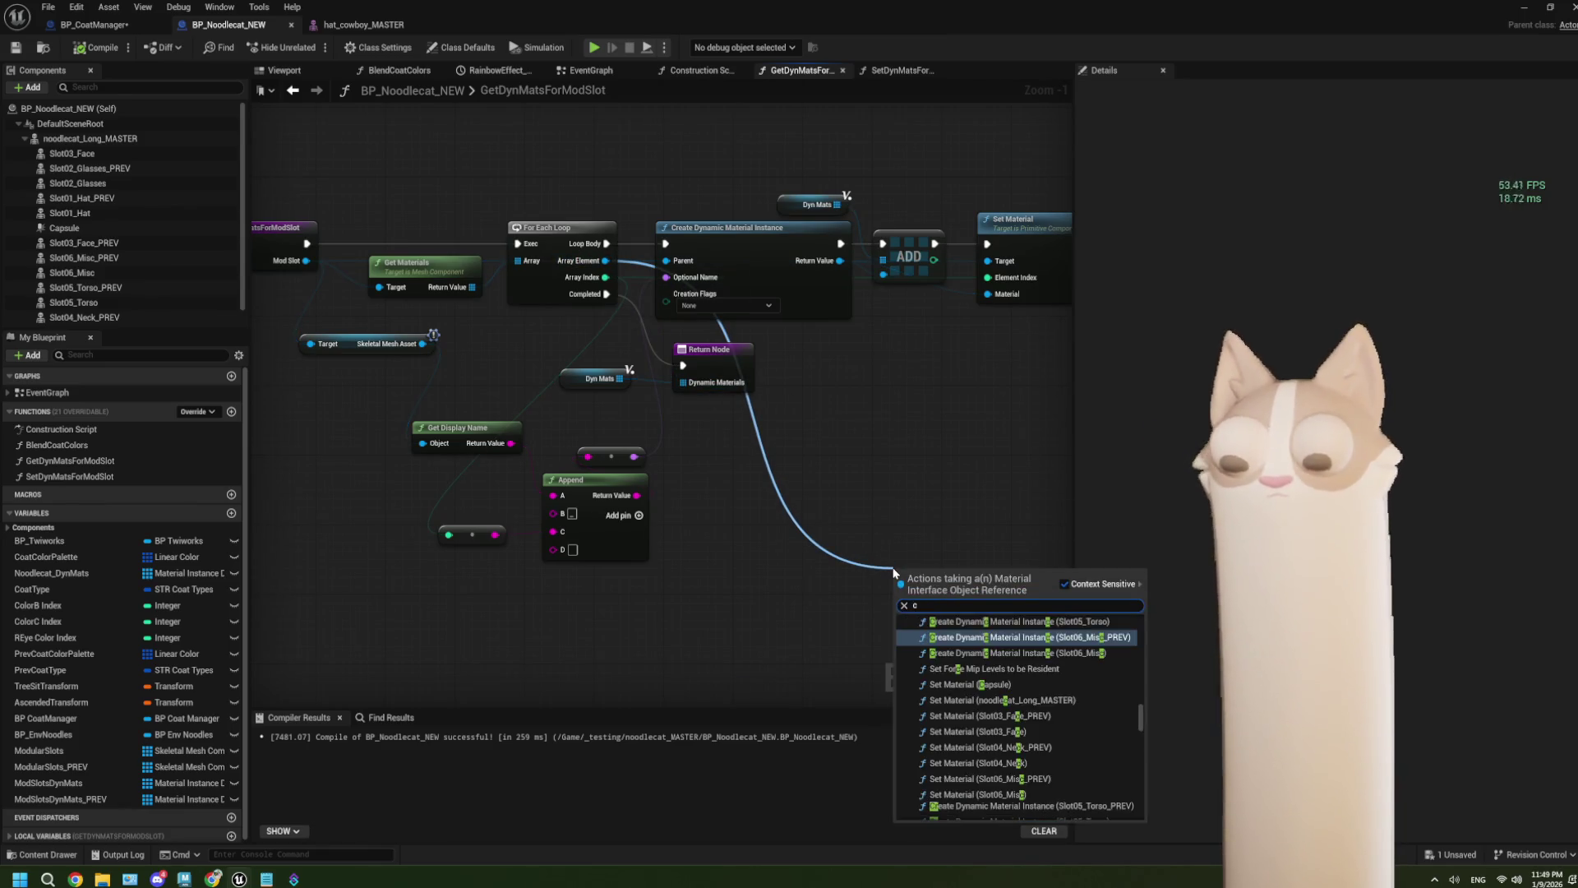
type("reate d")
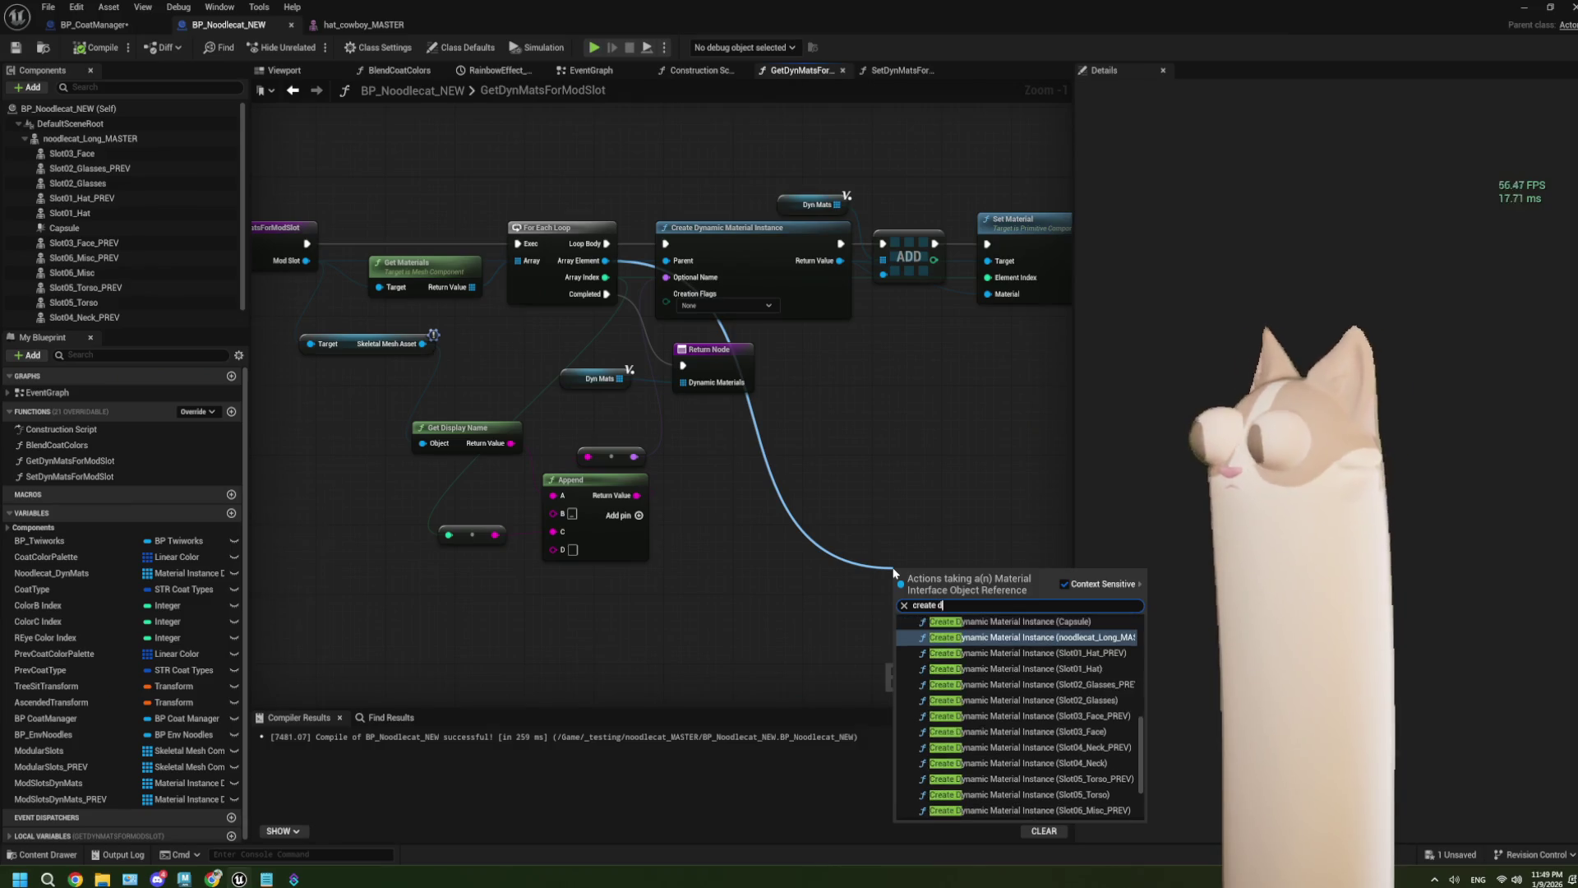
type("ynamic")
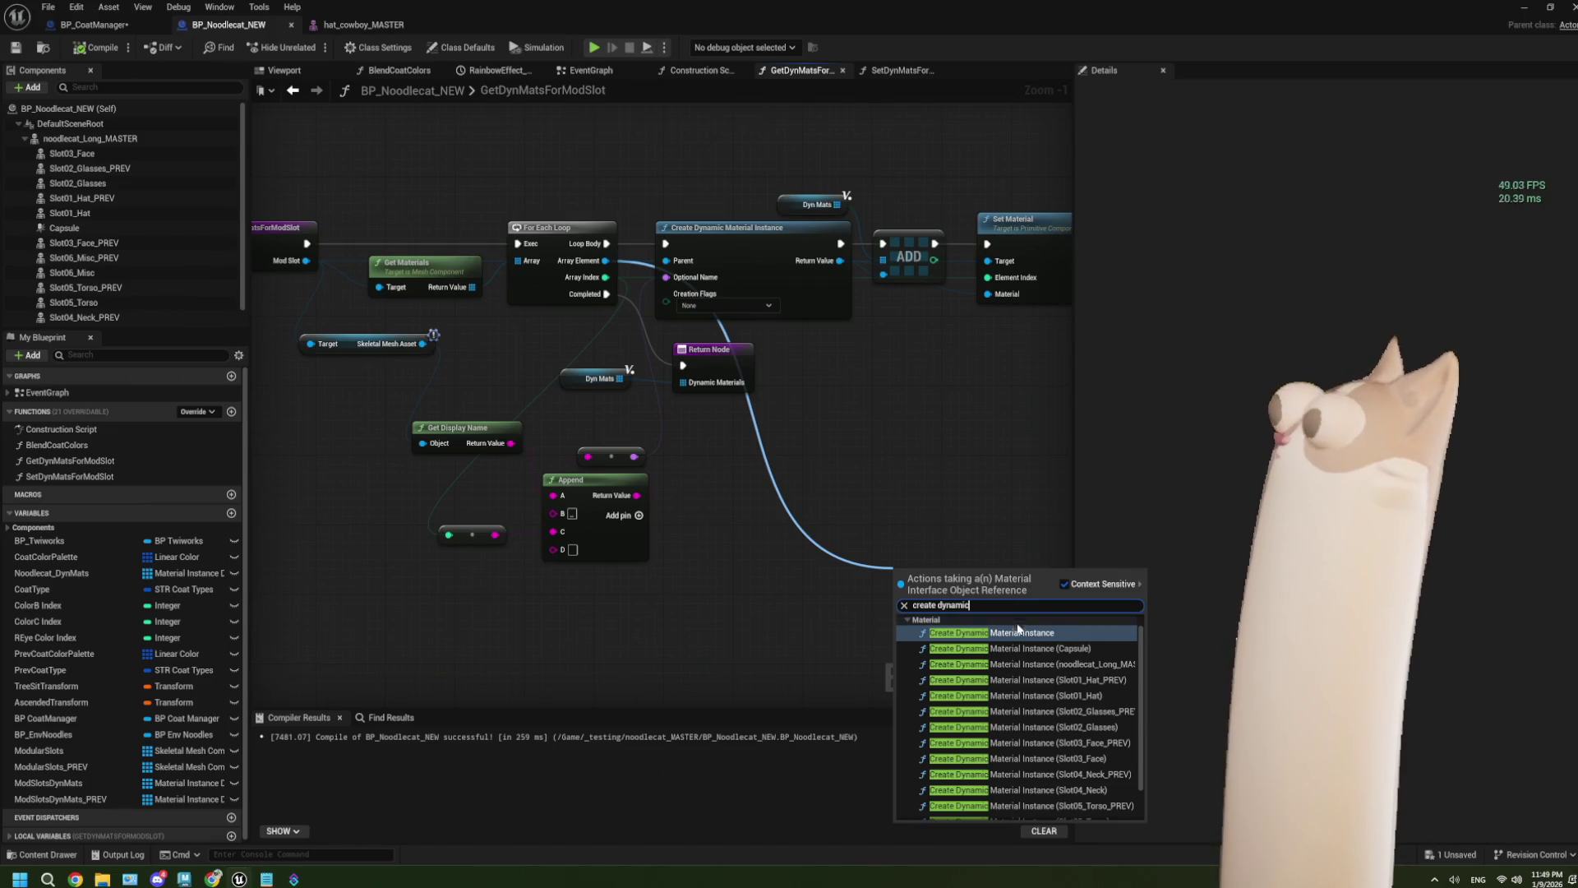
left_click(1017, 630)
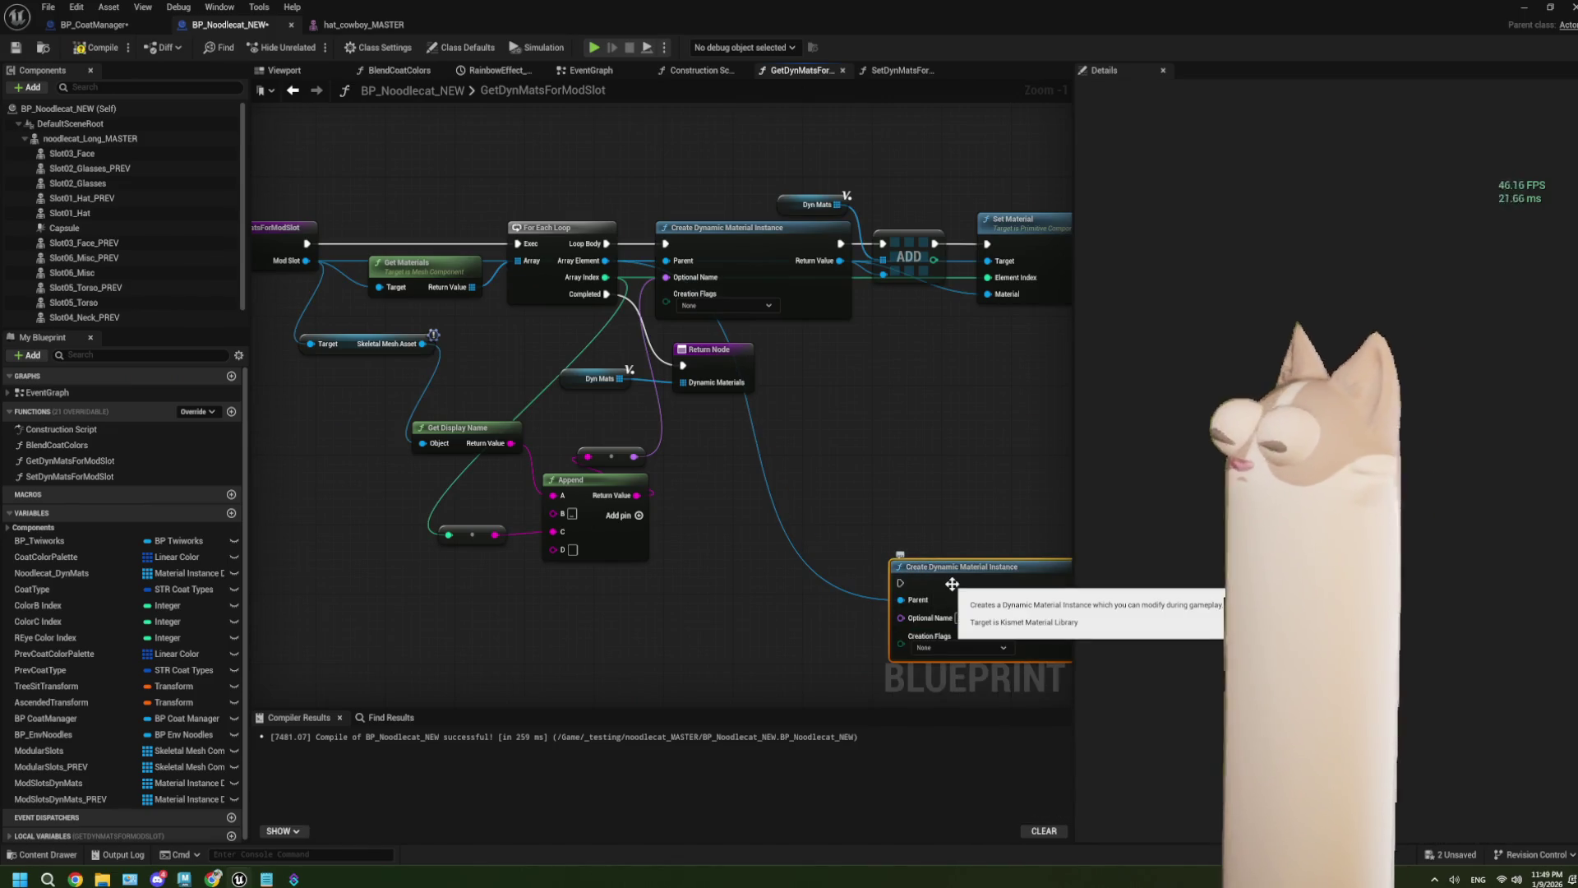
key("Delete")
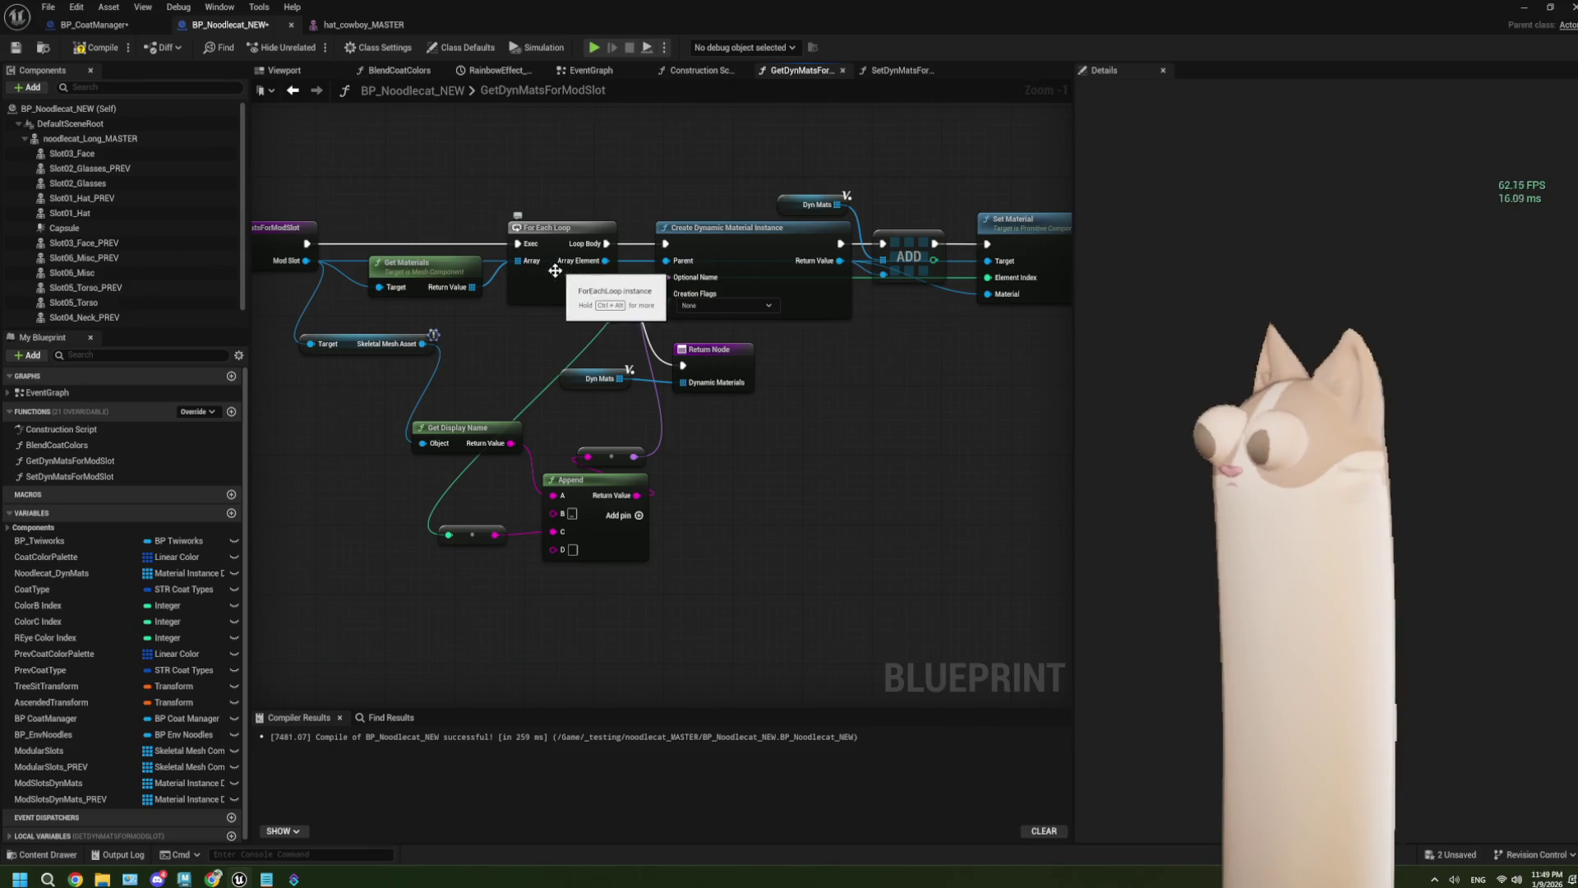
Step: Add a component-based Create Dynamic Material Instance from Mod Slot, feeding the Return Value links
left_click_drag(305, 262, 830, 554)
type("creat")
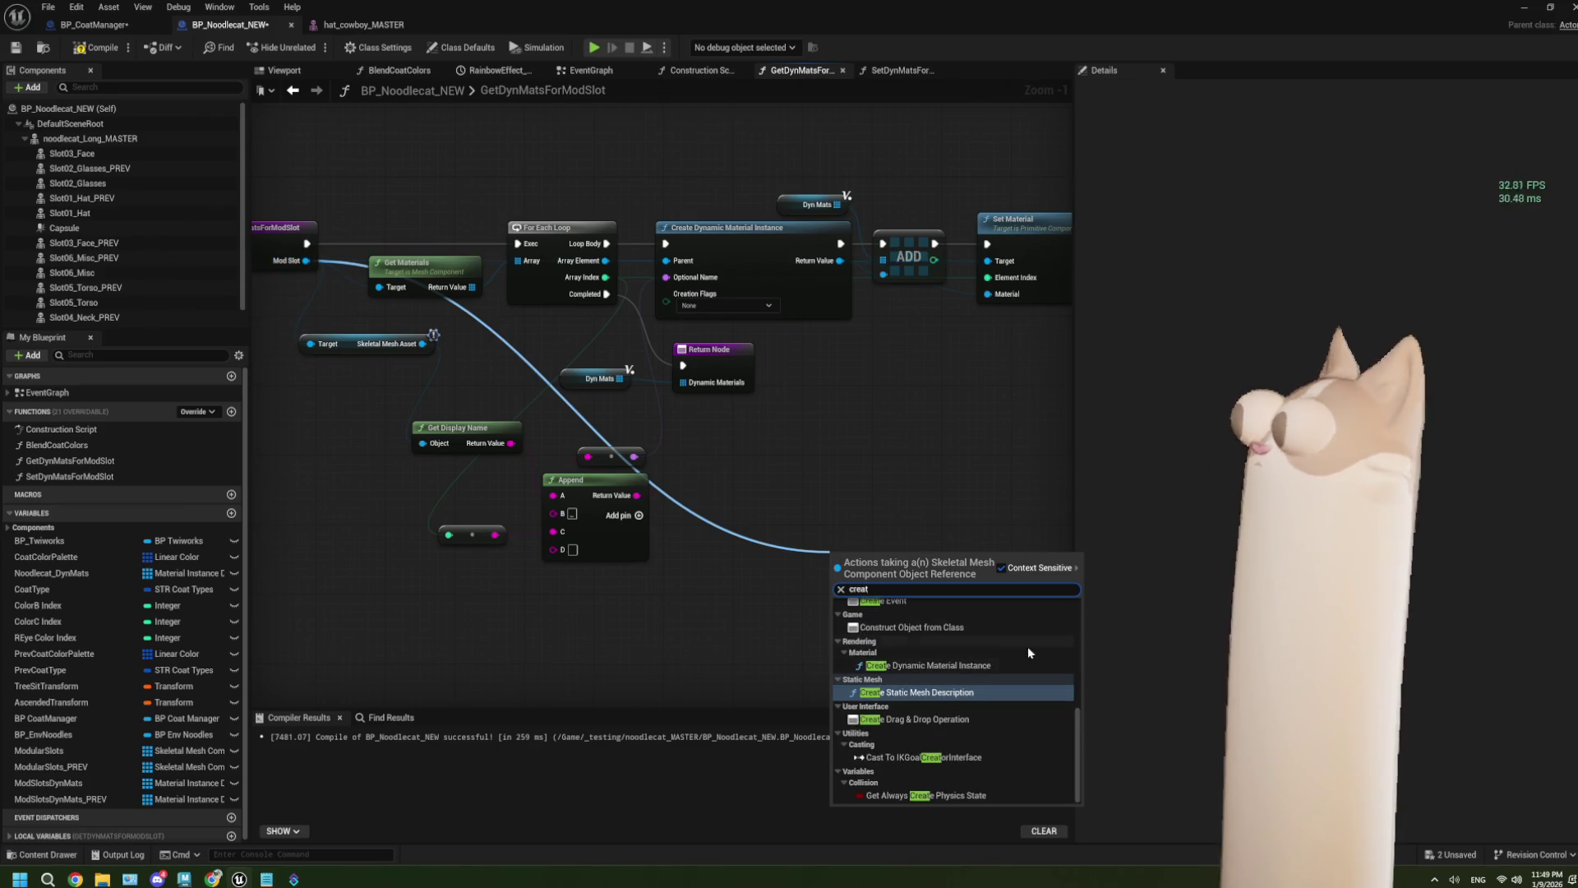
left_click(928, 665)
mouse_move(917, 580)
left_mouse_down()
mouse_move(822, 392)
mouse_move(825, 346)
left_mouse_up()
scroll(796, 374, "up", 1)
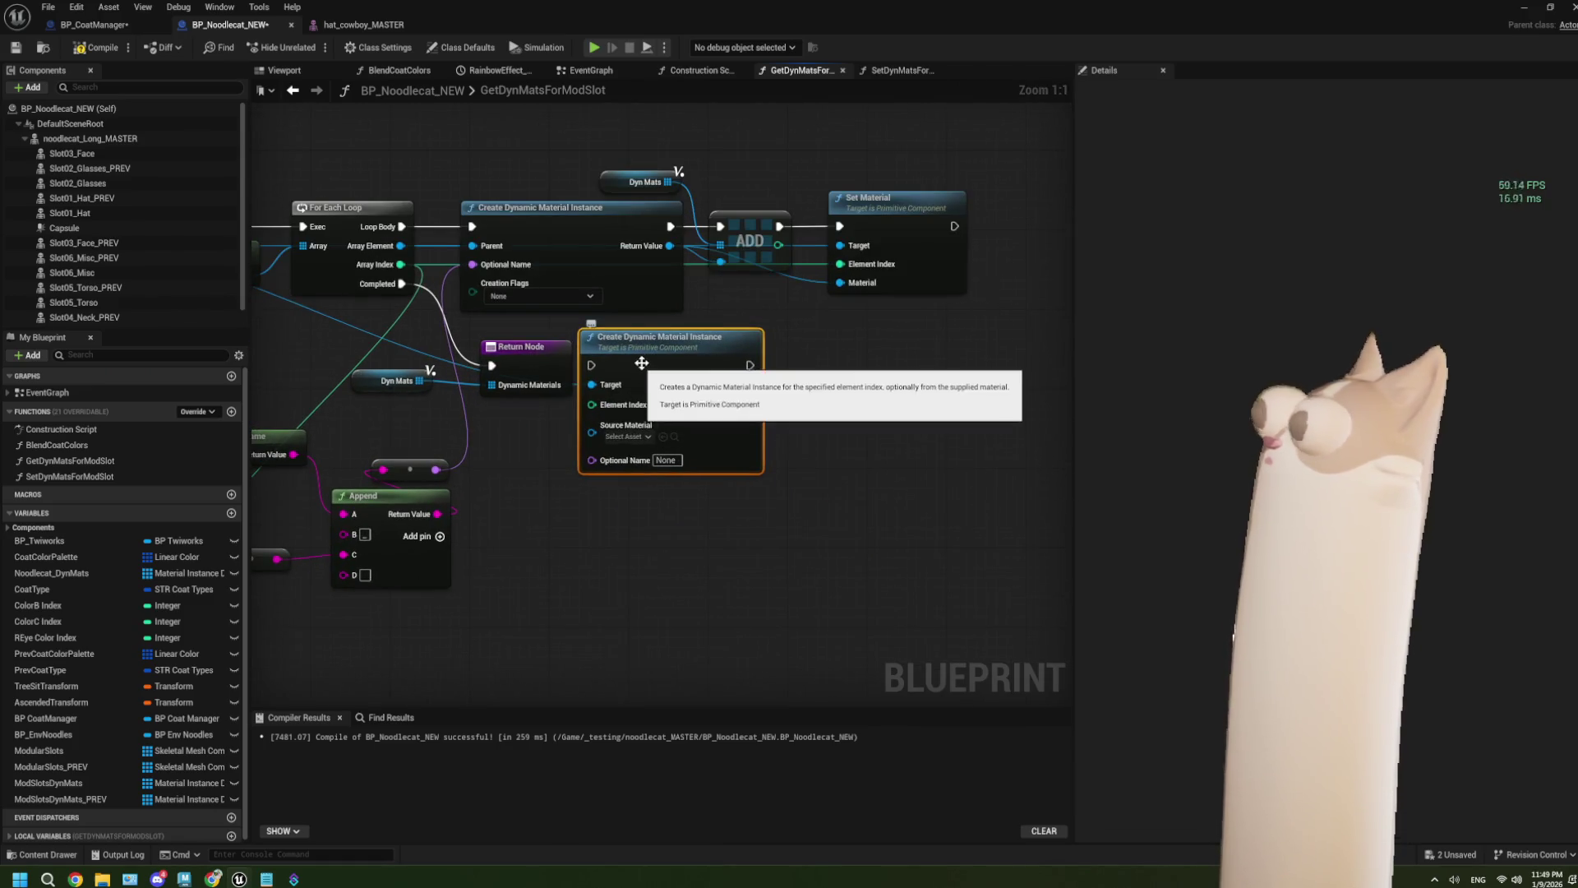
left_click_drag(689, 248, 773, 390)
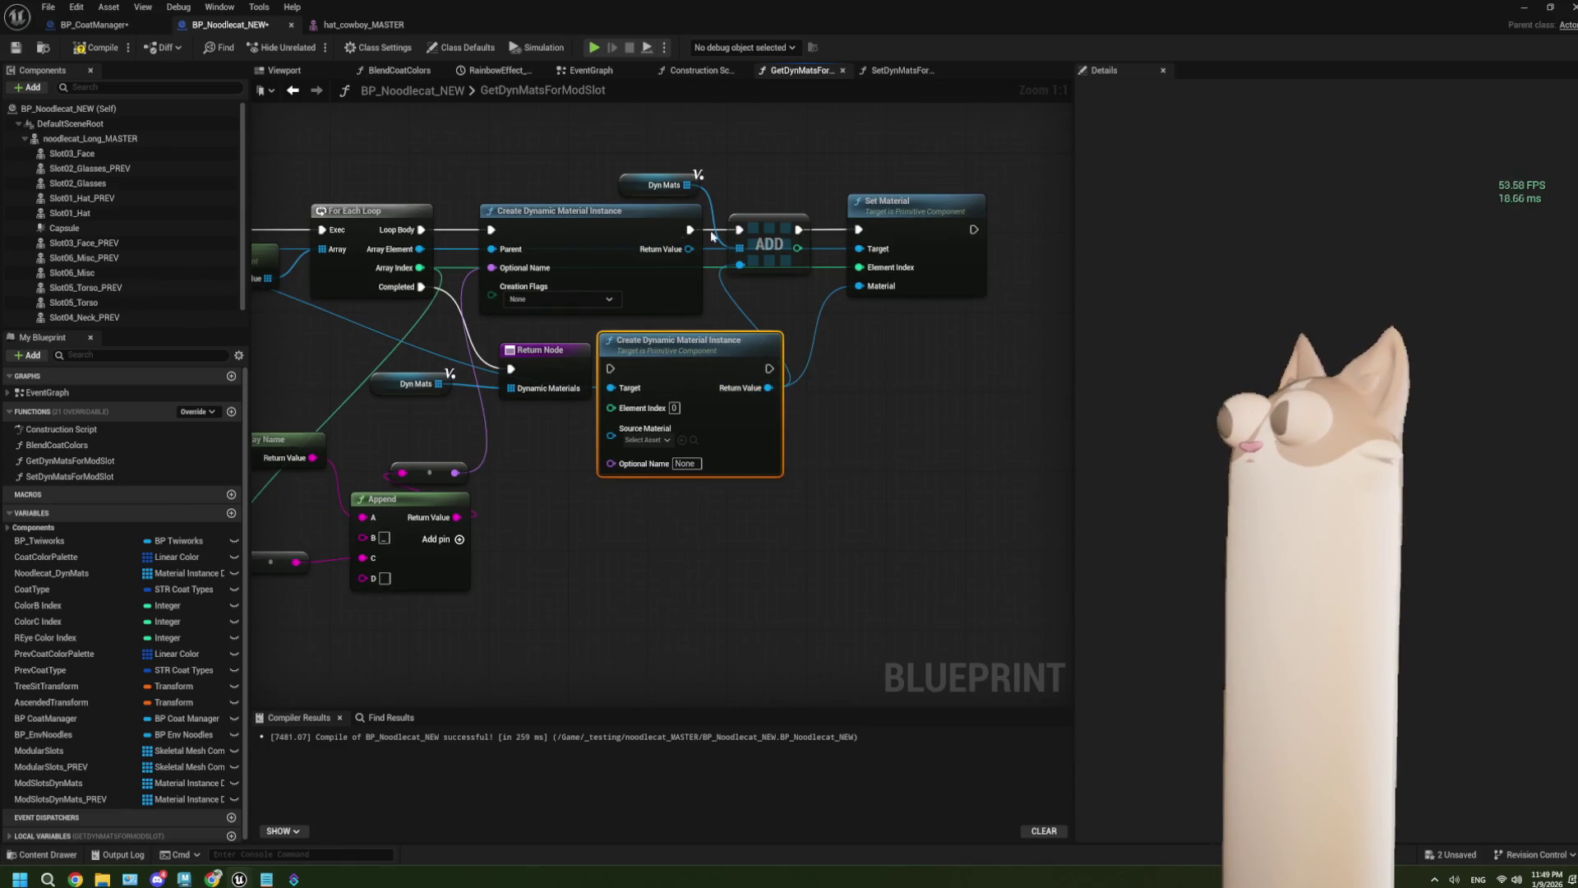
Step: Wire execution, Loop Body, Array Index and Optional Name into the new node, then compile
left_click_drag(739, 229, 769, 369)
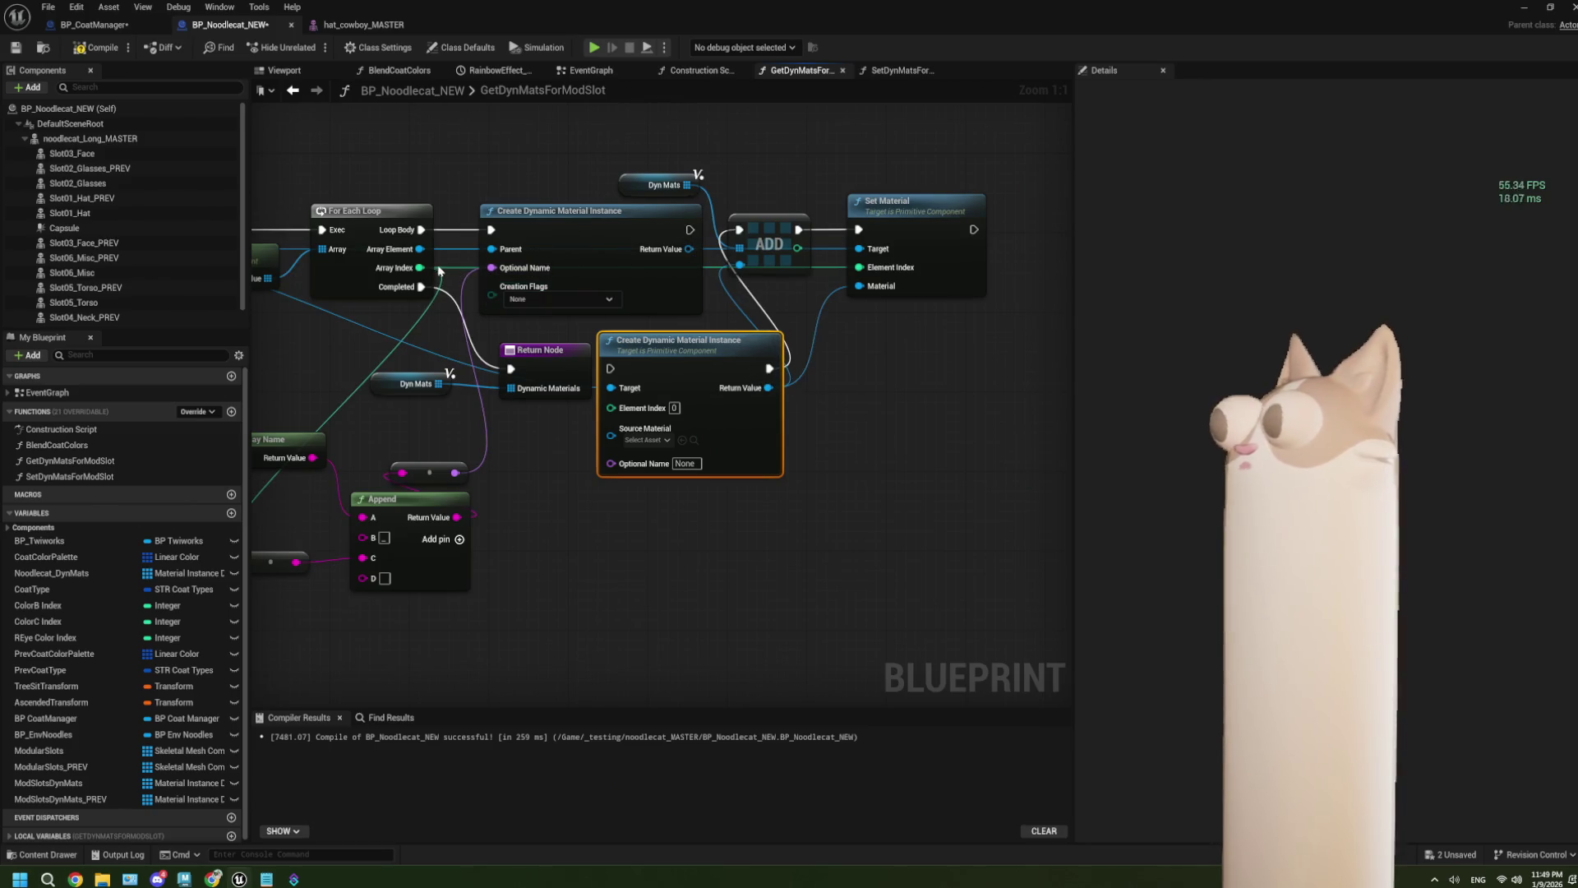
left_click_drag(419, 267, 590, 419)
left_click_drag(613, 414, 613, 409)
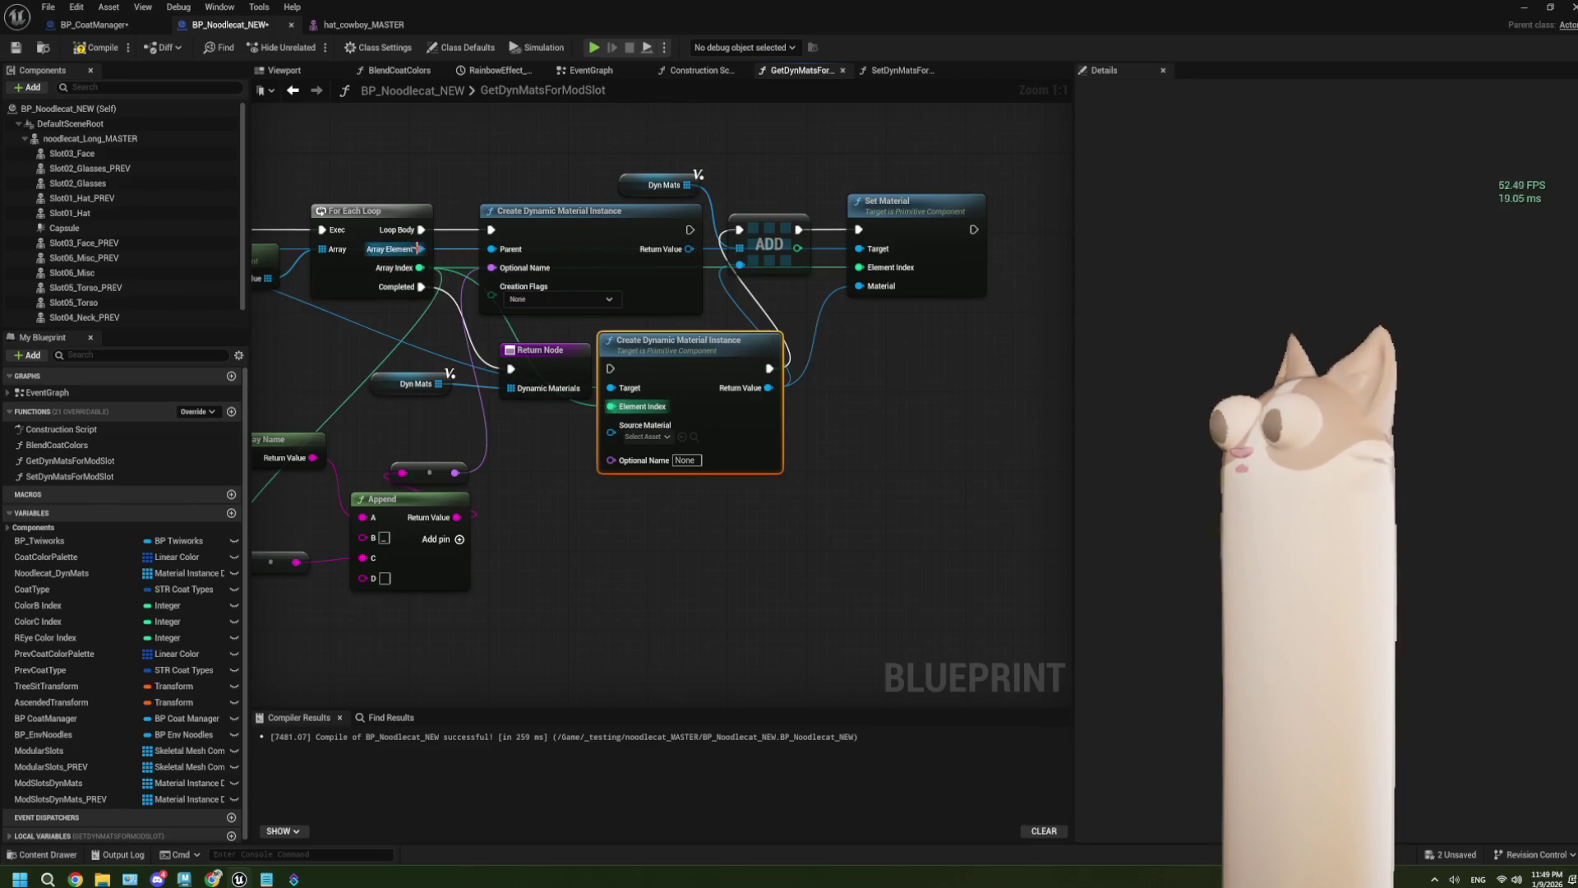
mouse_move(421, 259)
left_mouse_down()
mouse_move(570, 261)
mouse_move(743, 354)
mouse_move(762, 427)
left_mouse_up()
left_click_drag(643, 275, 760, 448)
left_click(687, 507)
left_click_drag(643, 271, 762, 450)
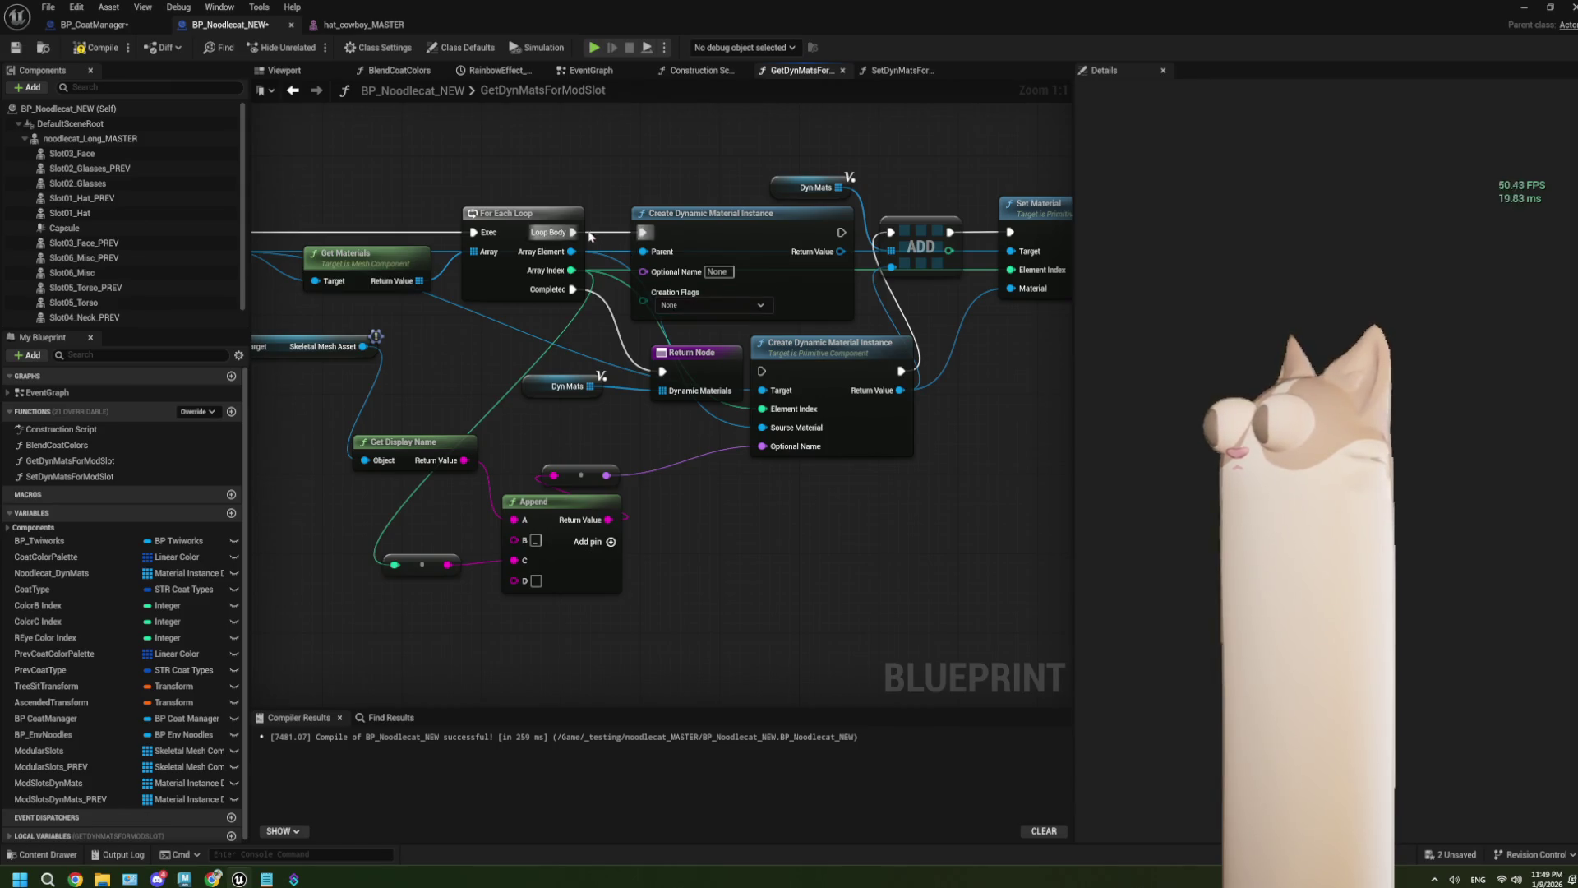
mouse_move(643, 232)
left_mouse_down()
mouse_move(674, 296)
mouse_move(762, 373)
left_mouse_up()
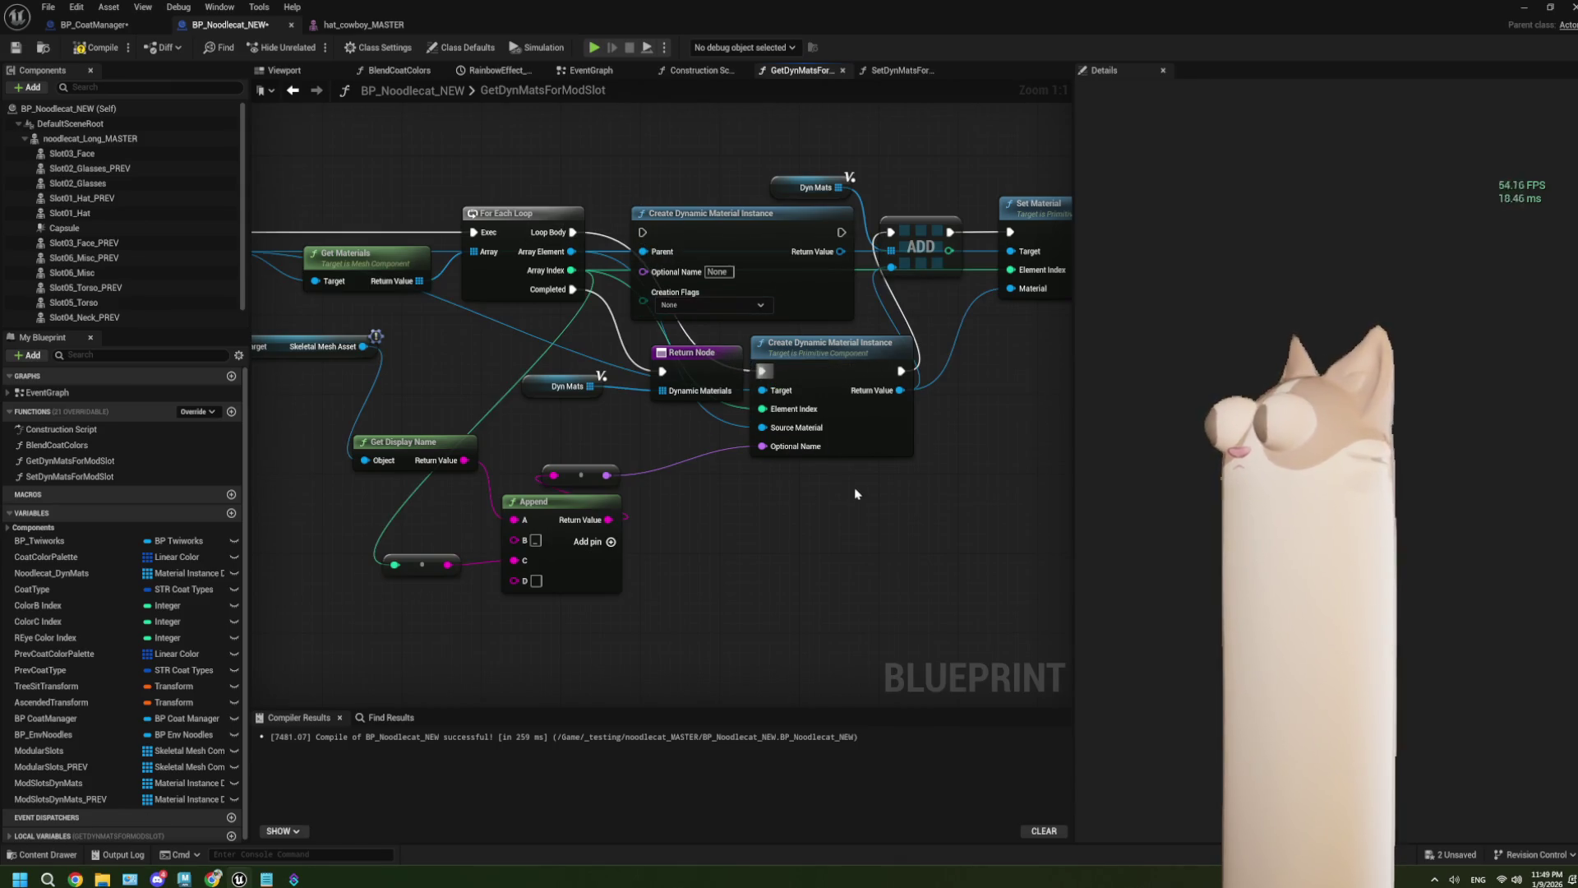
scroll(578, 450, "down", 2)
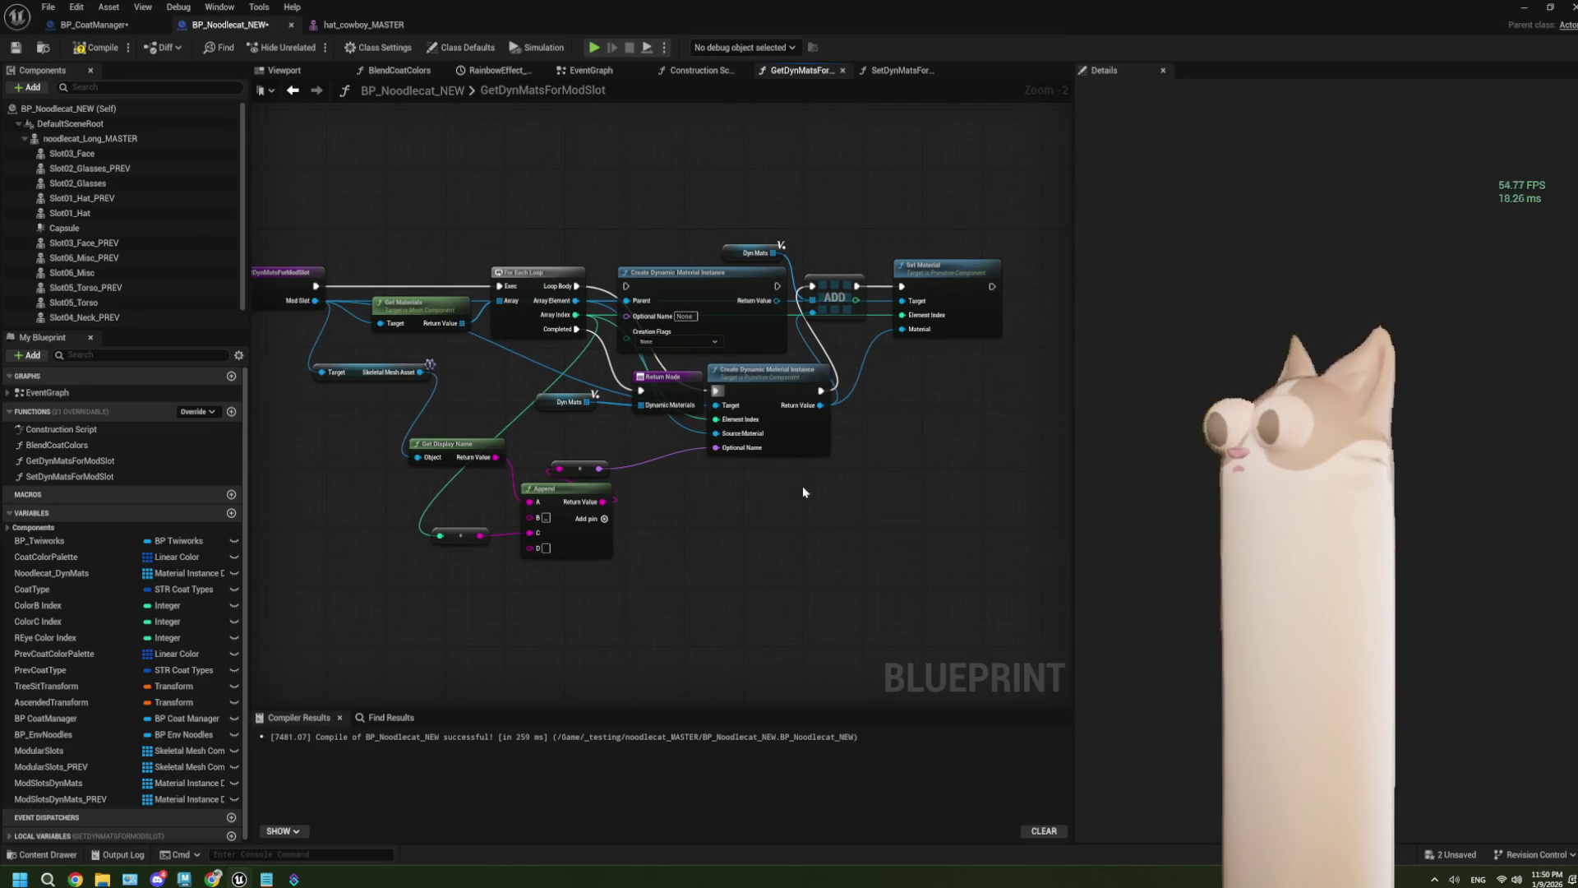
left_click(97, 47)
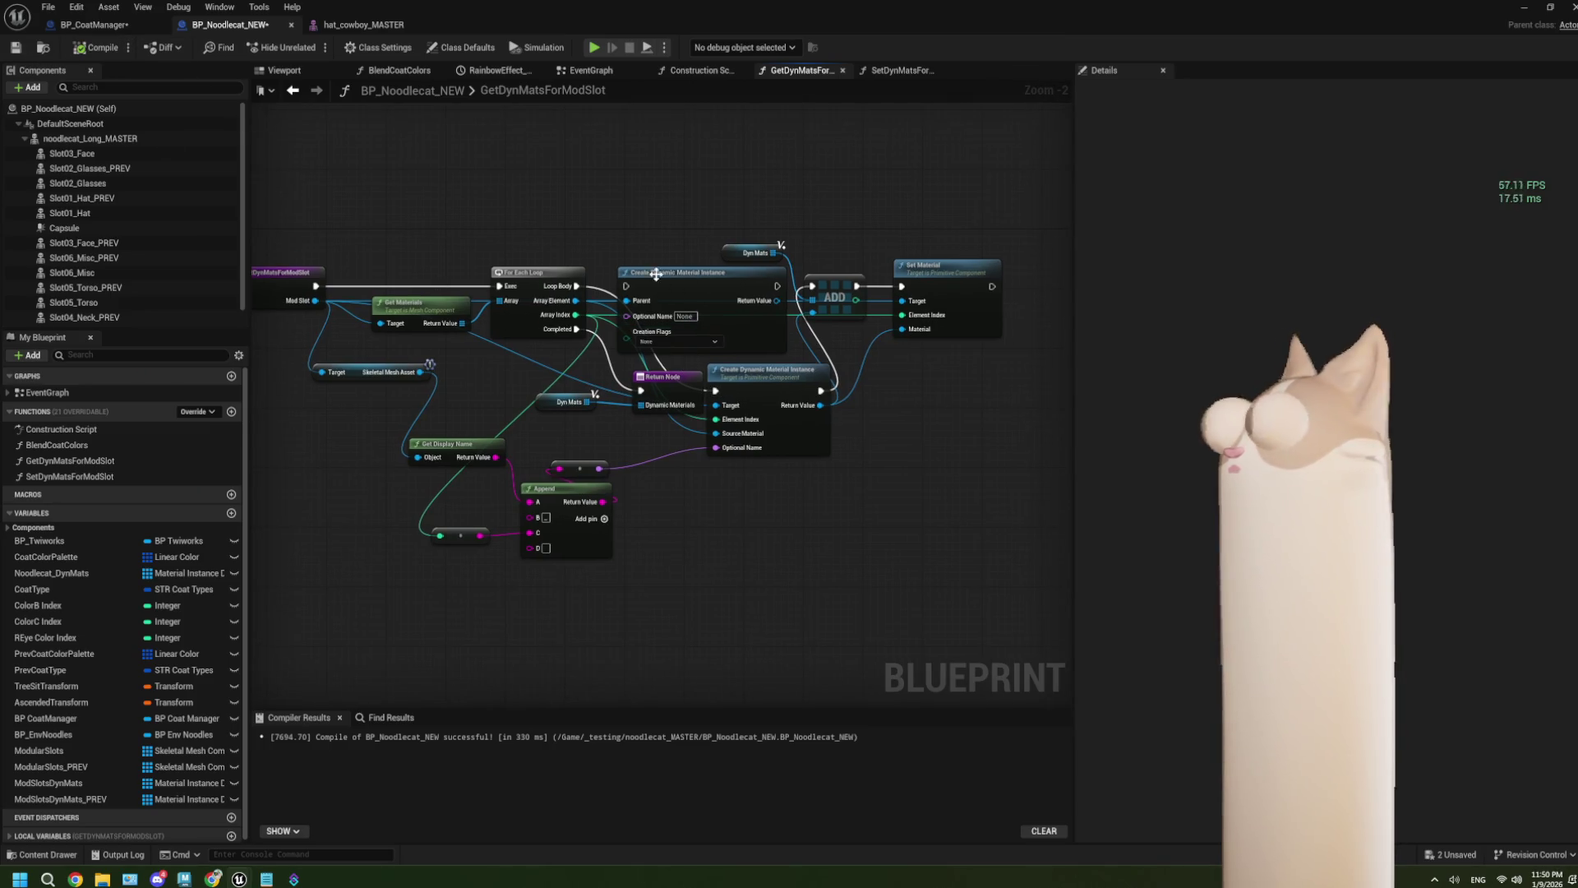
Step: Play the level, put the red fez (key 2) then the cowboy hat (key 1) on the cat, then stop
key("alt+Tab")
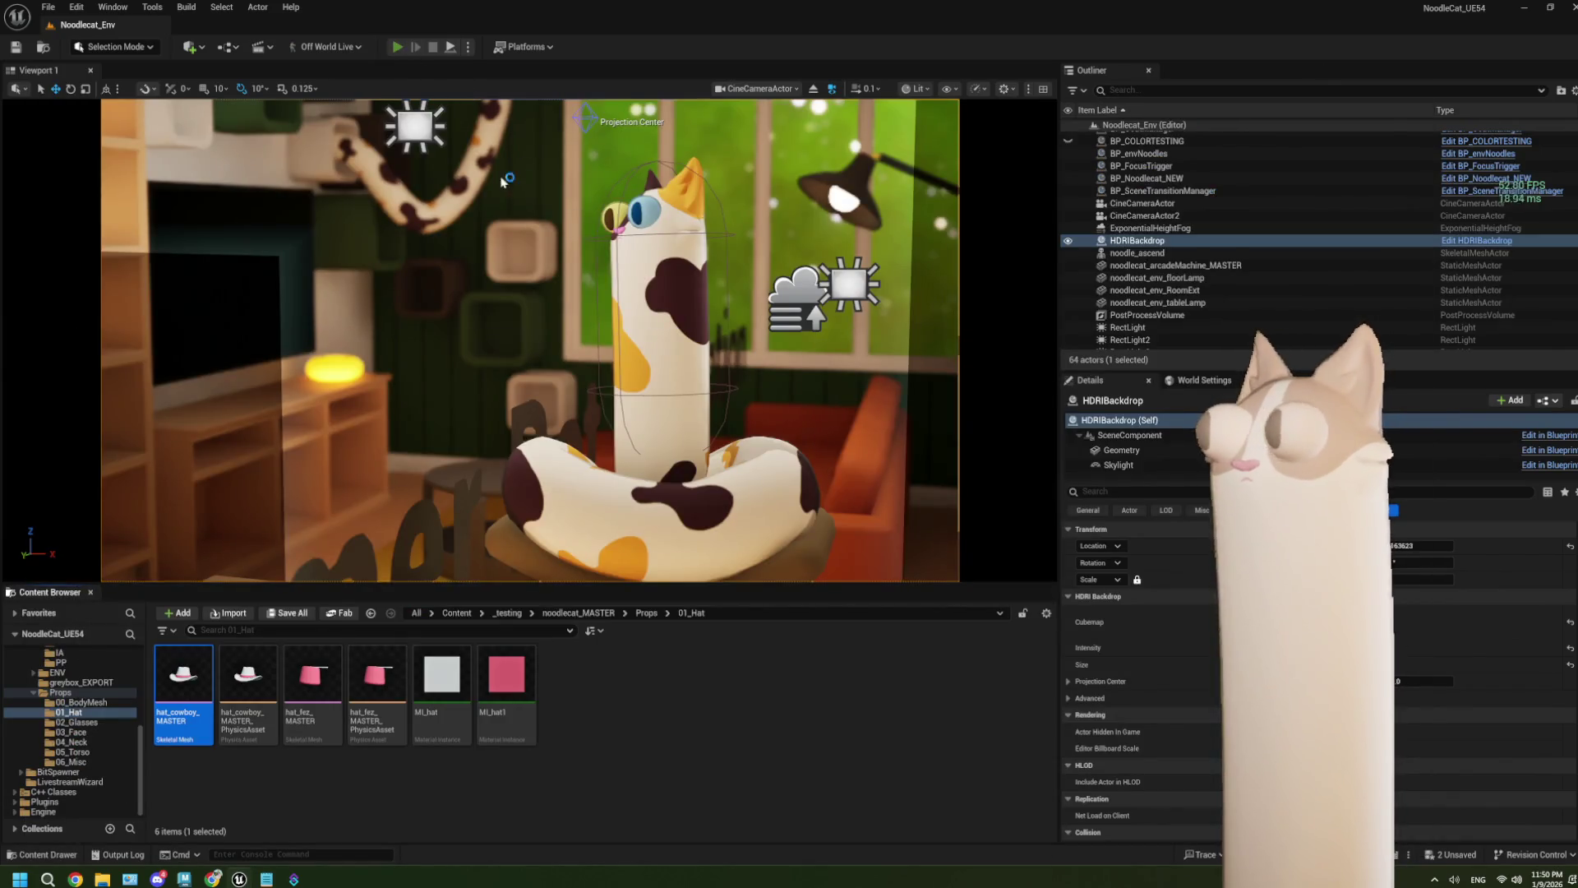
key("alt+p")
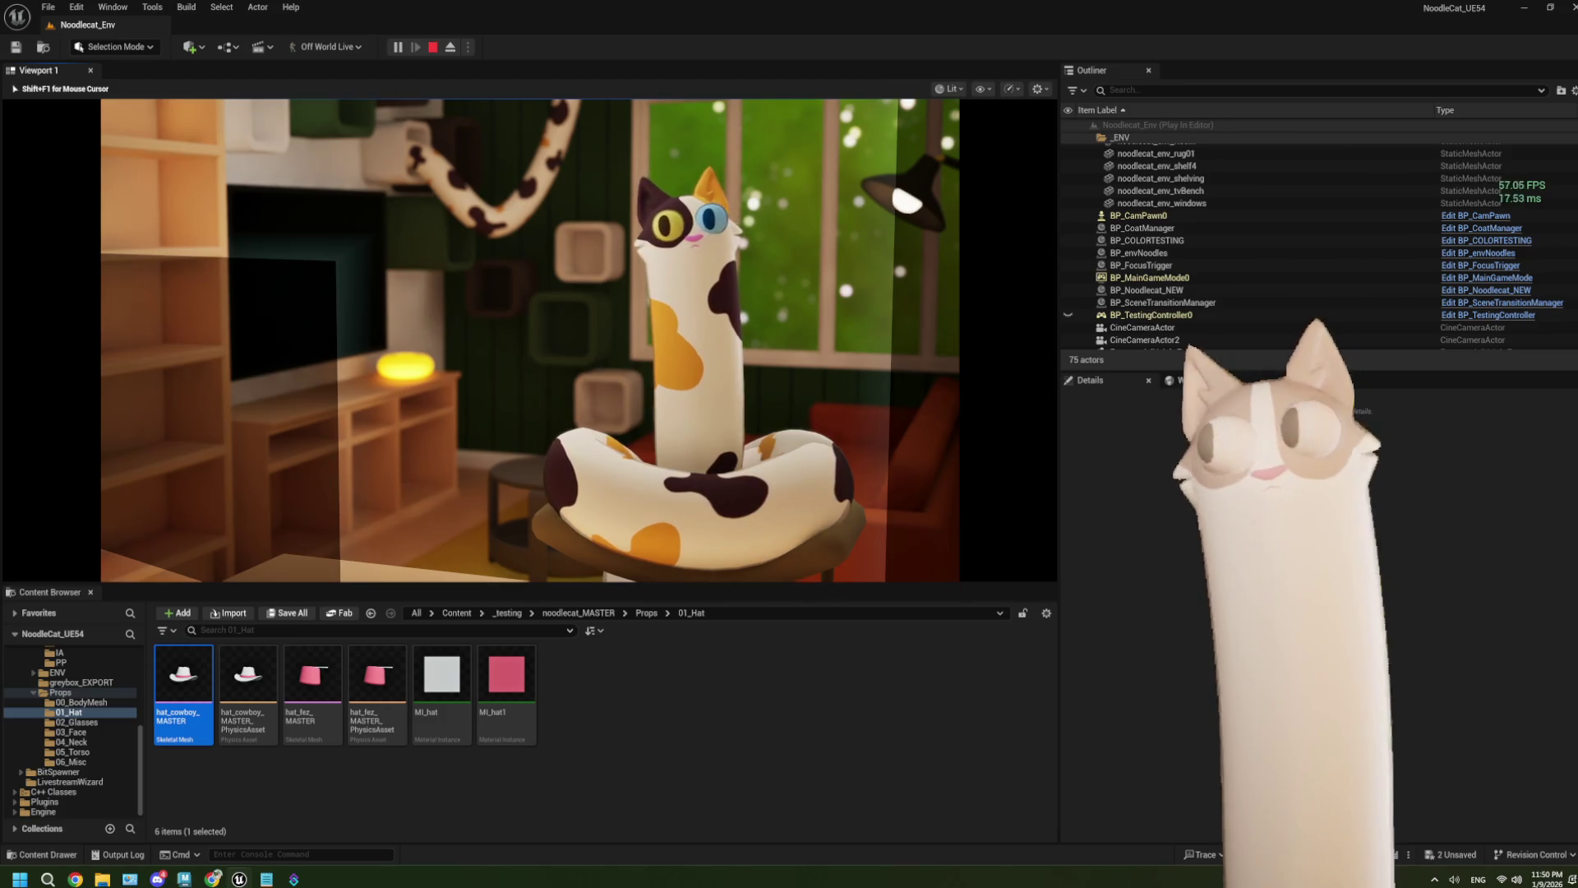
key("2")
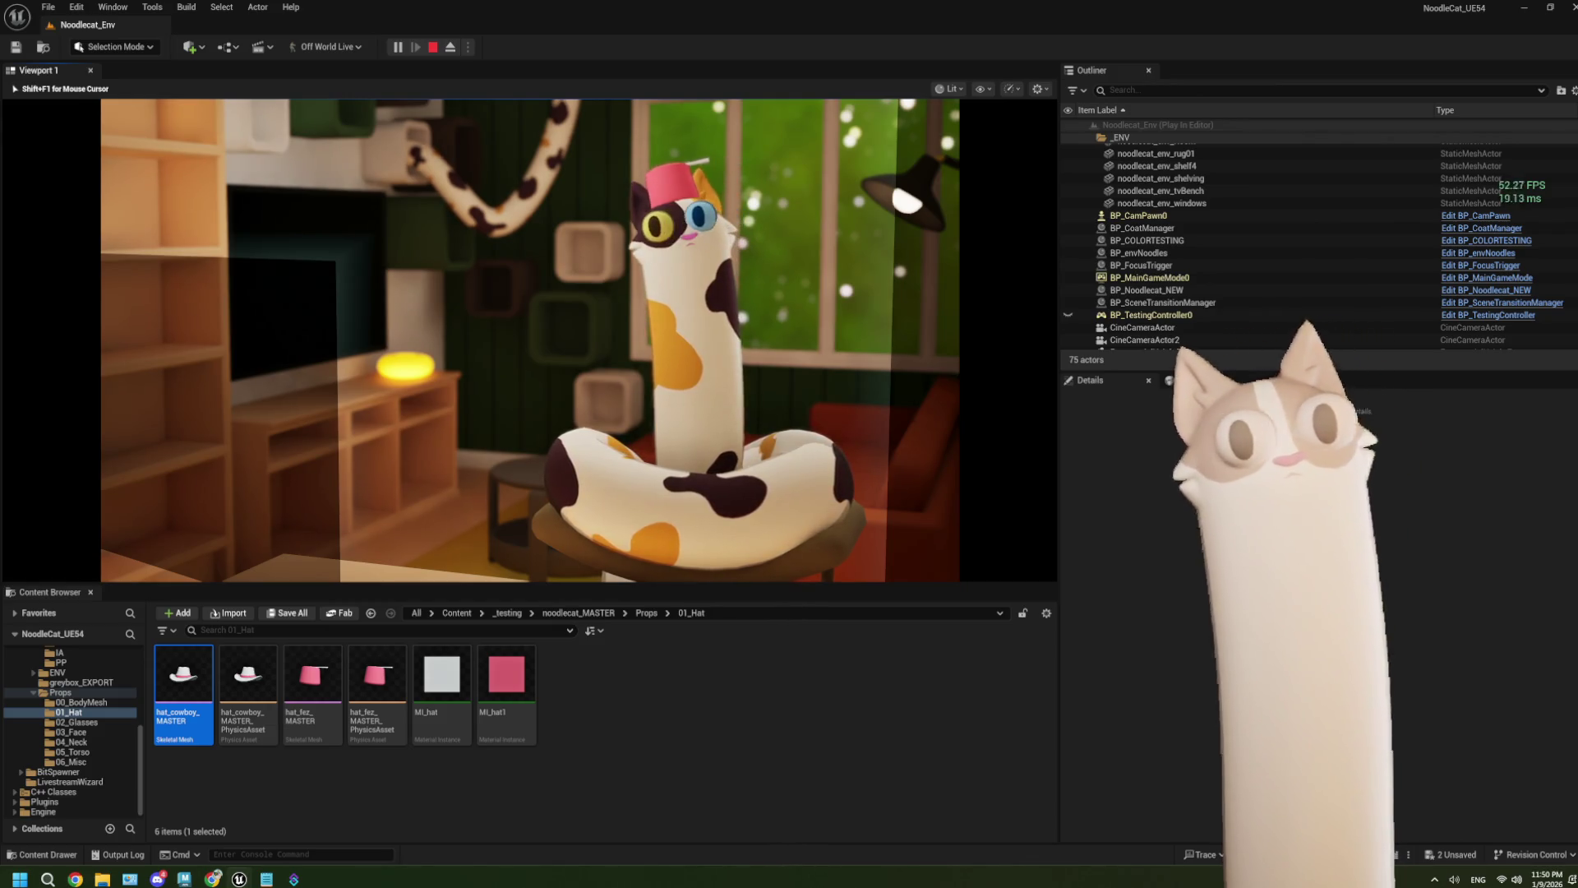
key("1")
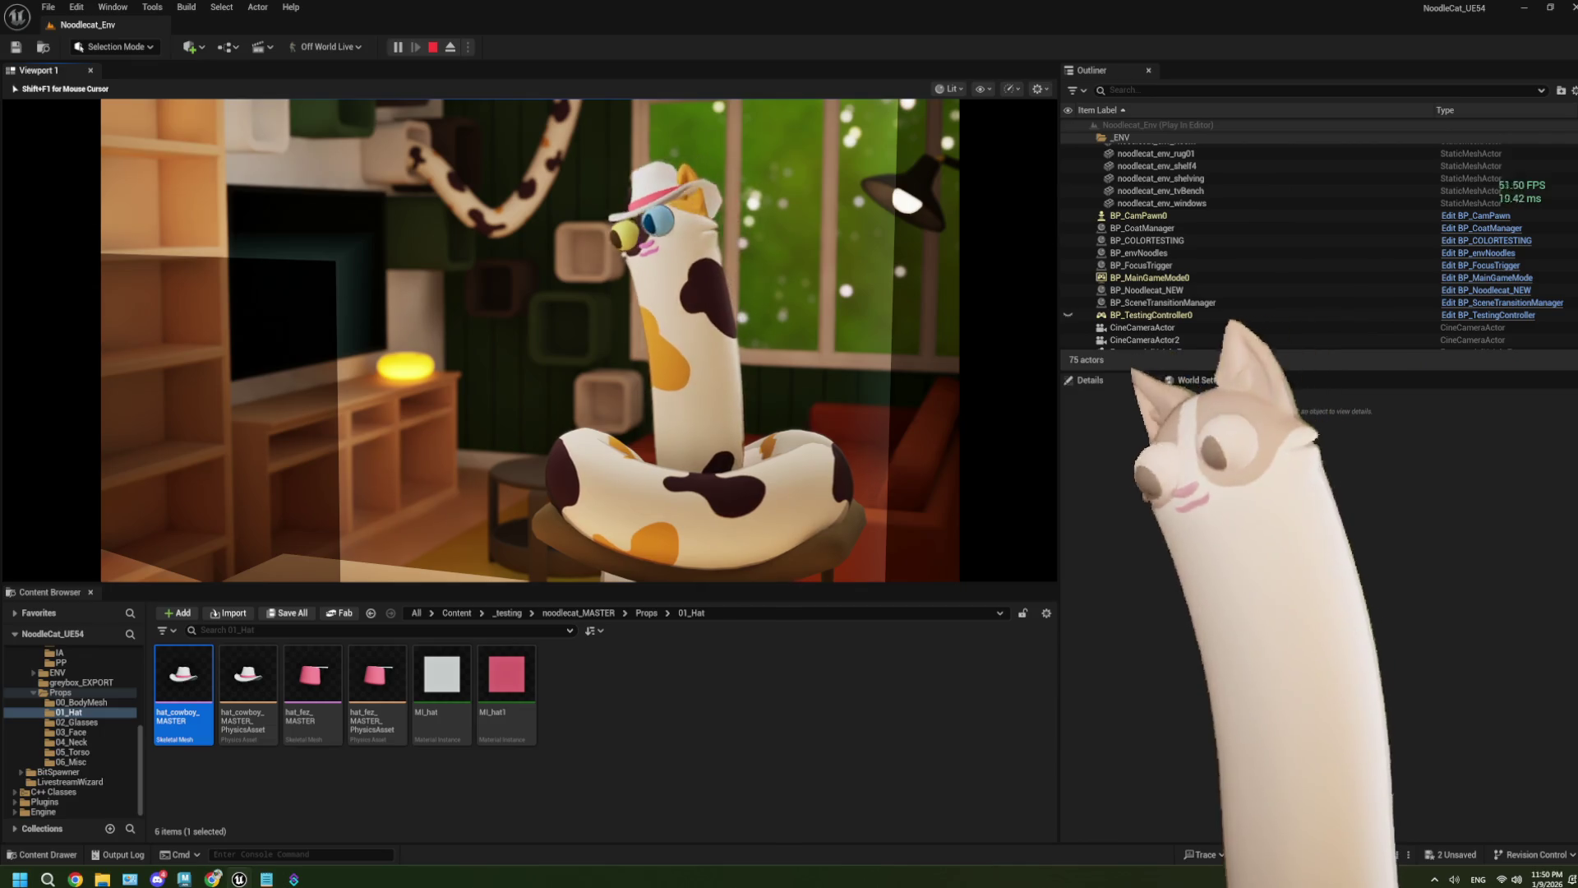
key("Escape")
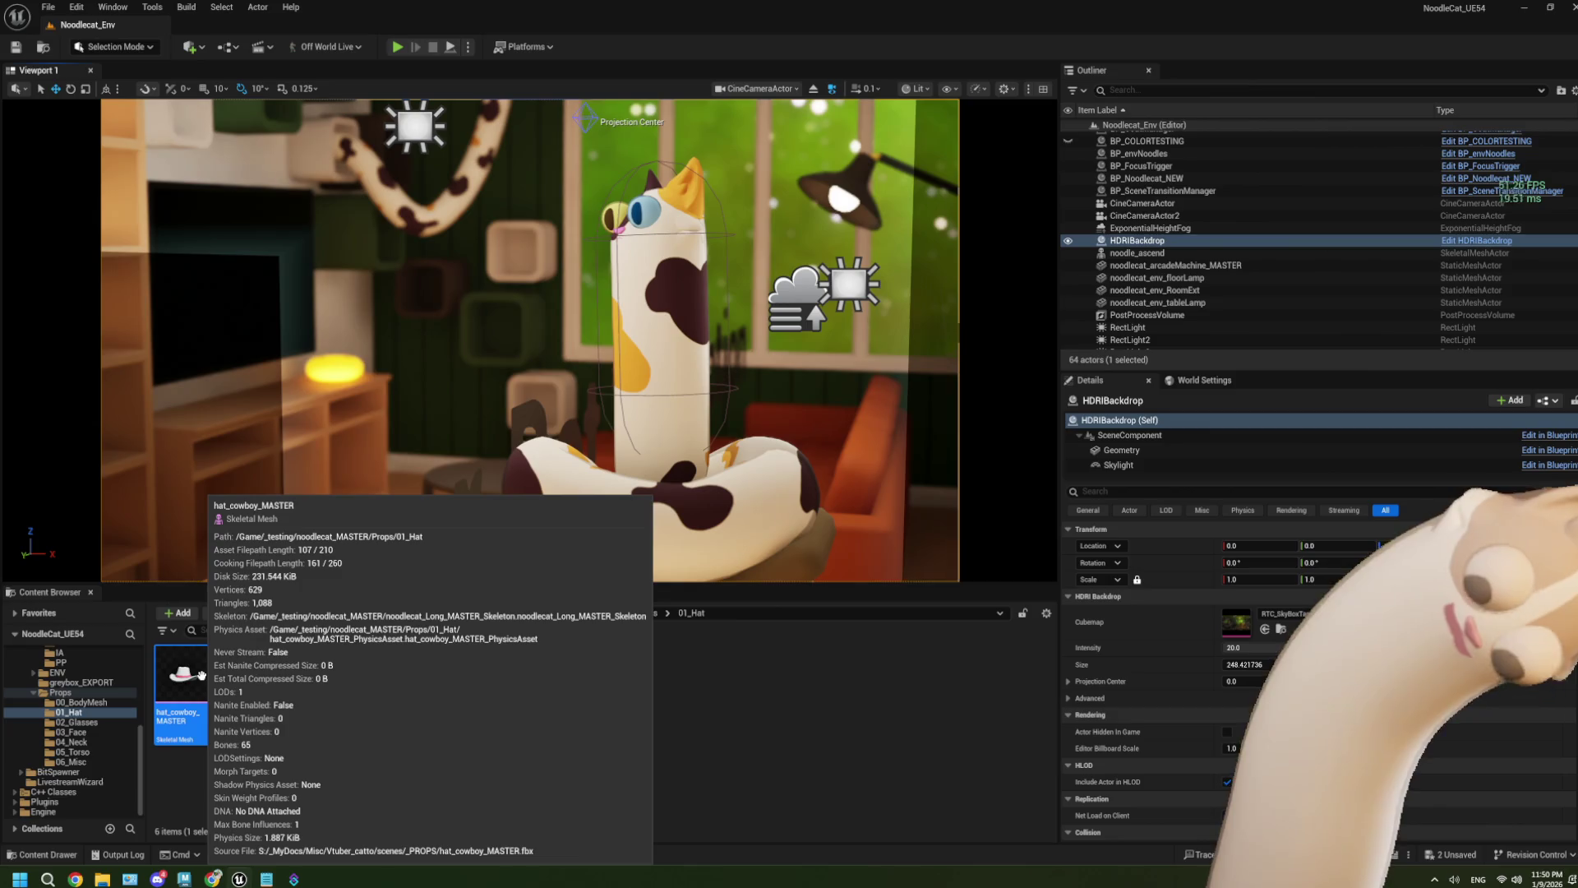
Step: Delete the duplicate Create Dynamic Material Instance node in GetDynMatsForModSlot and realign the remaining one
double_click(200, 674)
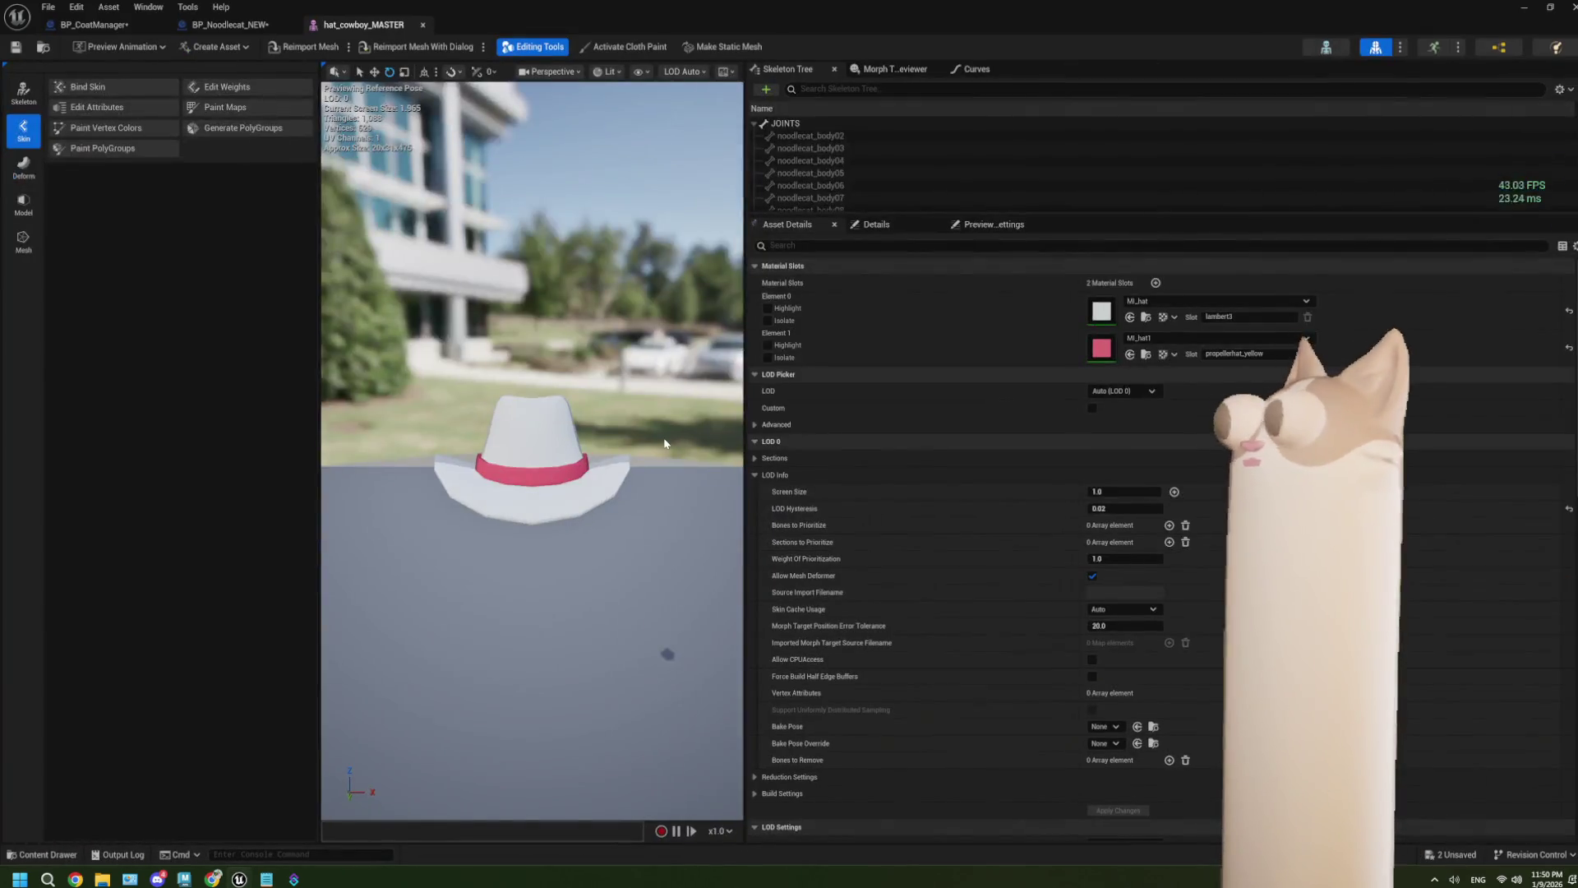
left_click(91, 24)
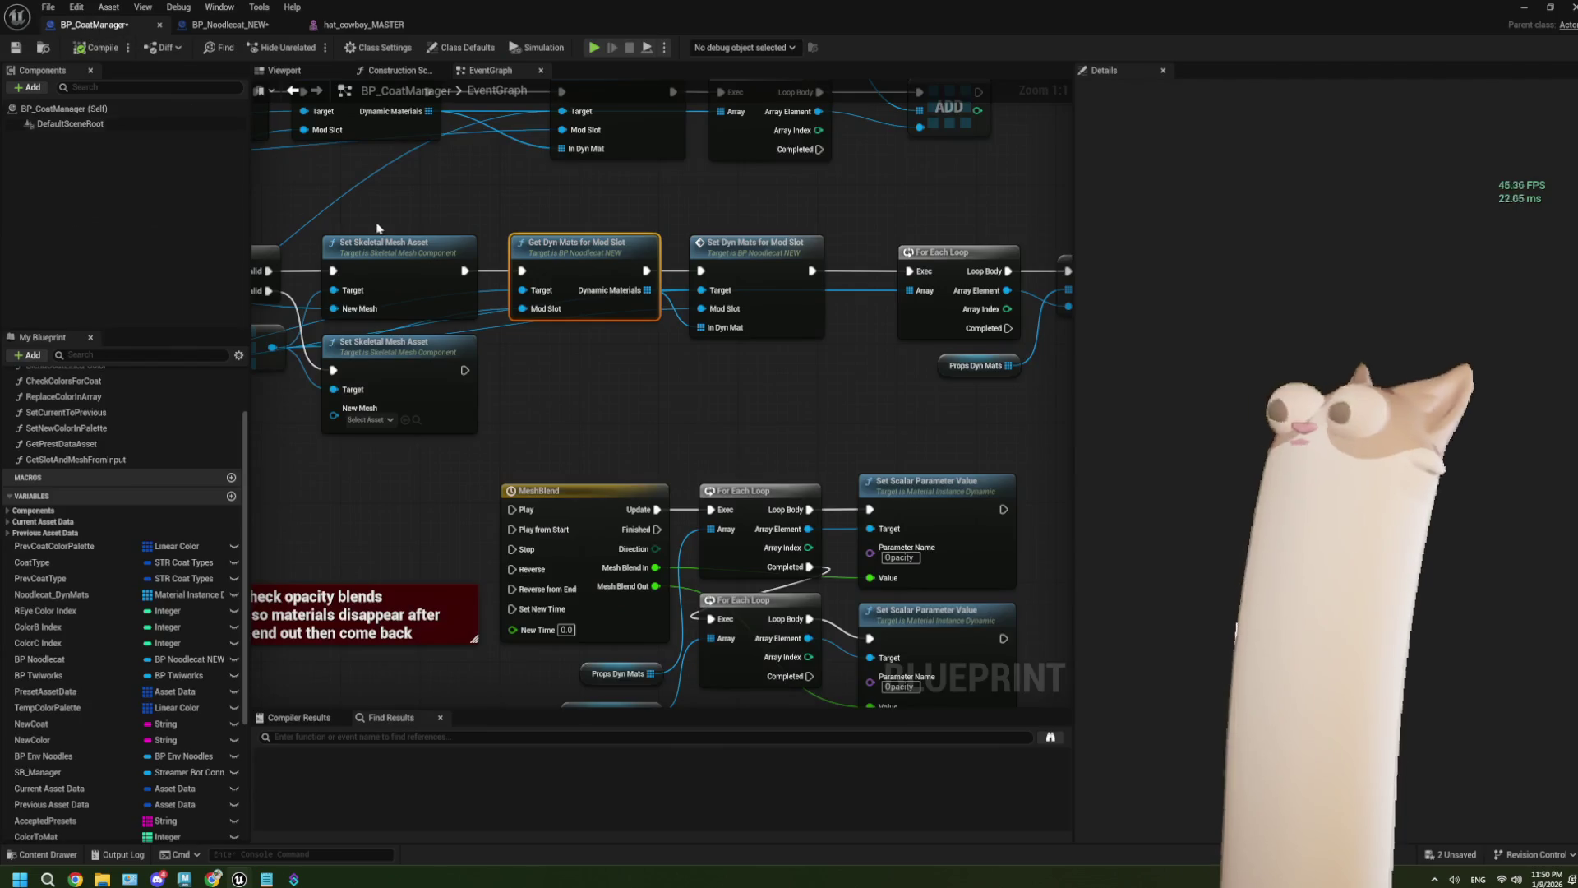
left_click(232, 24)
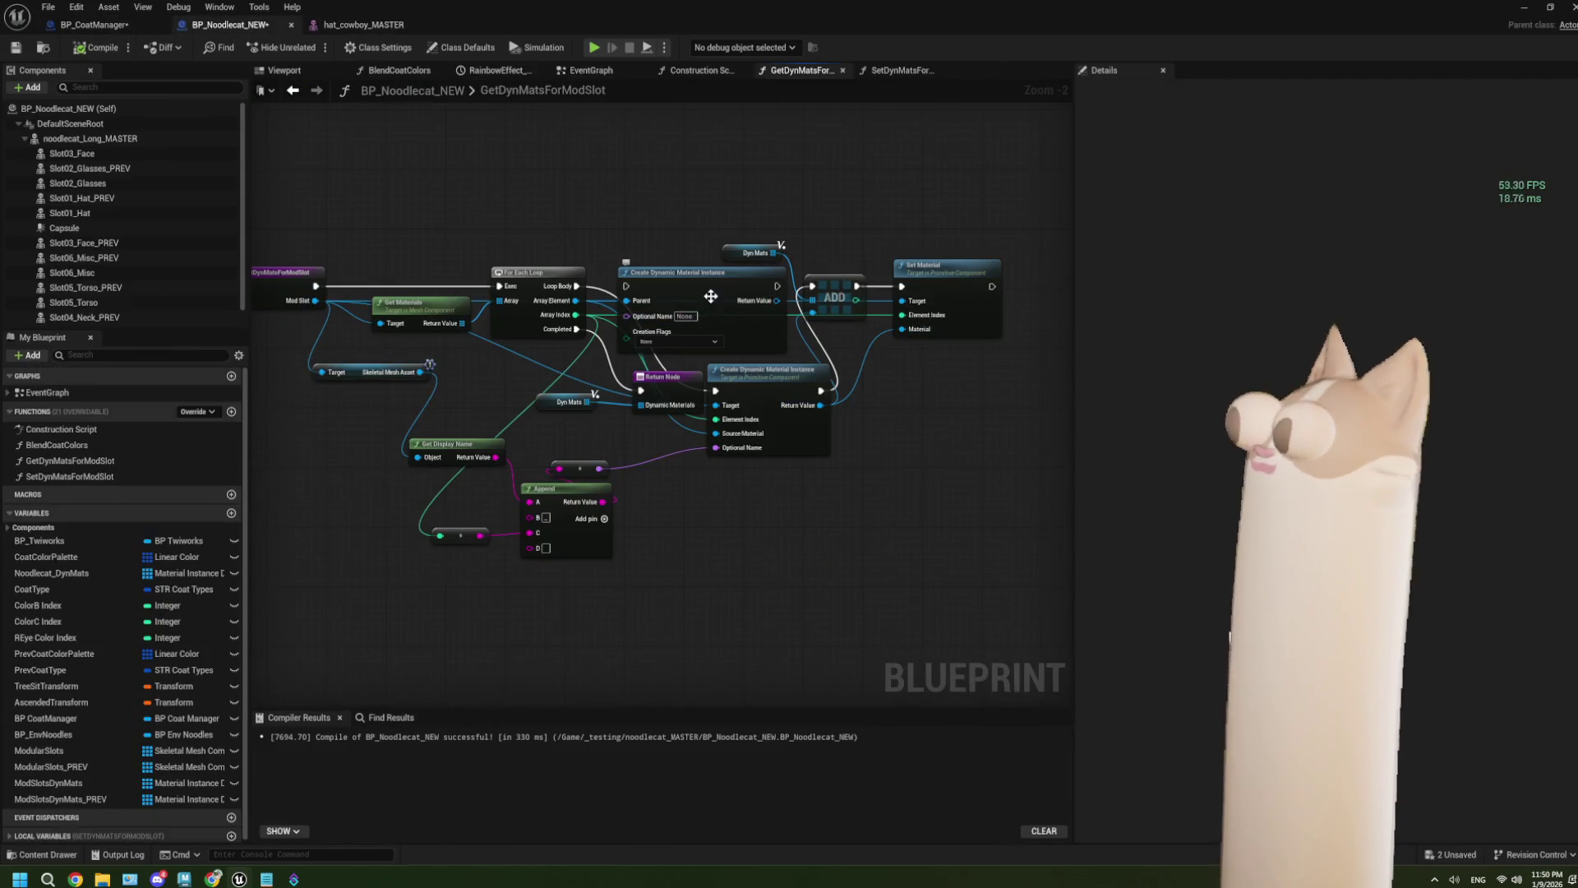
left_click_drag(652, 142, 652, 135)
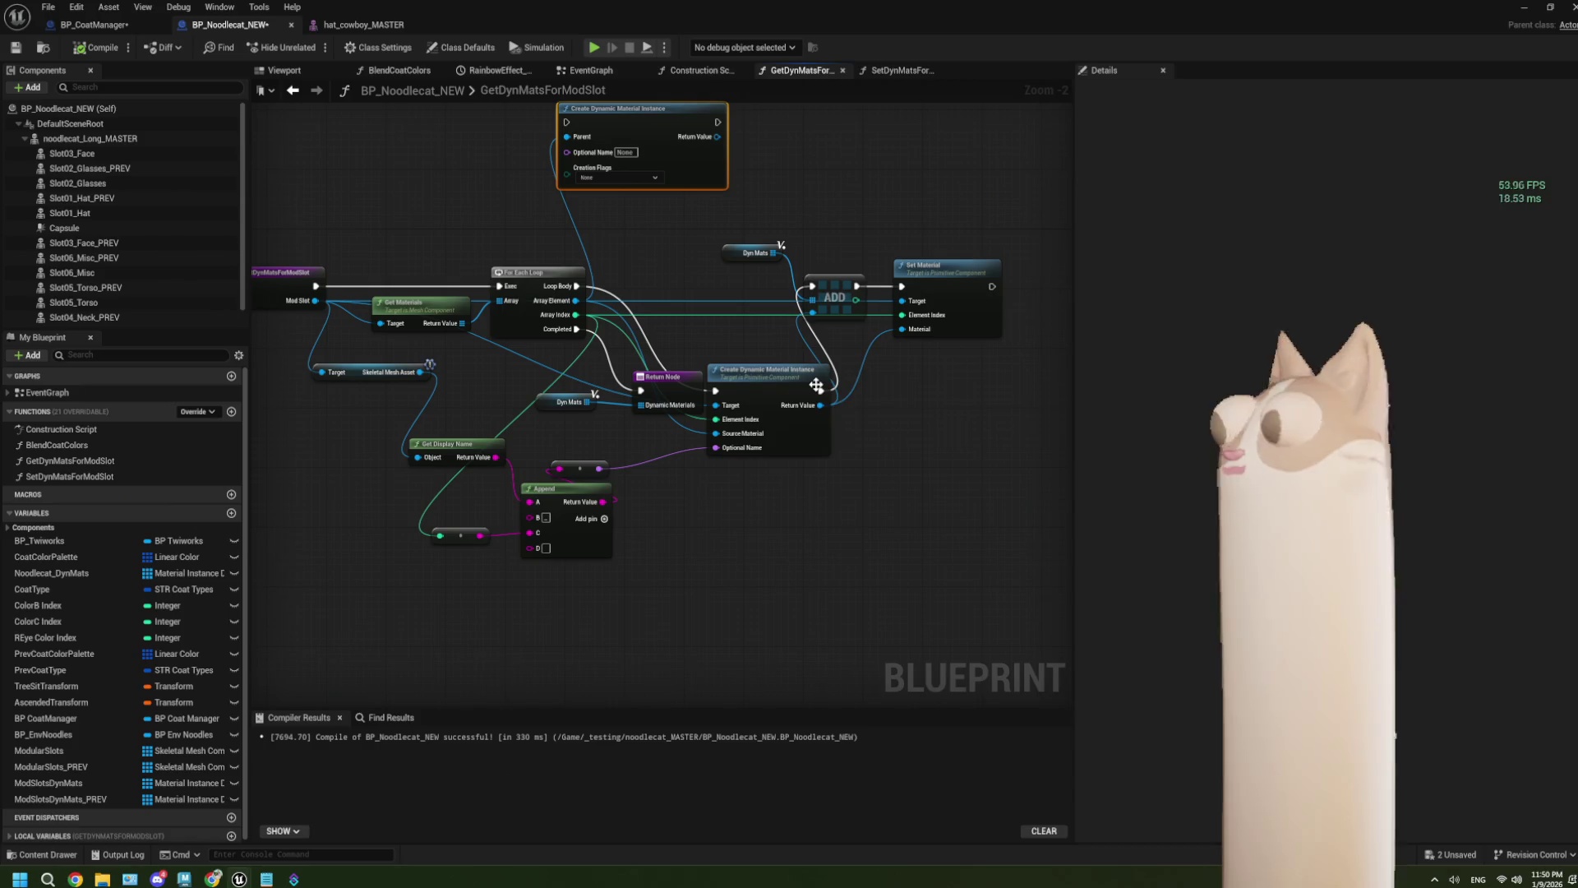
key("Delete")
mouse_move(801, 391)
left_mouse_down()
mouse_move(715, 296)
mouse_move(679, 307)
left_mouse_up()
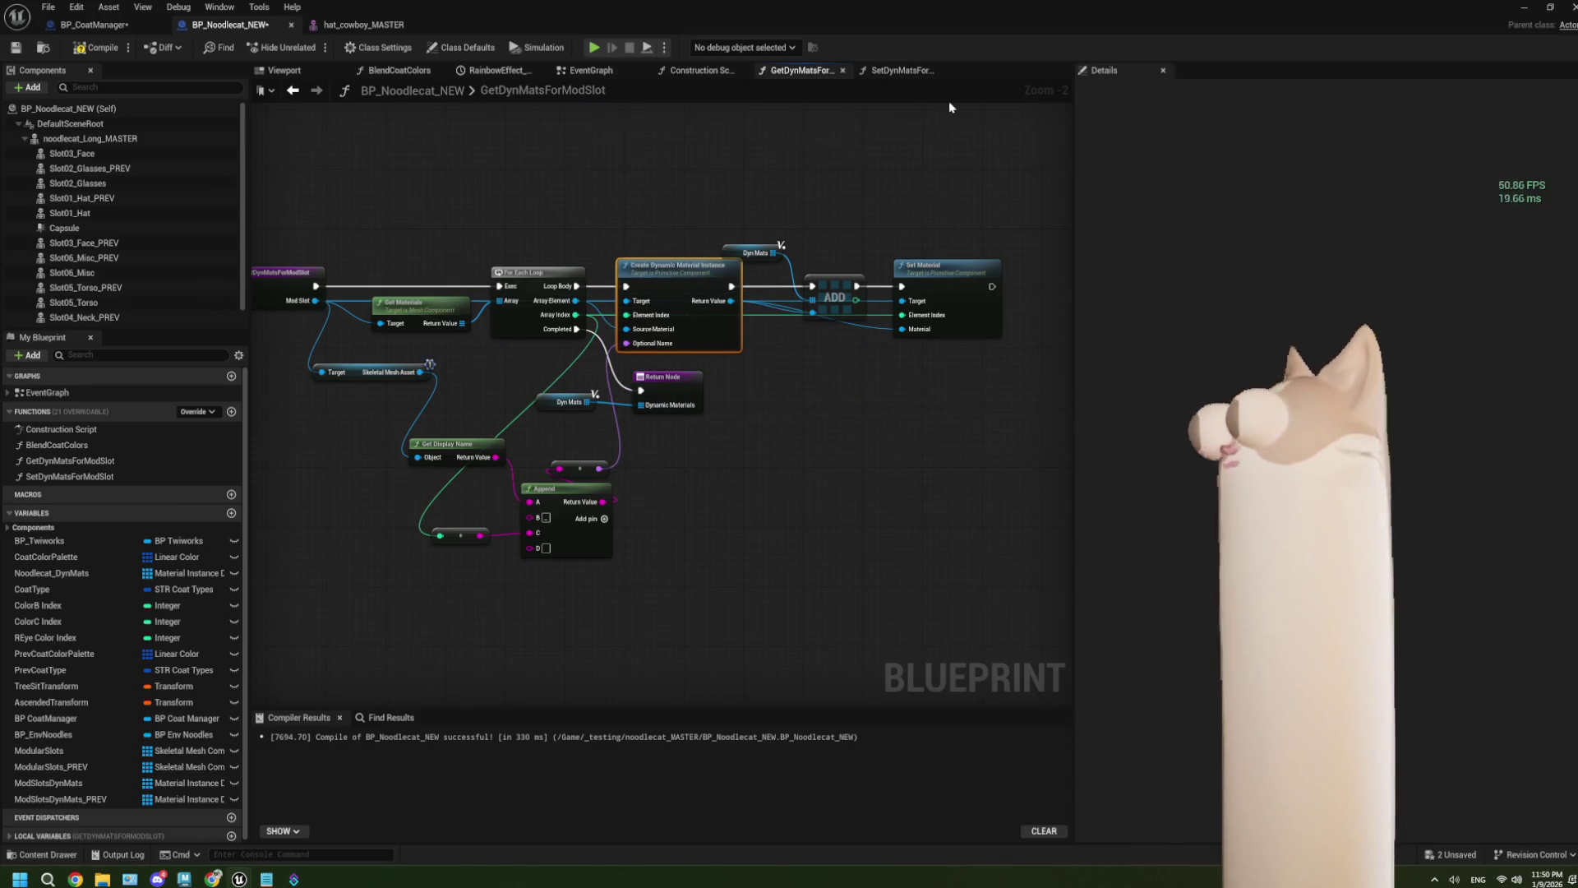
Step: Save BP_Noodlecat_NEW from its event graph and return to BP_CoatManager
left_click(574, 72)
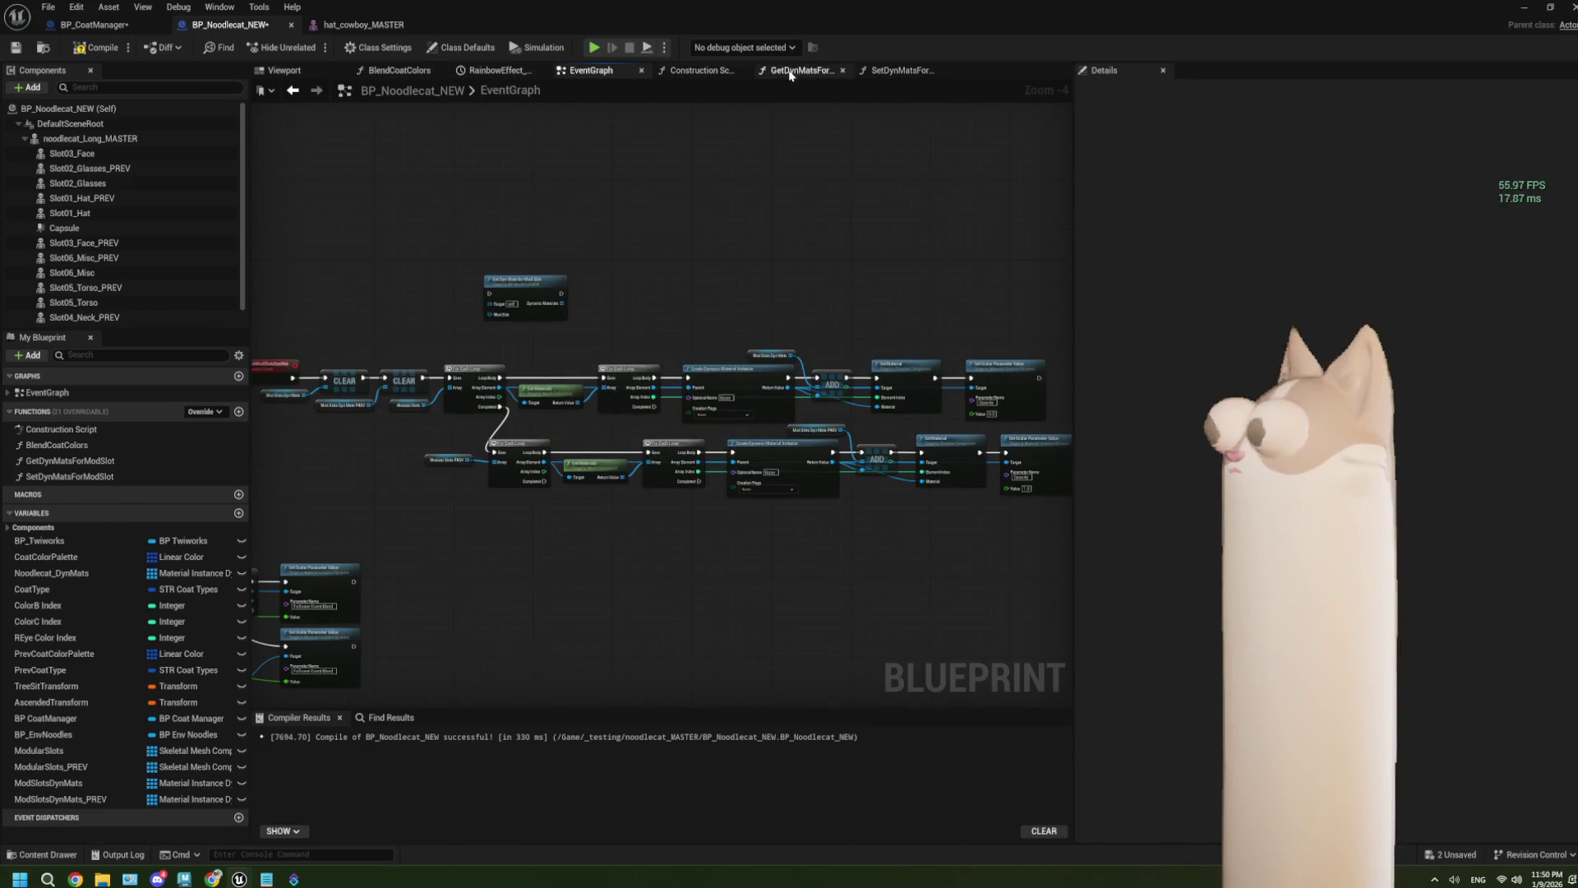
left_click(16, 47)
left_click(92, 24)
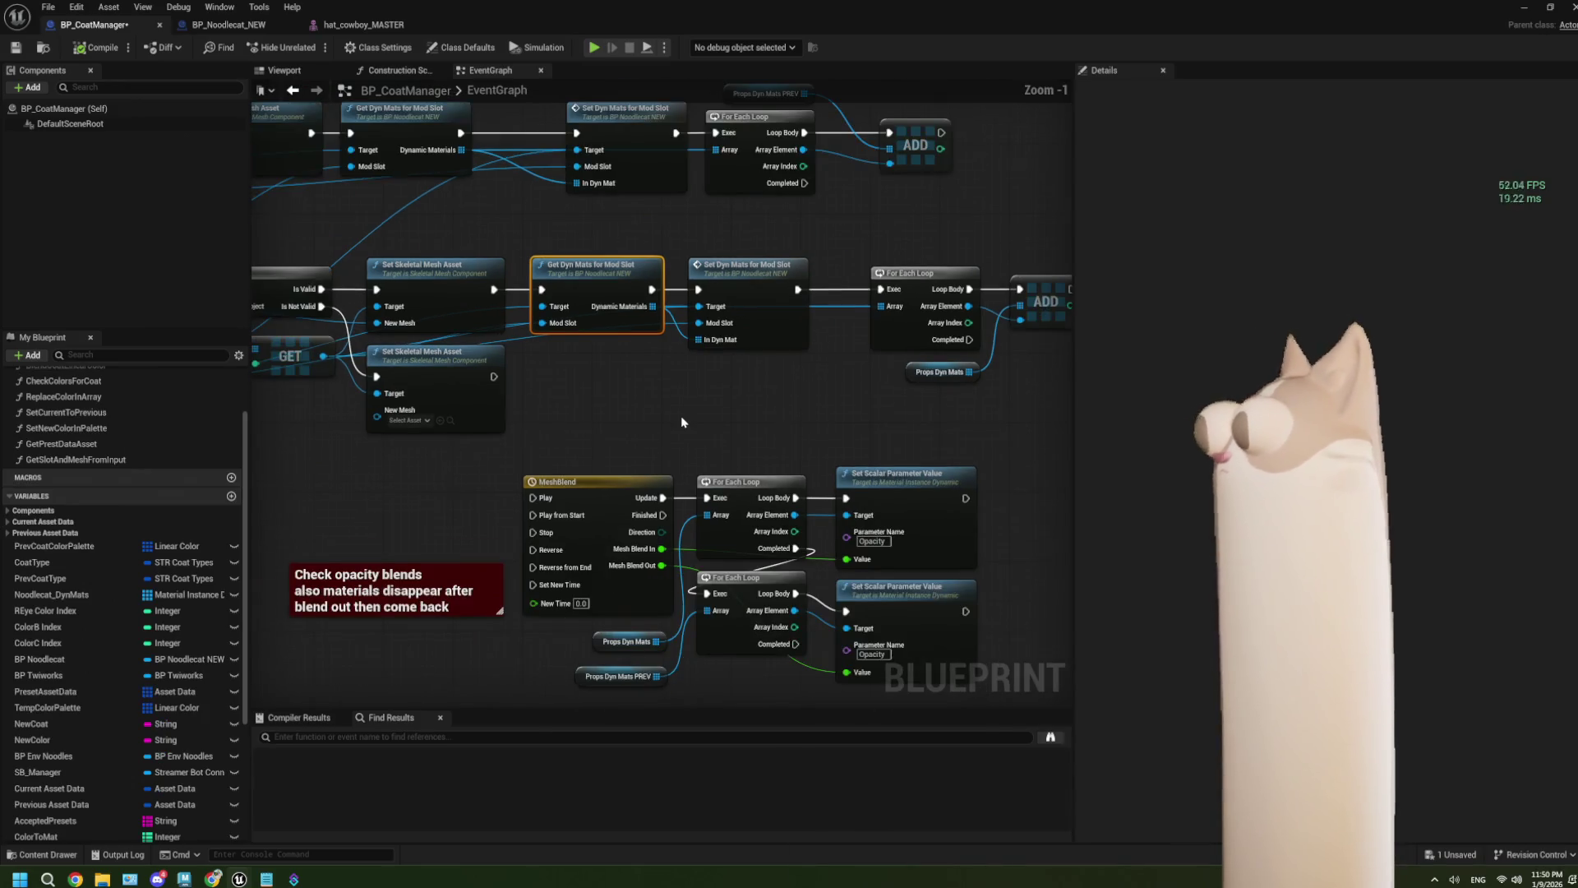
Step: Connect the Props Dyn Mats loop's Completed to MeshBlend's Play from Start, save, and minimize the editor
scroll(682, 423, "down", 1)
left_click_drag(772, 264, 943, 400)
left_click_drag(820, 338, 804, 339)
left_click_drag(745, 459, 913, 449)
mouse_move(371, 339)
left_mouse_down()
mouse_move(599, 493)
mouse_move(673, 488)
left_mouse_up()
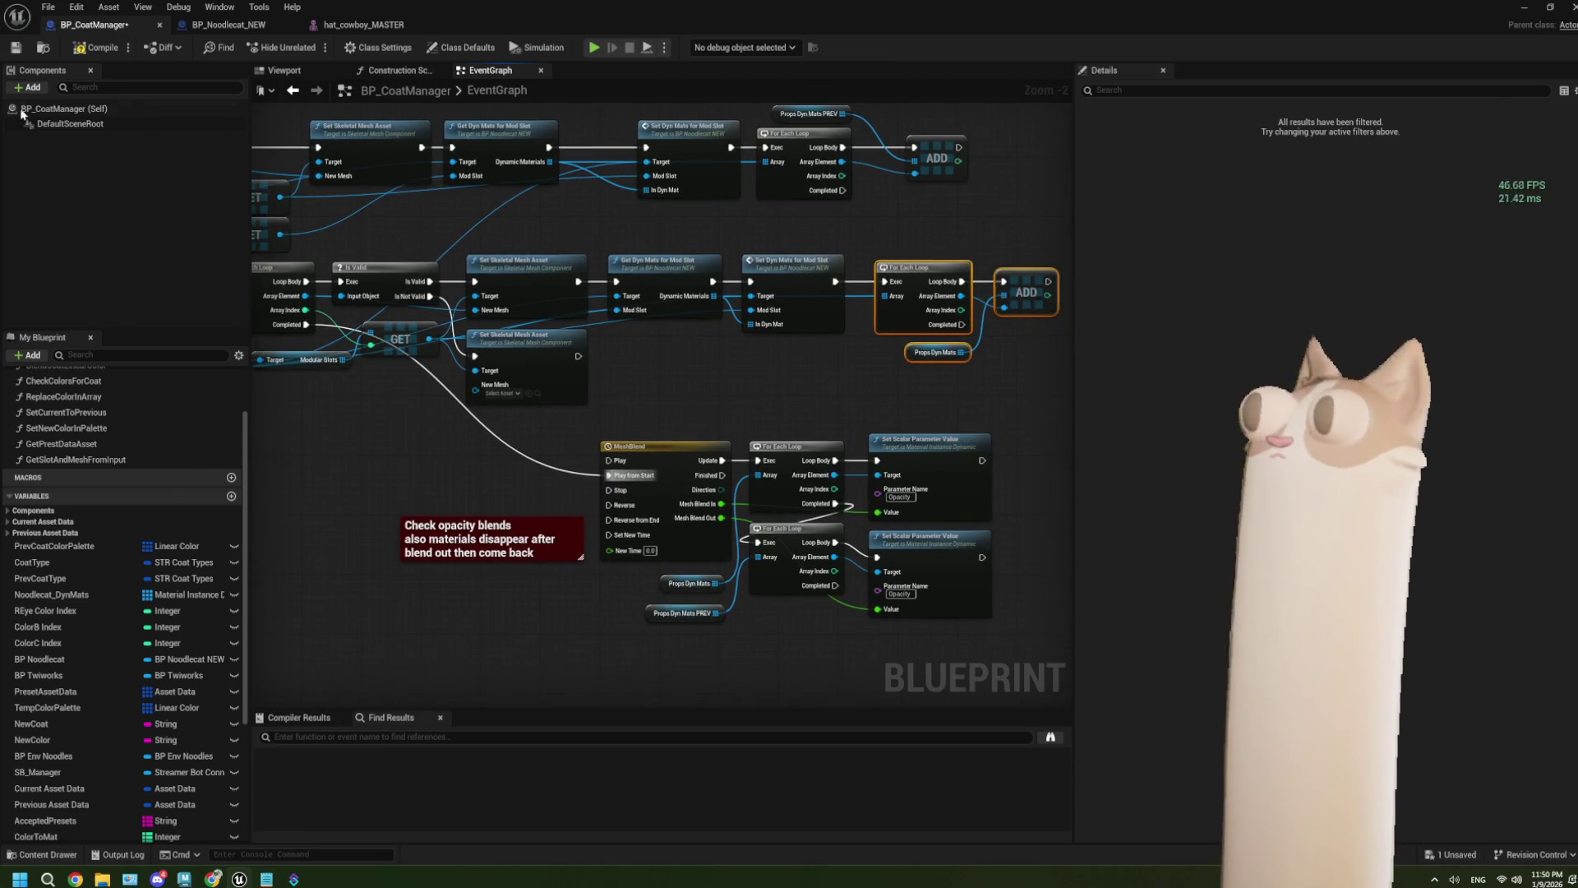
left_click(16, 48)
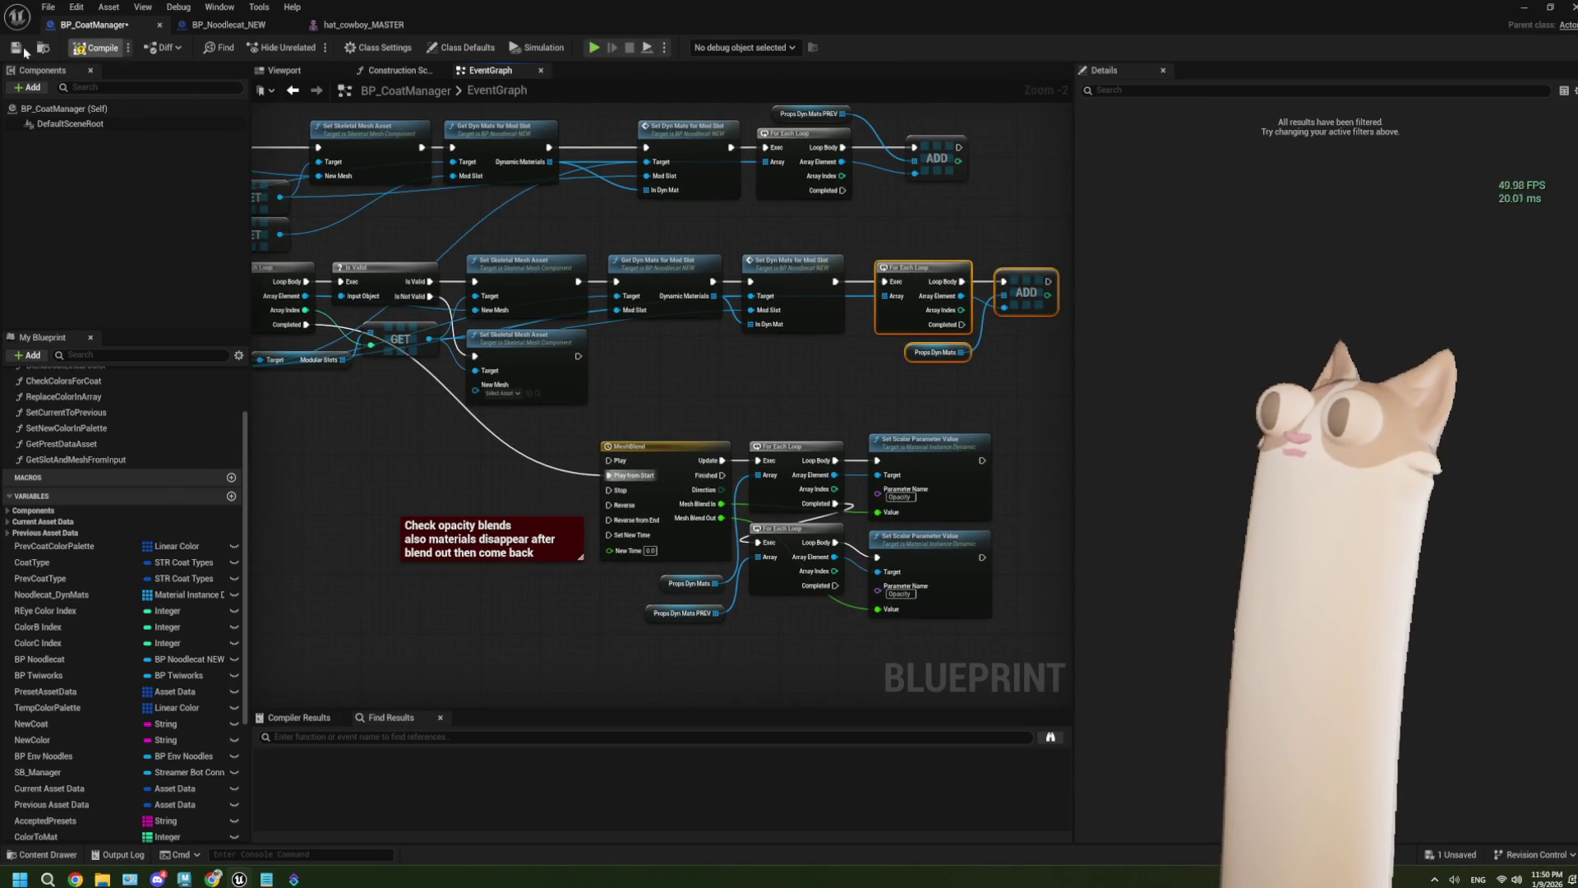
left_click(1521, 7)
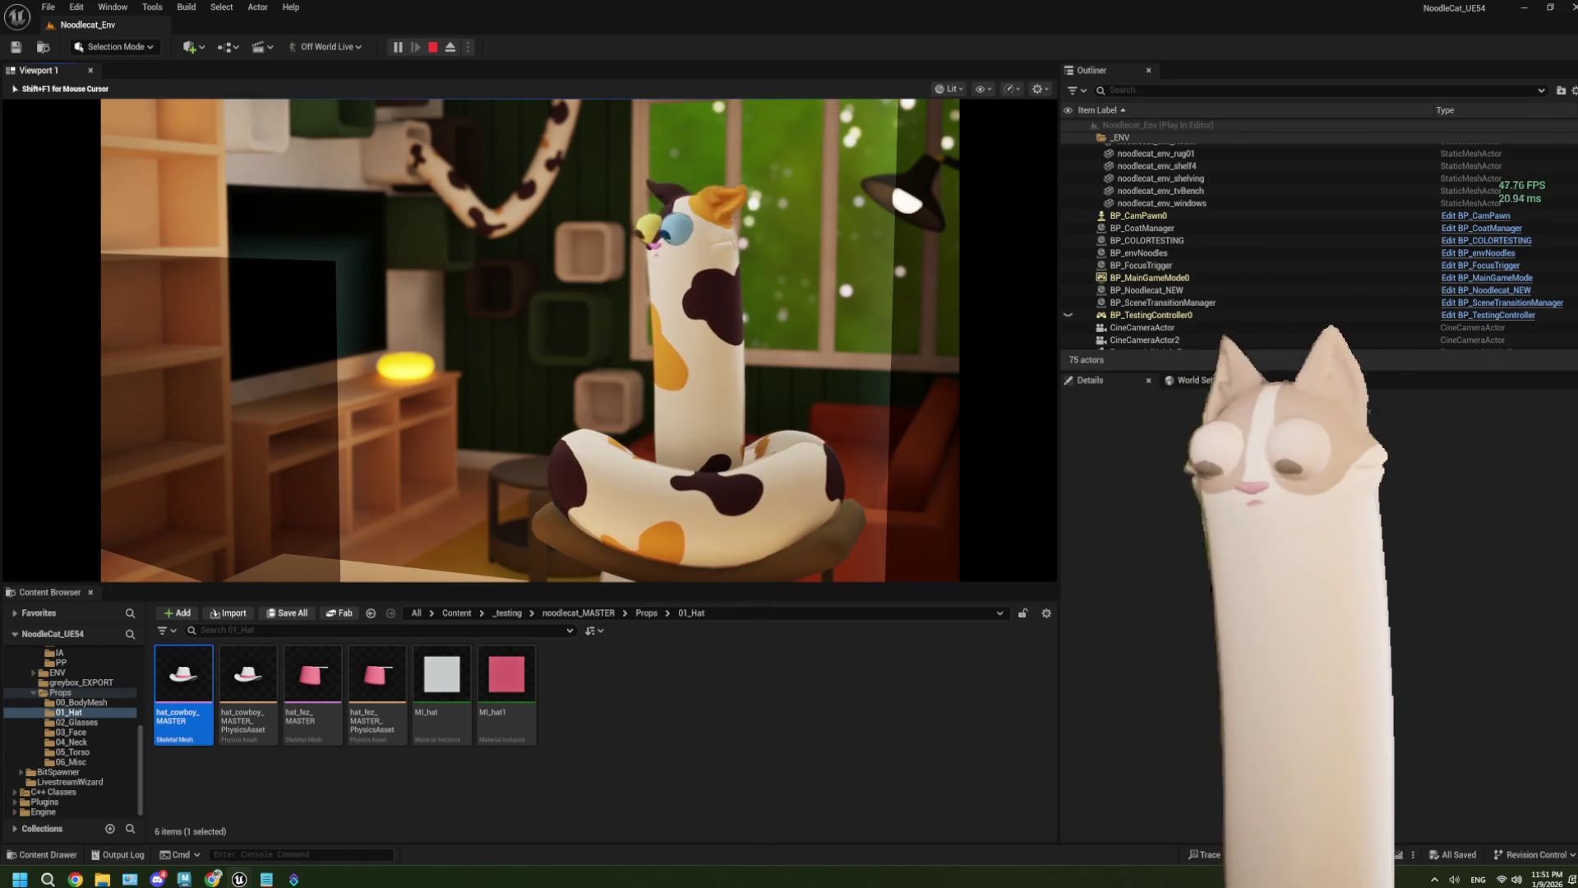
Step: Stop the play-in-editor session after watching the cat
key("Escape")
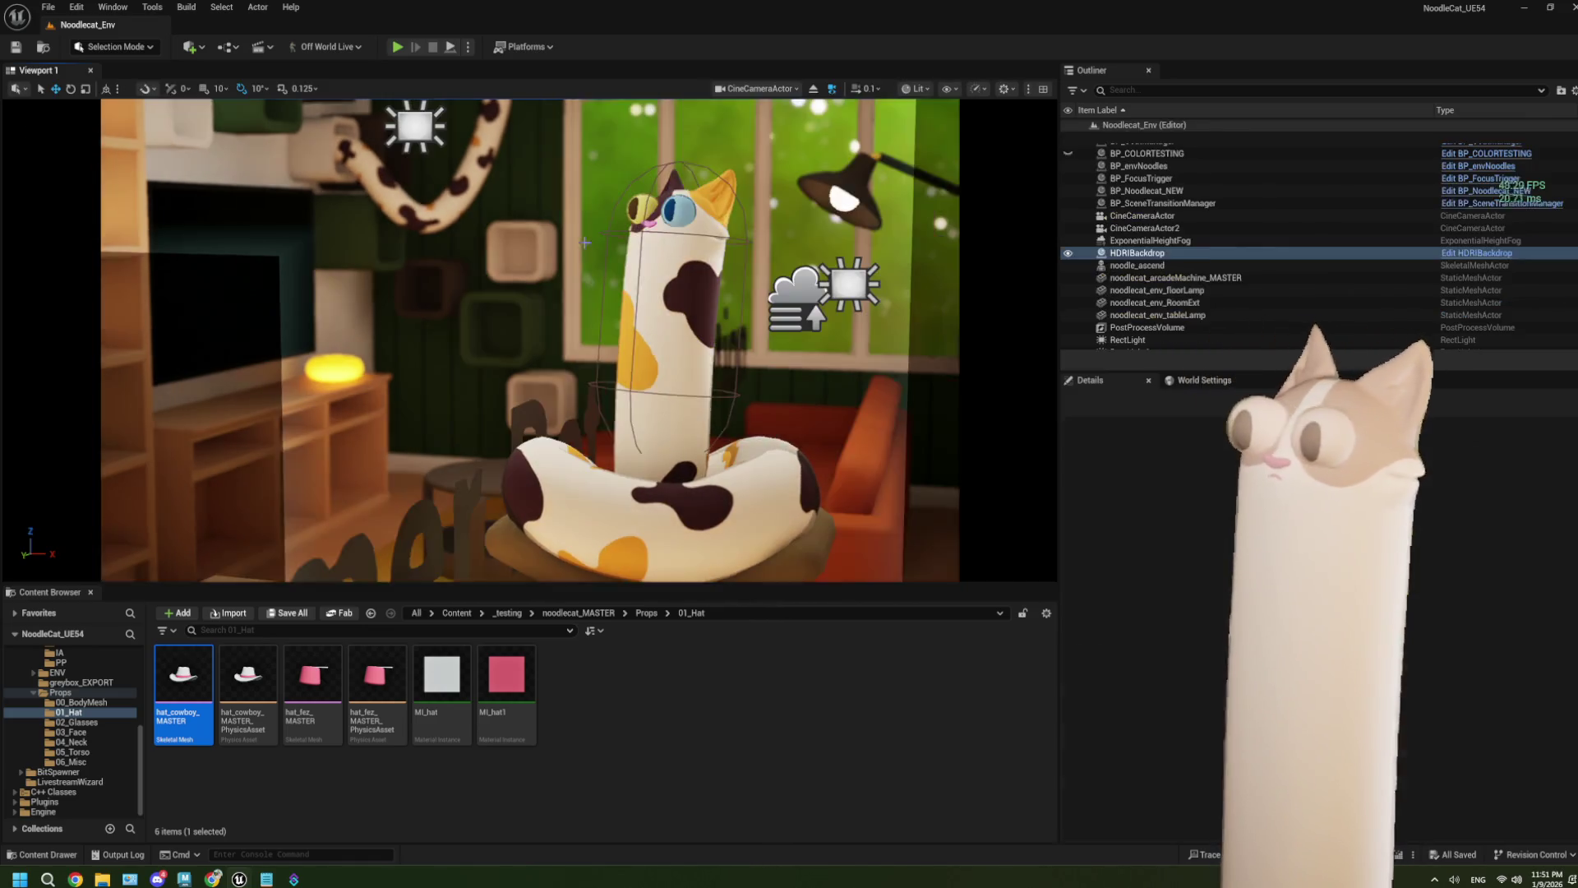
Step: Open hat_cowboy_MASTER, then open BP_CoatManager's MeshBlend timeline to check its curves
double_click(210, 669)
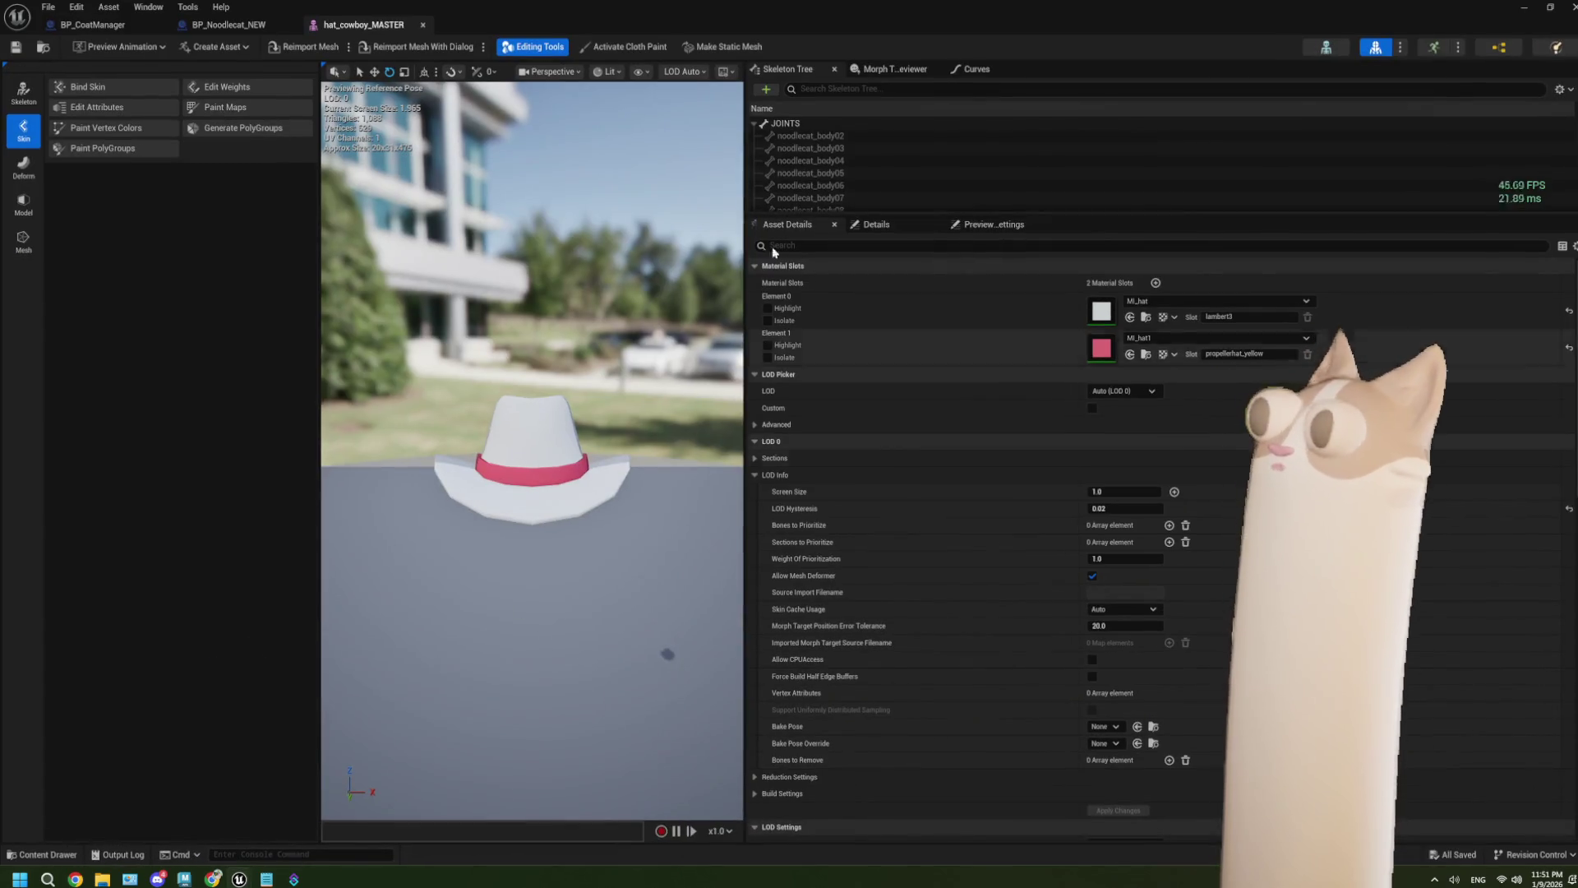
left_click(228, 25)
left_click(129, 31)
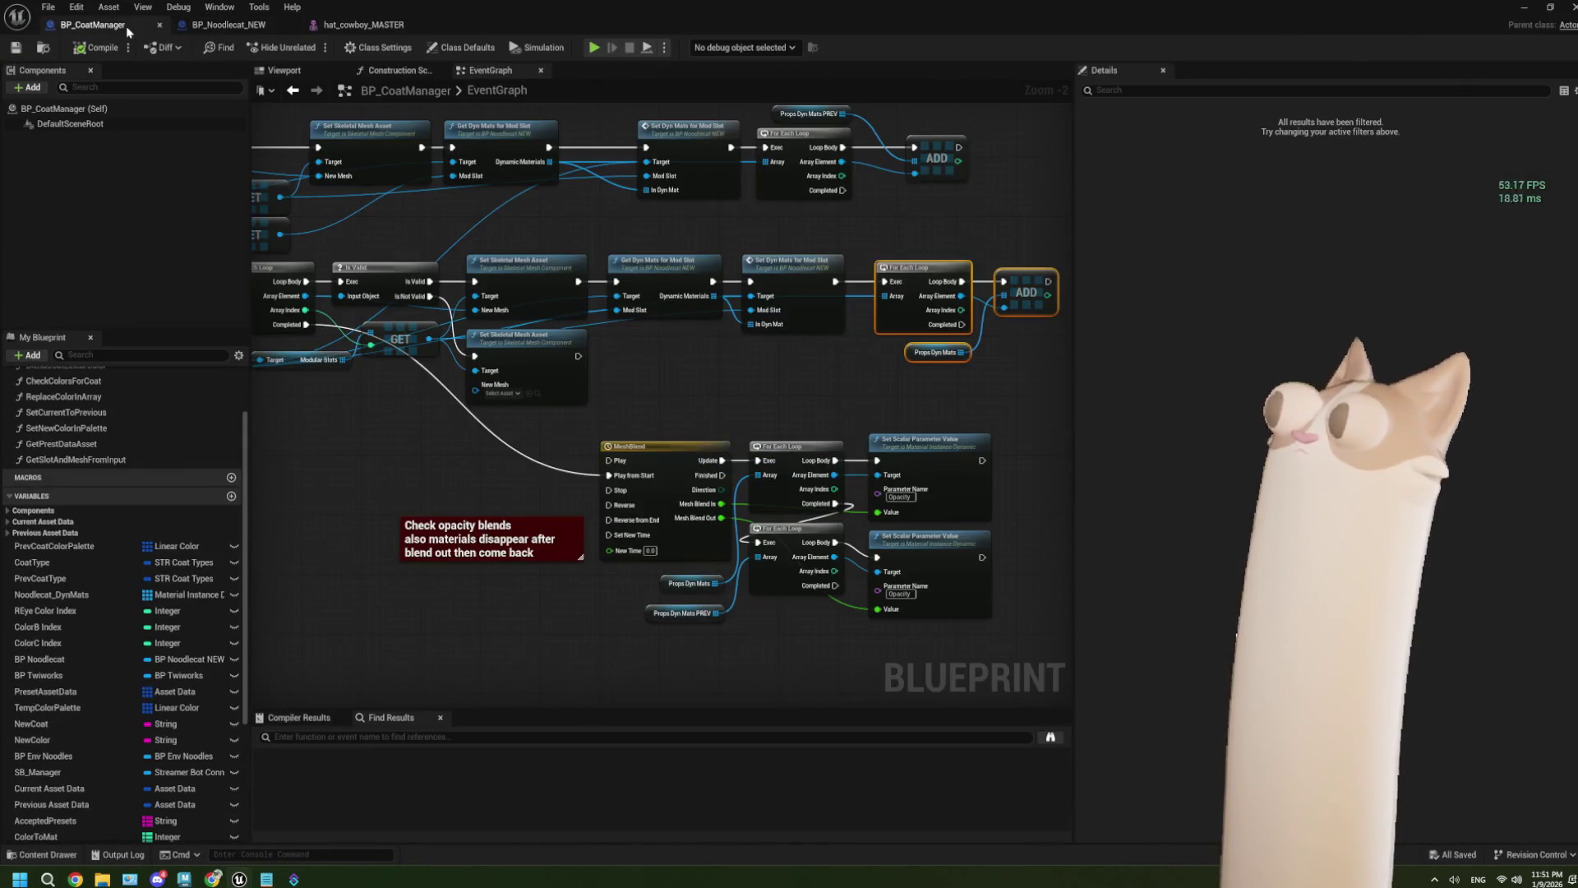
left_click_drag(702, 504, 575, 427)
scroll(662, 550, "up", 1)
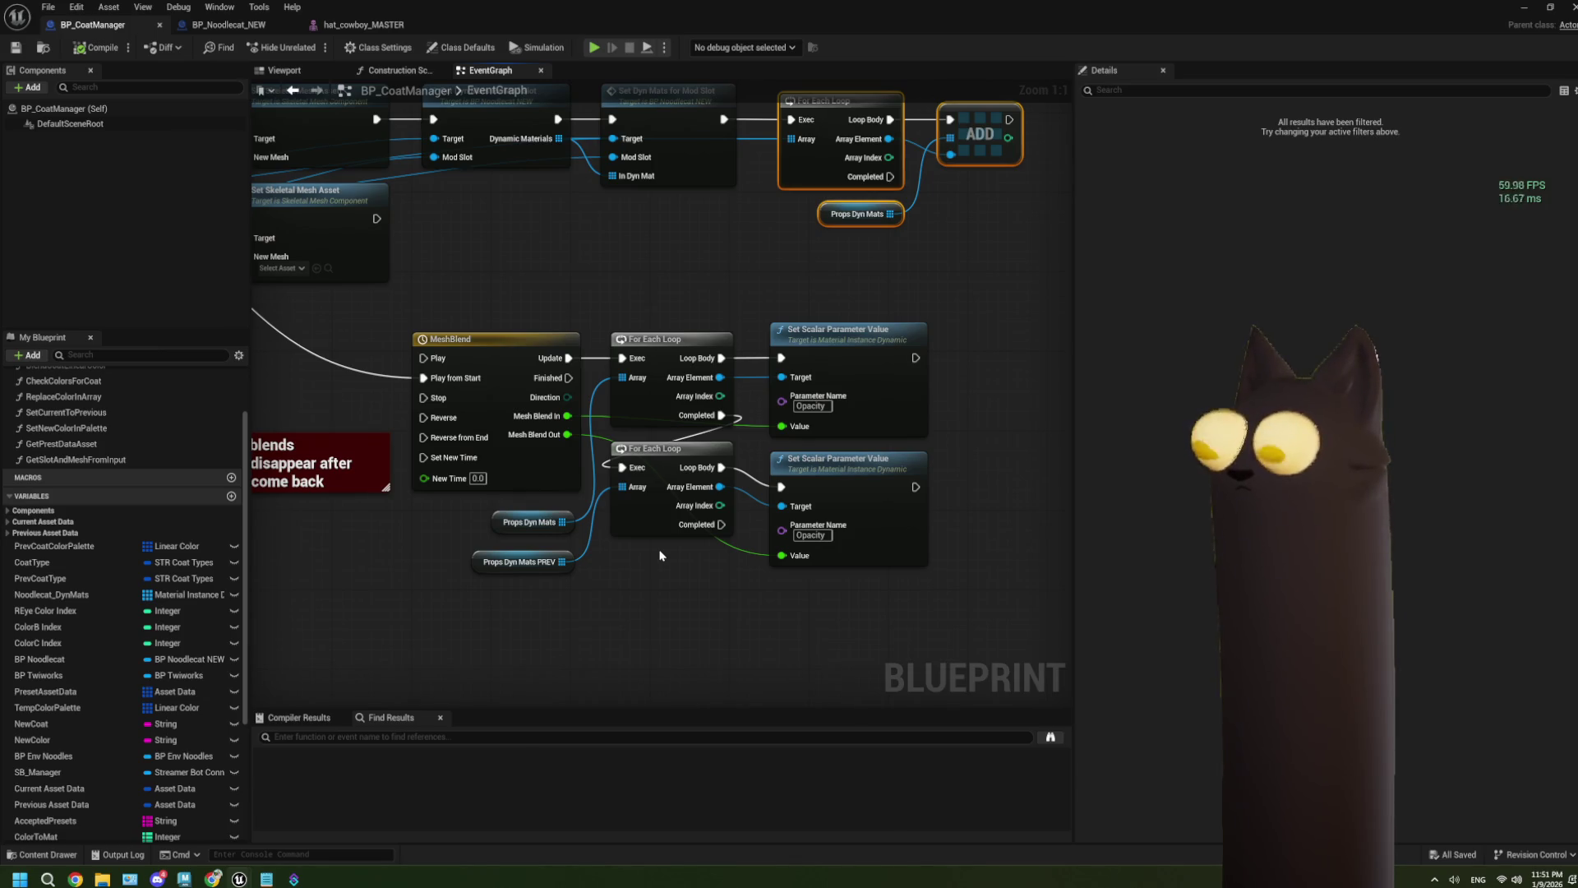
double_click(561, 471)
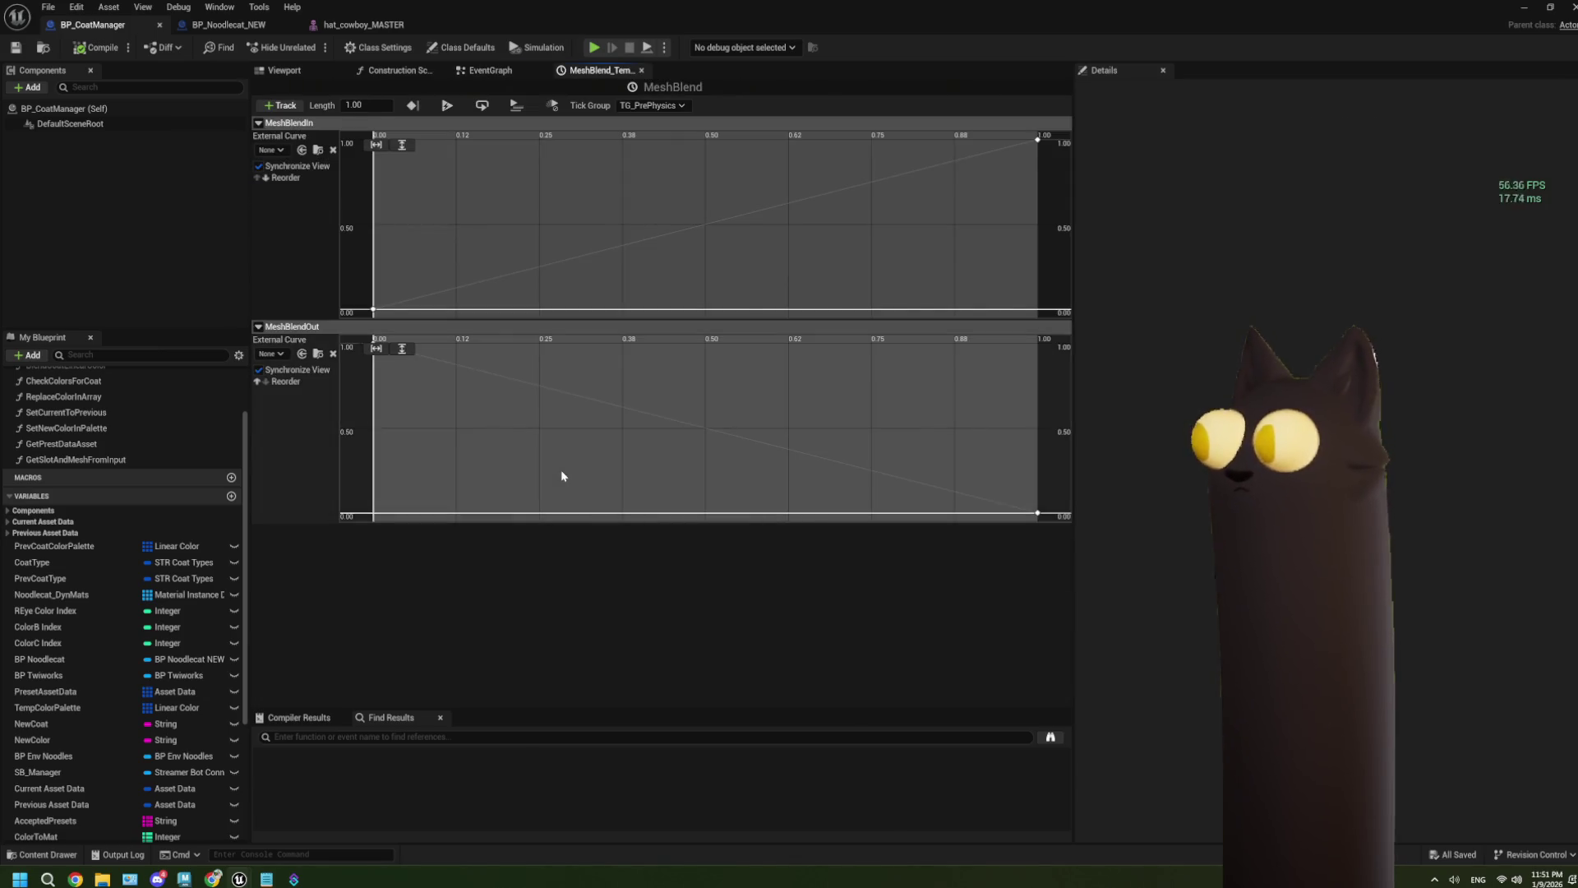
left_click(491, 71)
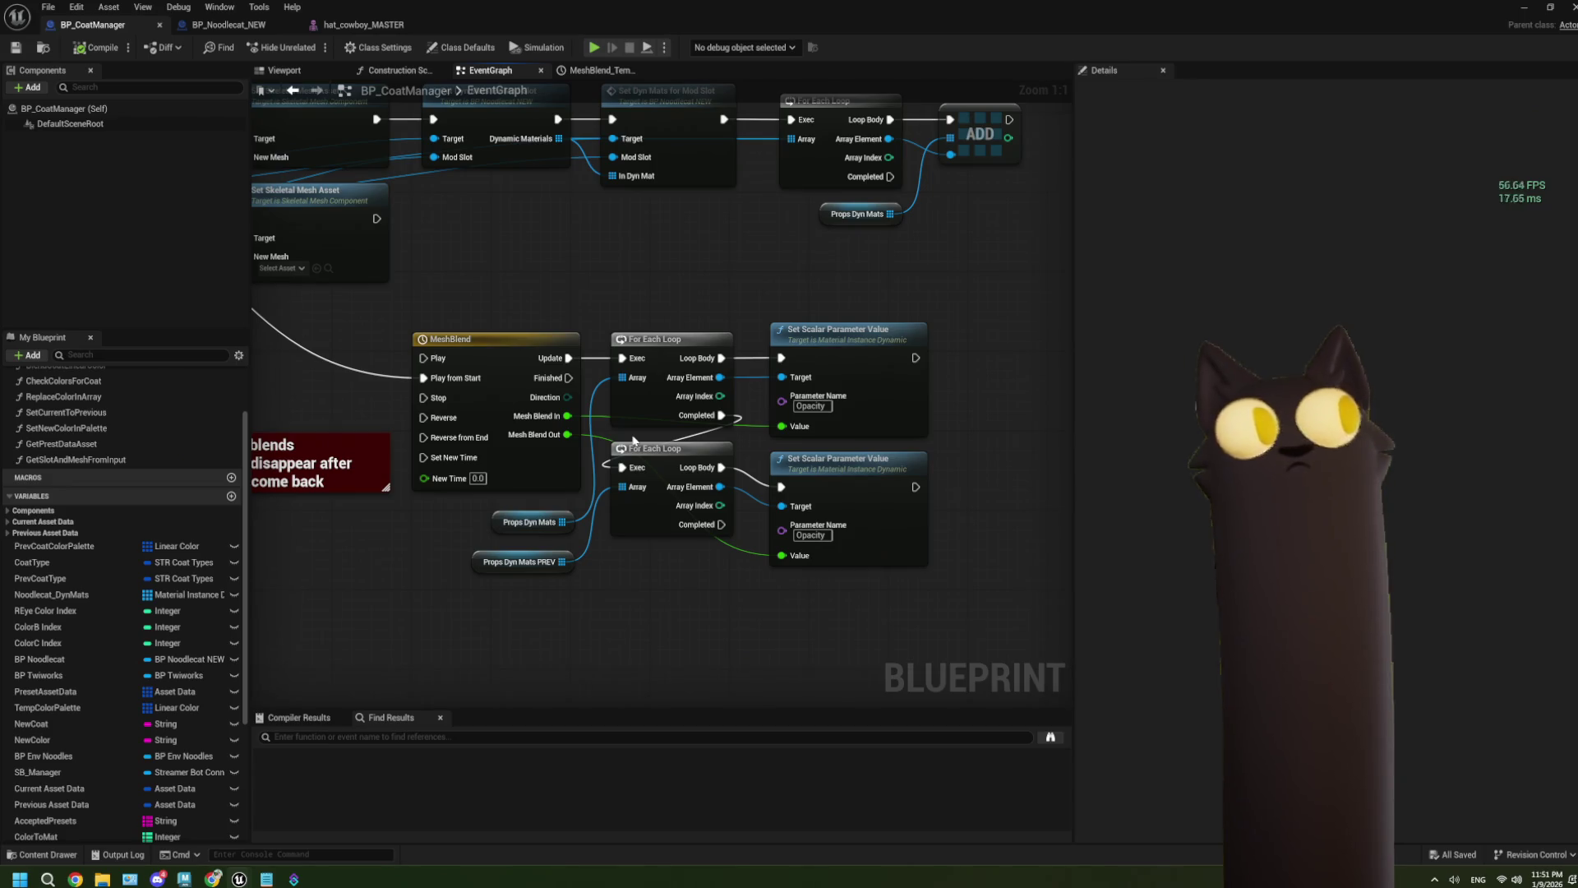
scroll(632, 440, "down", 2)
Step: Review the graph around MeshBlend and the GET nodes, save BP_CoatManager, and minimize the editor
left_click_drag(524, 281, 552, 384)
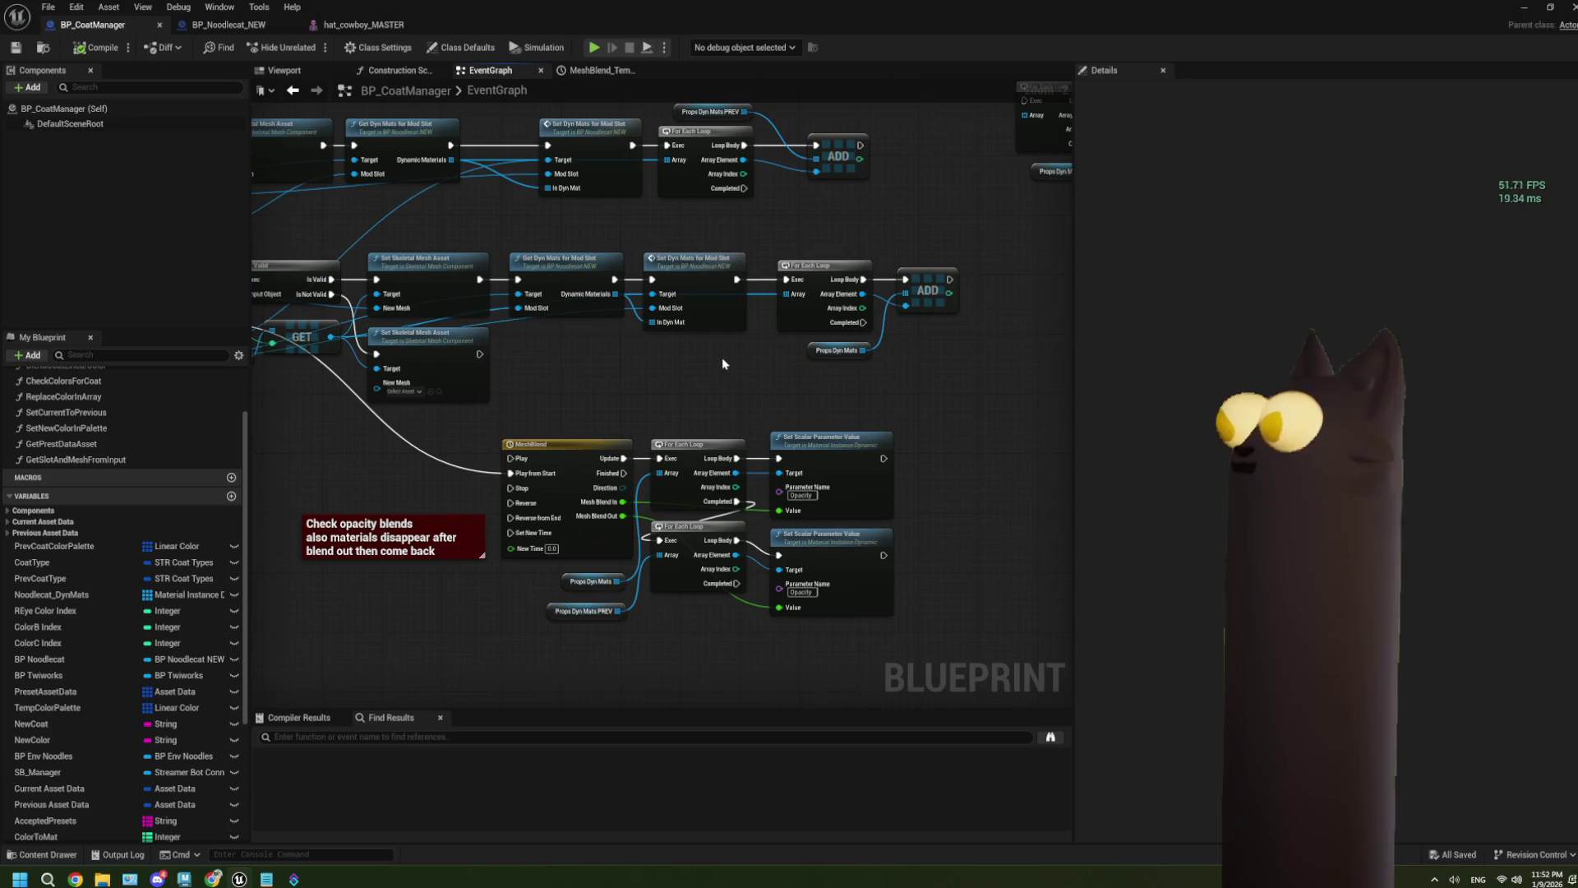
scroll(772, 444, "up", 2)
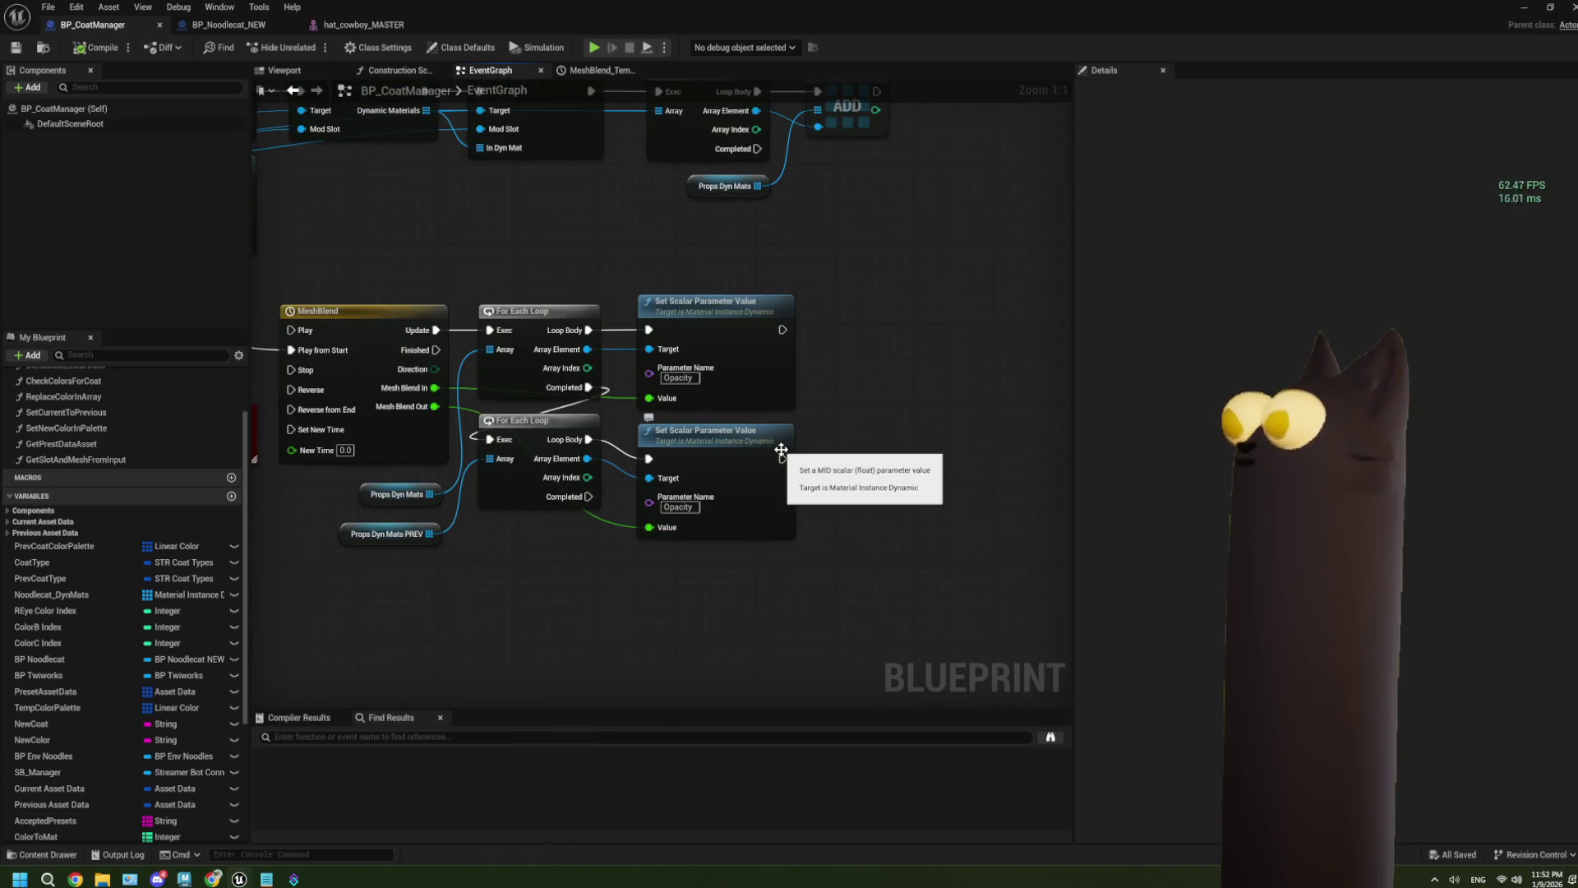
scroll(781, 450, "down", 2)
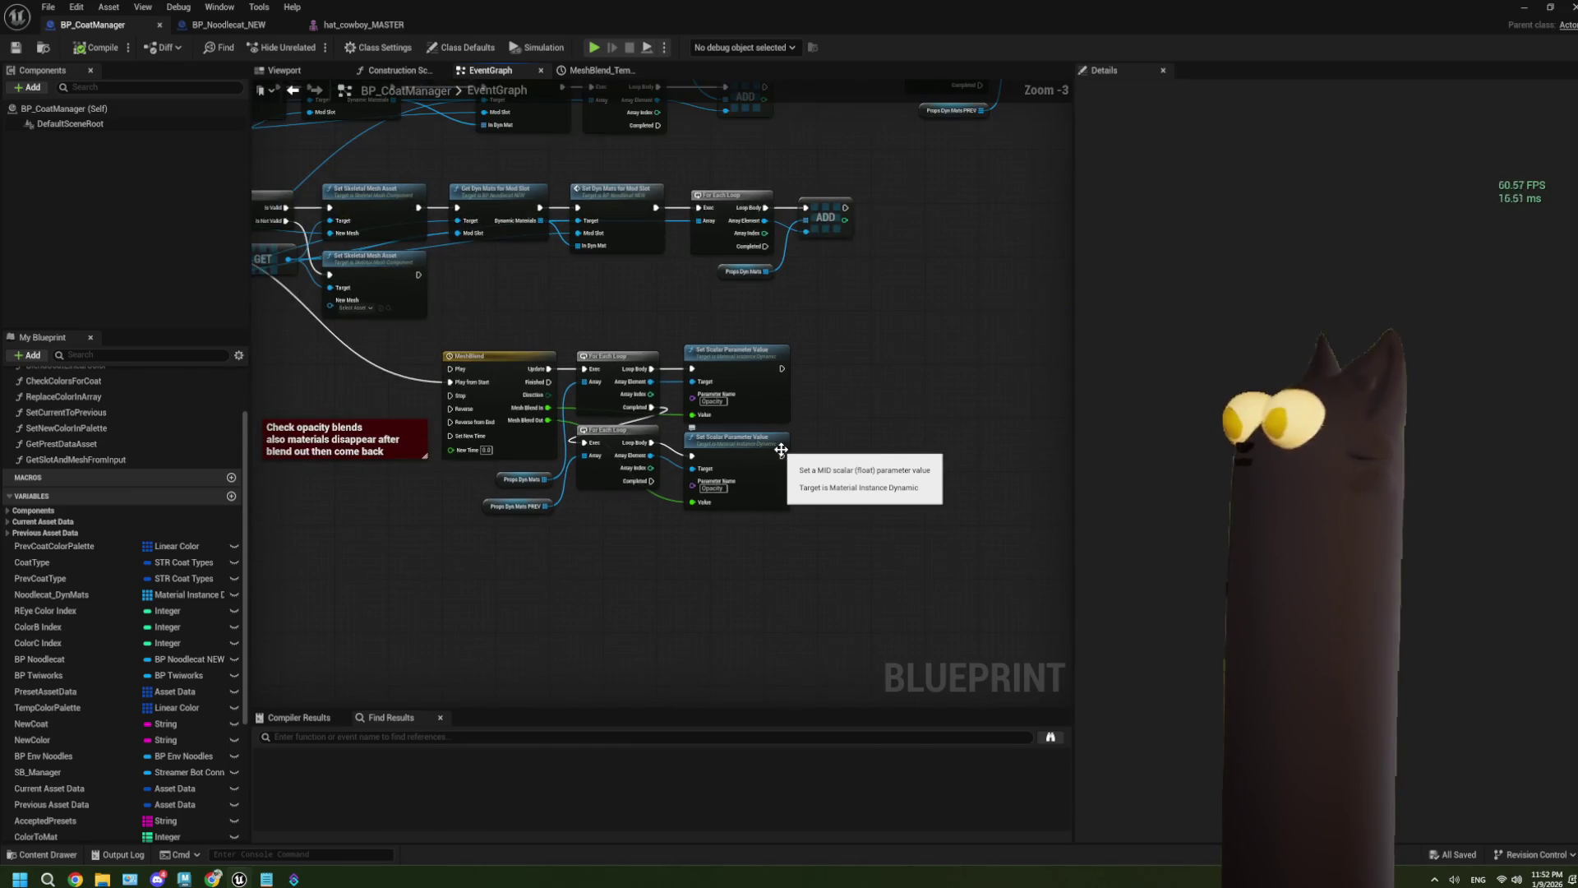
scroll(781, 449, "up", 2)
scroll(573, 404, "down", 2)
mouse_move(271, 361)
left_mouse_down()
mouse_move(550, 355)
mouse_move(682, 420)
mouse_move(344, 441)
left_mouse_up()
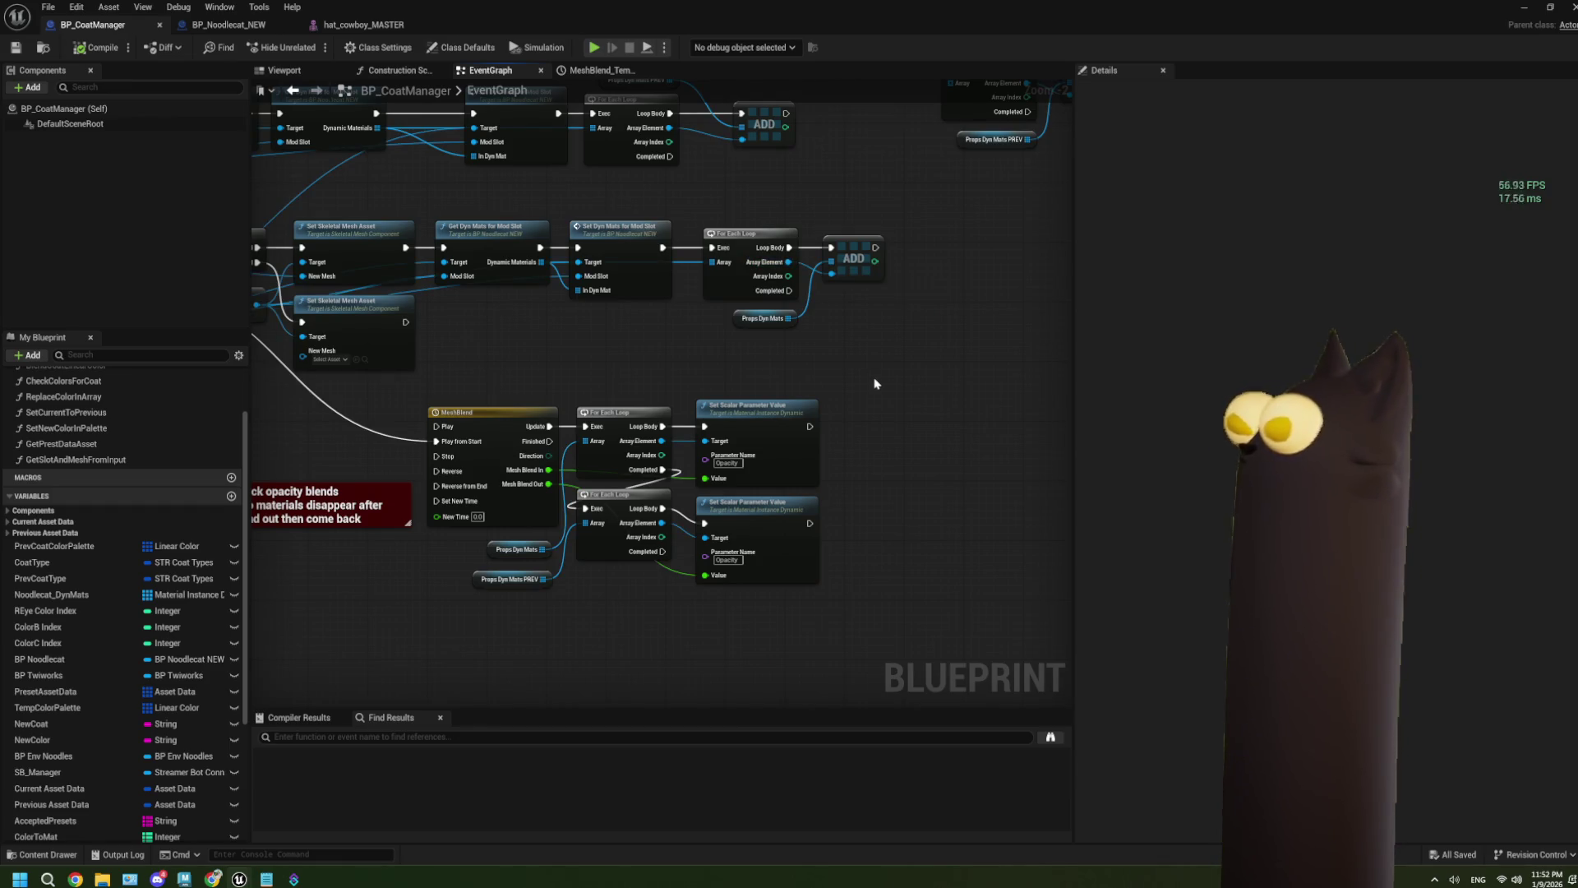
scroll(855, 369, "up", 2)
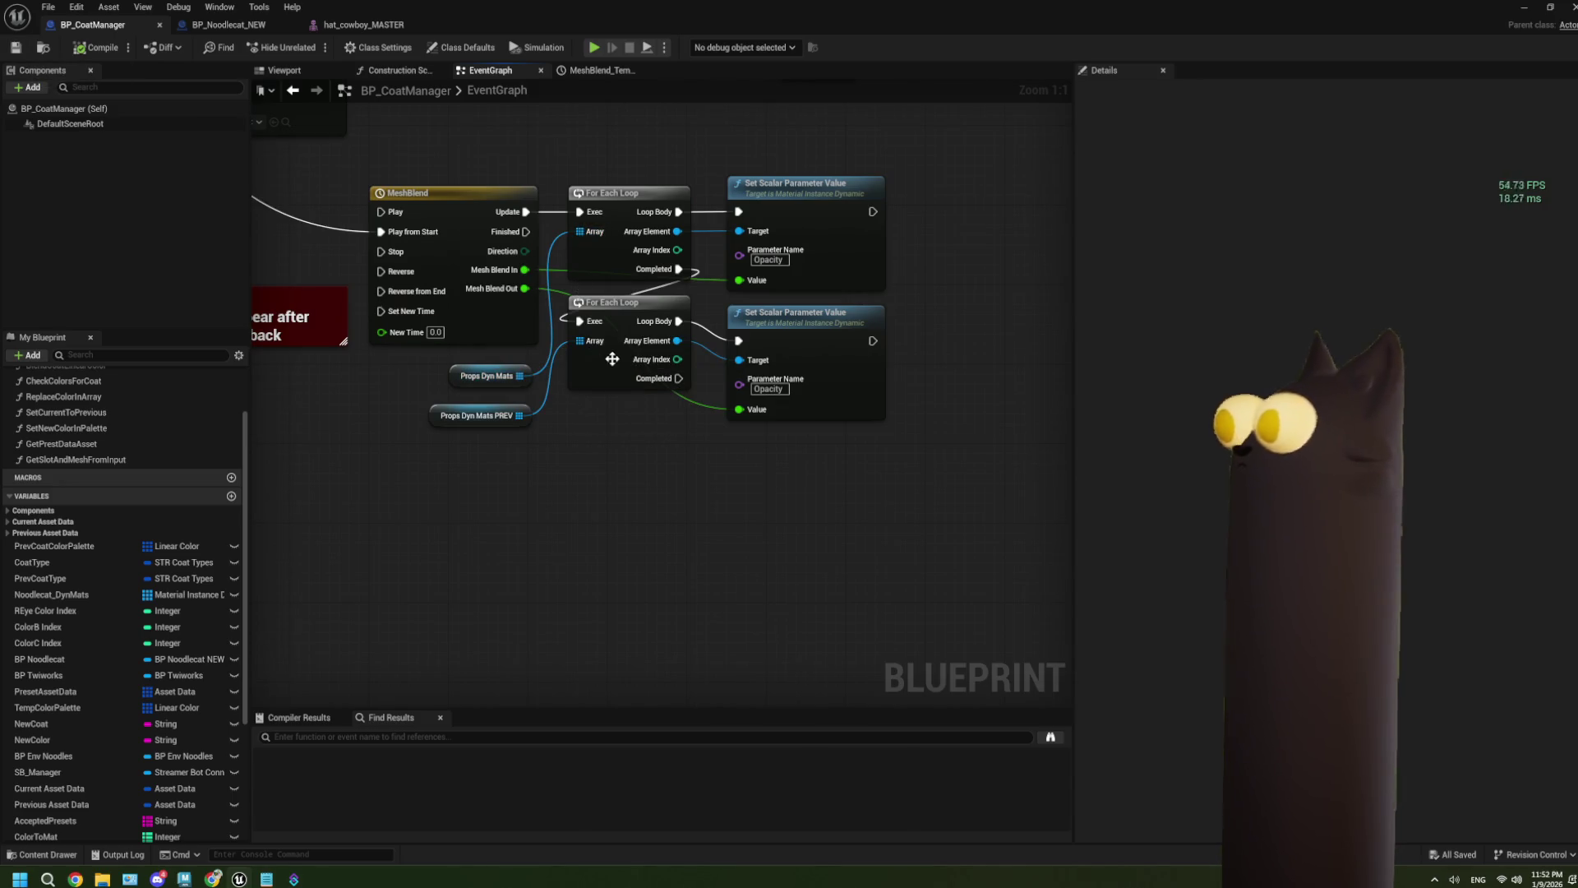
scroll(597, 347, "down", 2)
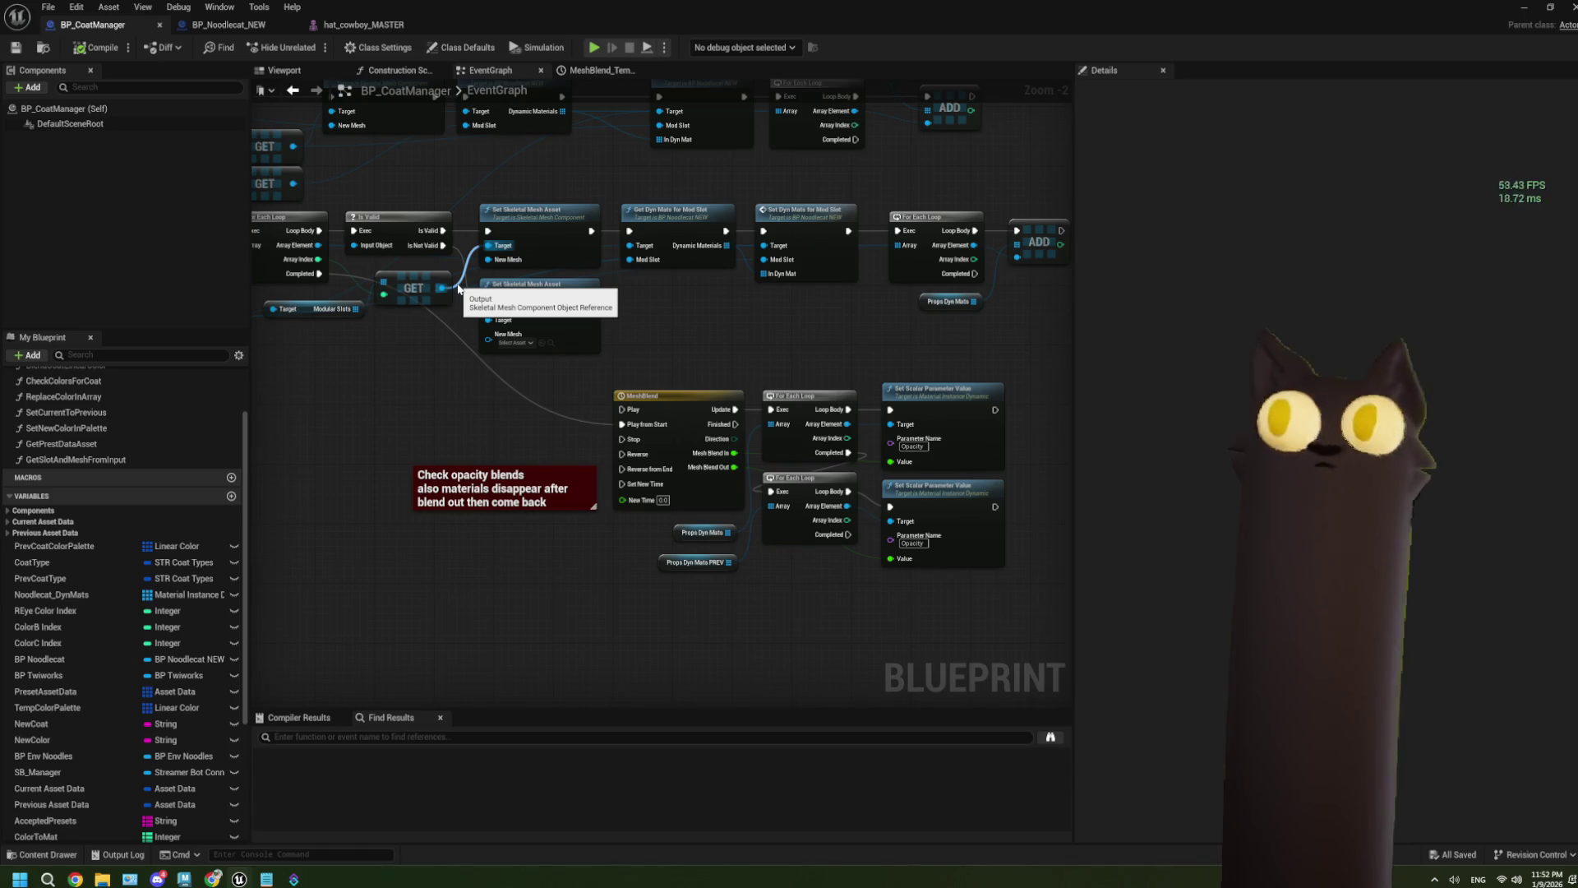
left_click(15, 47)
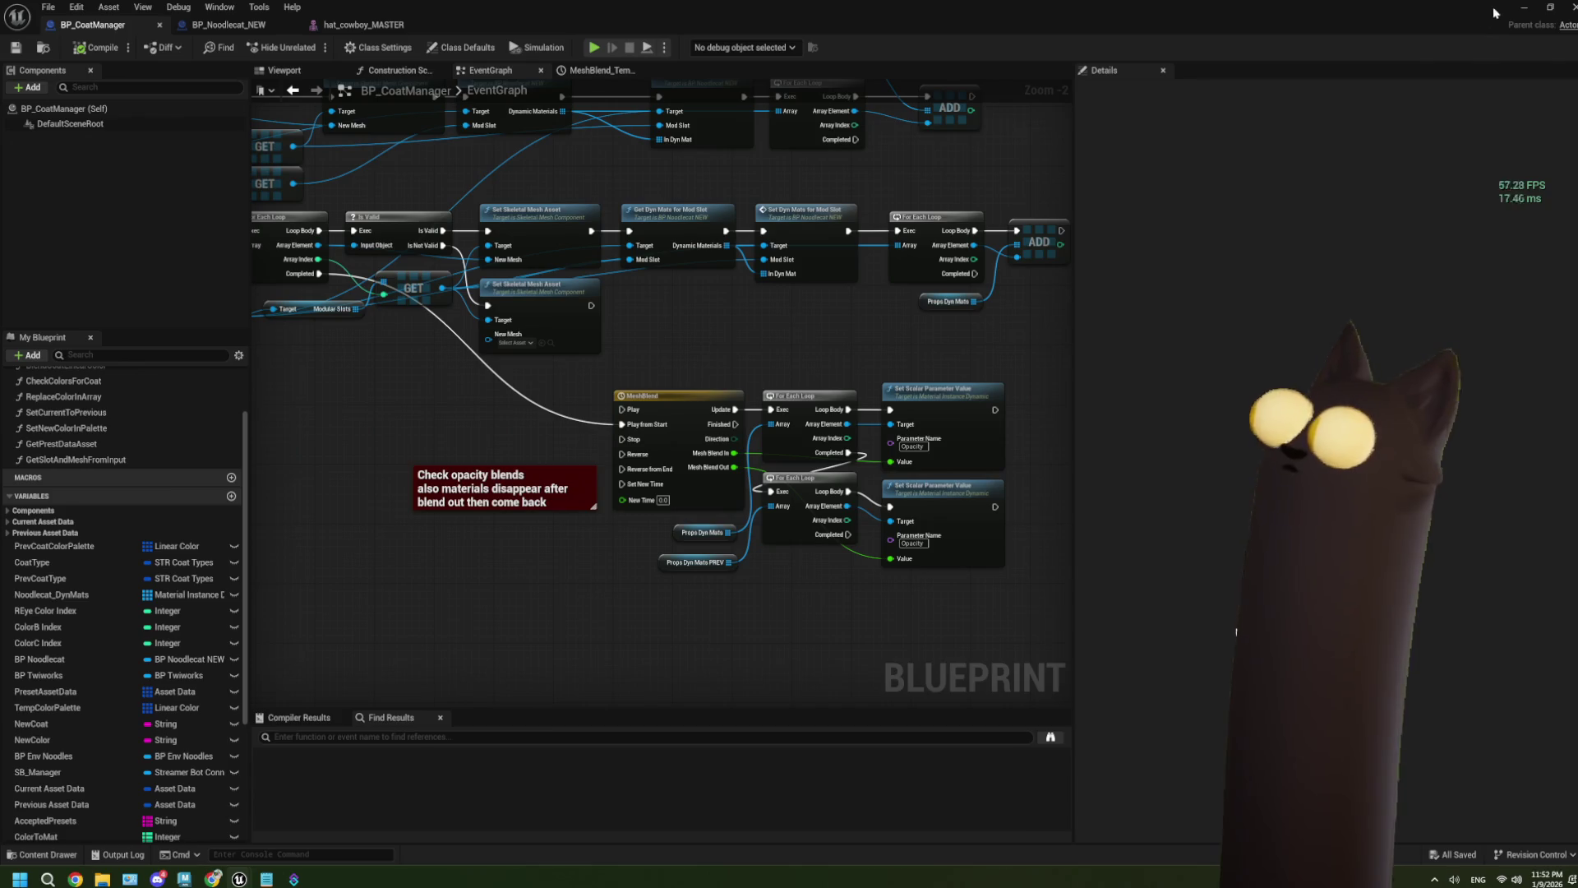
left_click(1525, 7)
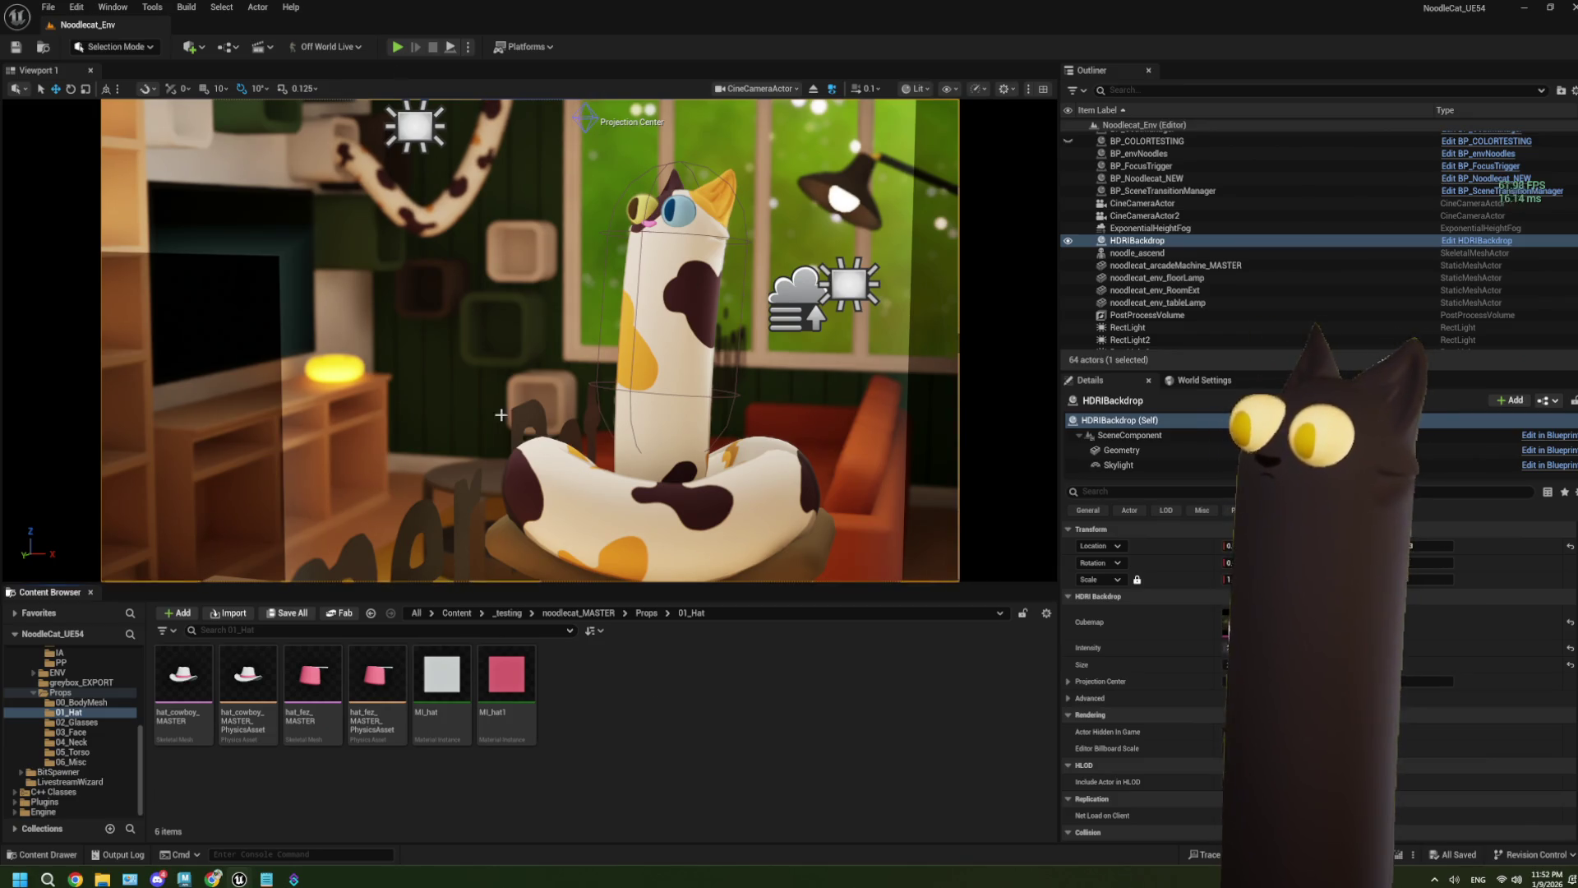
Step: Play the level, press 1 to swap to the cowboy hat, stop, then open hat_cowboy_MASTER
left_click(399, 49)
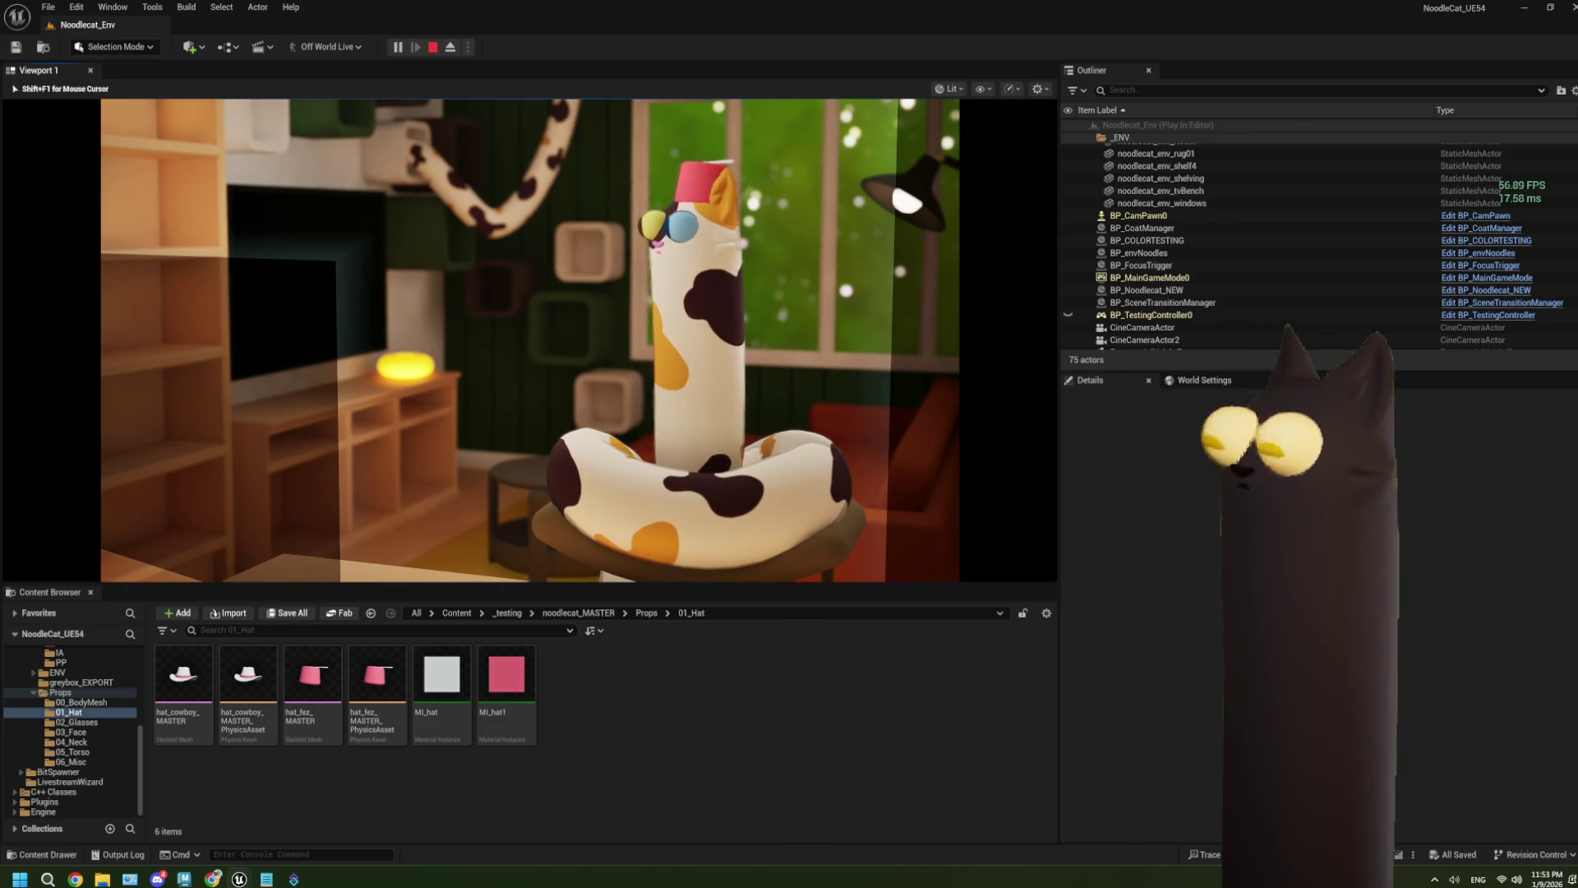
key("1")
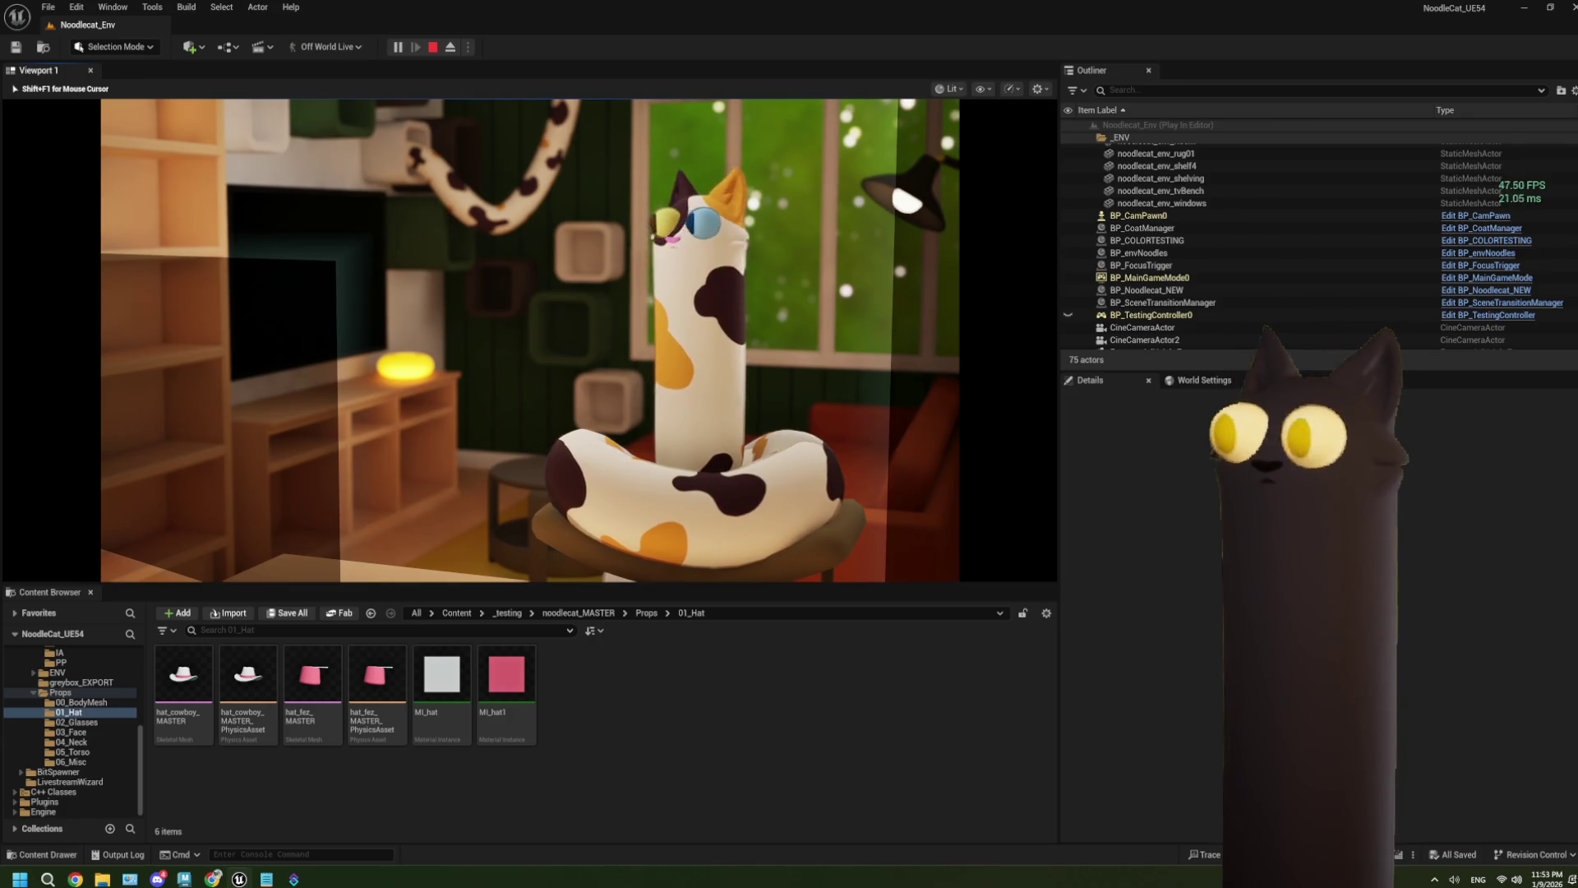
key("Escape")
double_click(182, 676)
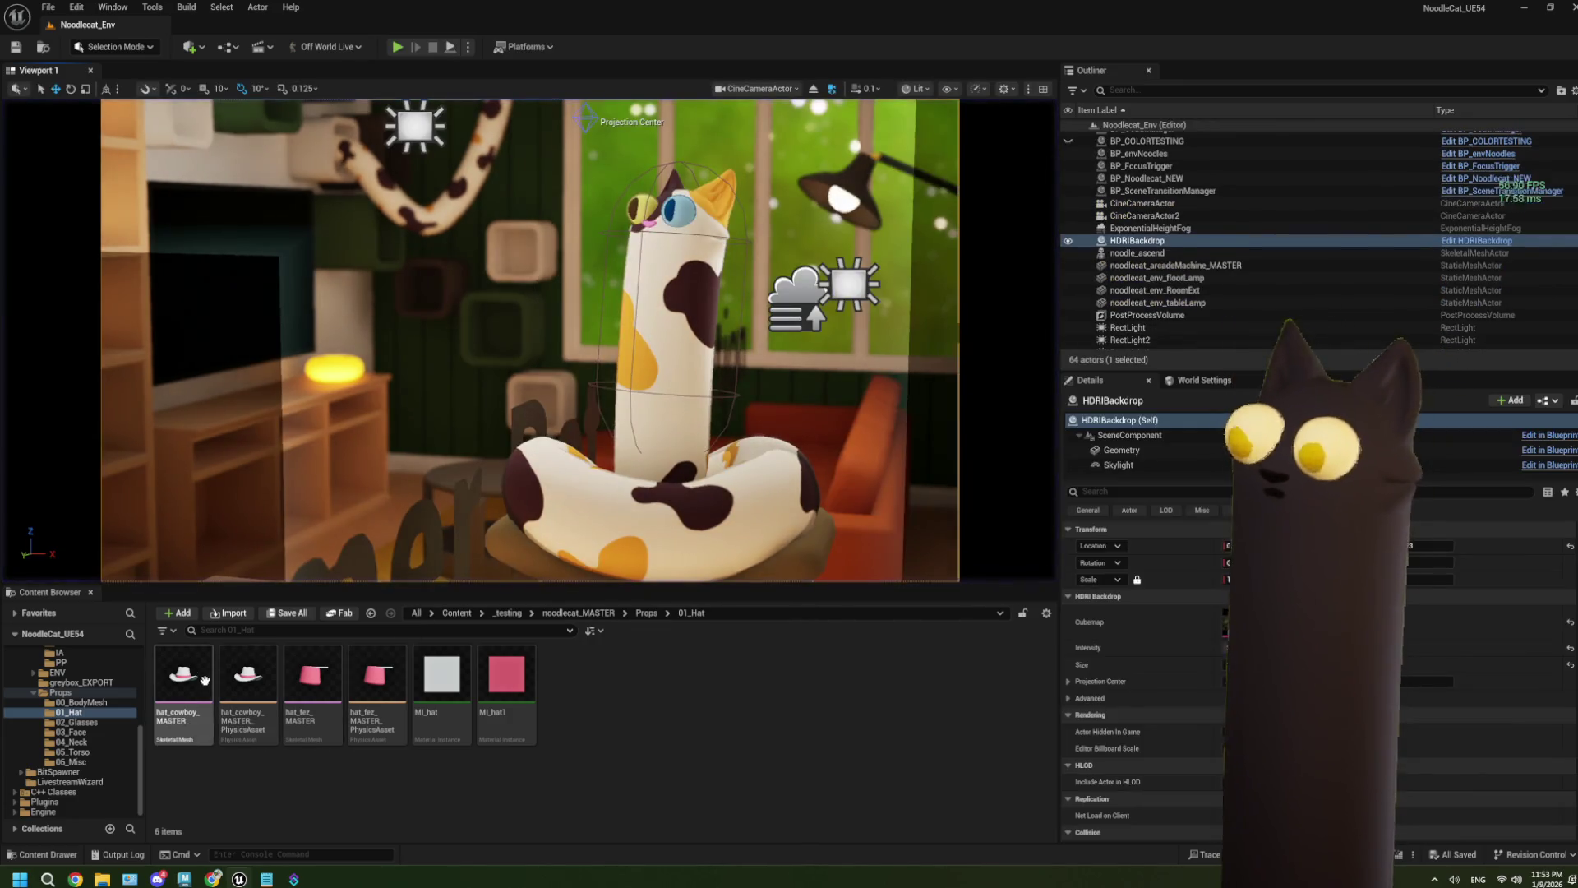
Step: Review BP_CoatManager's EventGraph around the Props Dyn Mats PREV wiring, then minimize the editor
left_click(95, 25)
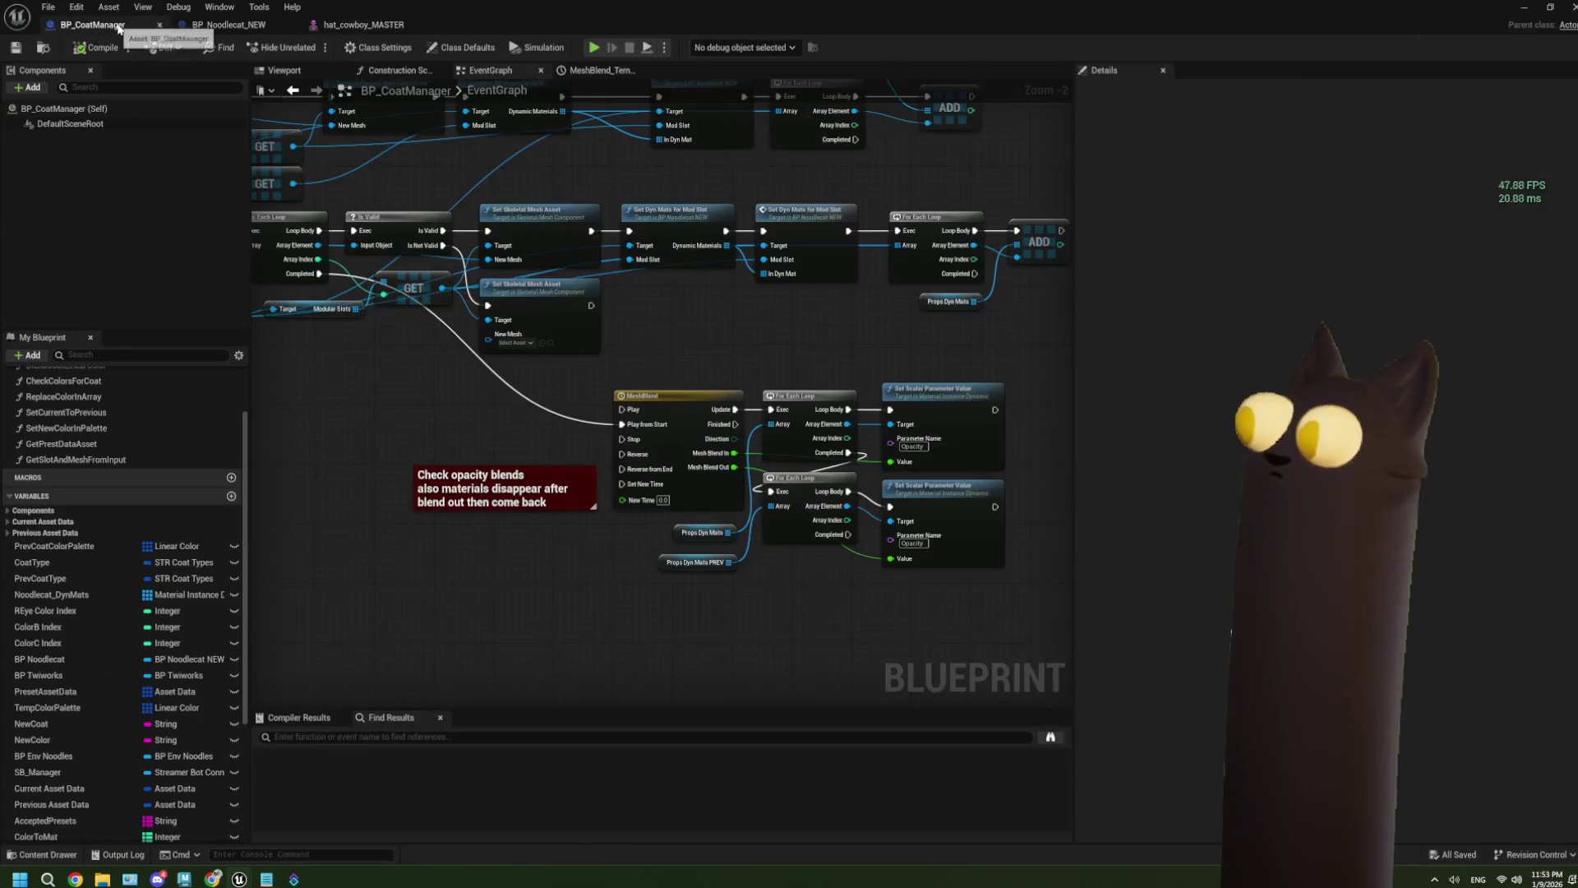
left_click_drag(762, 546, 665, 553)
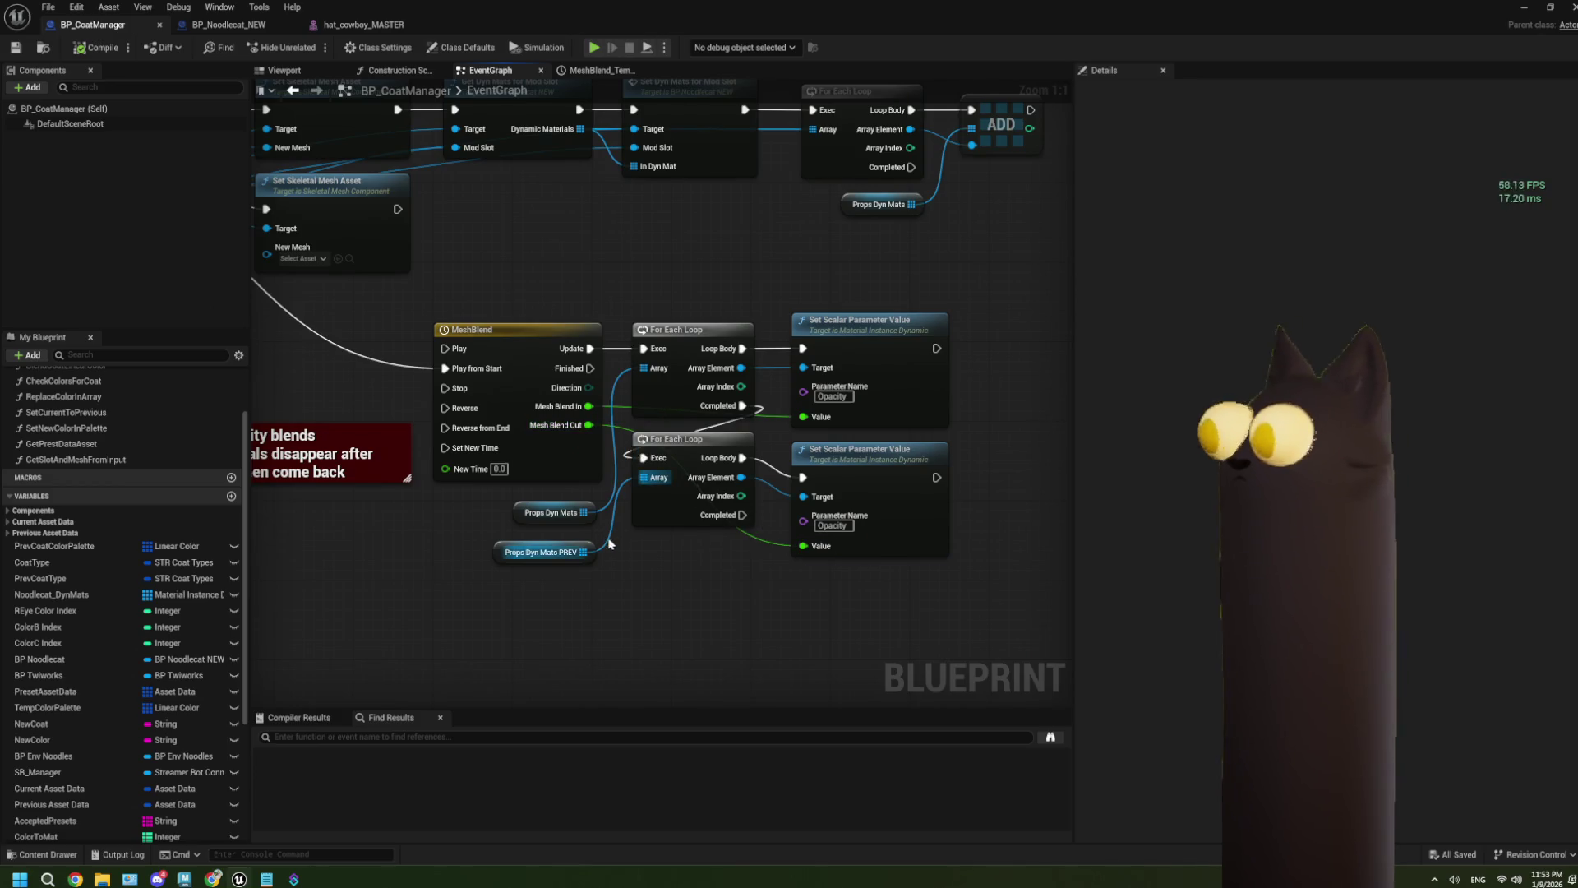
scroll(625, 526, "down", 4)
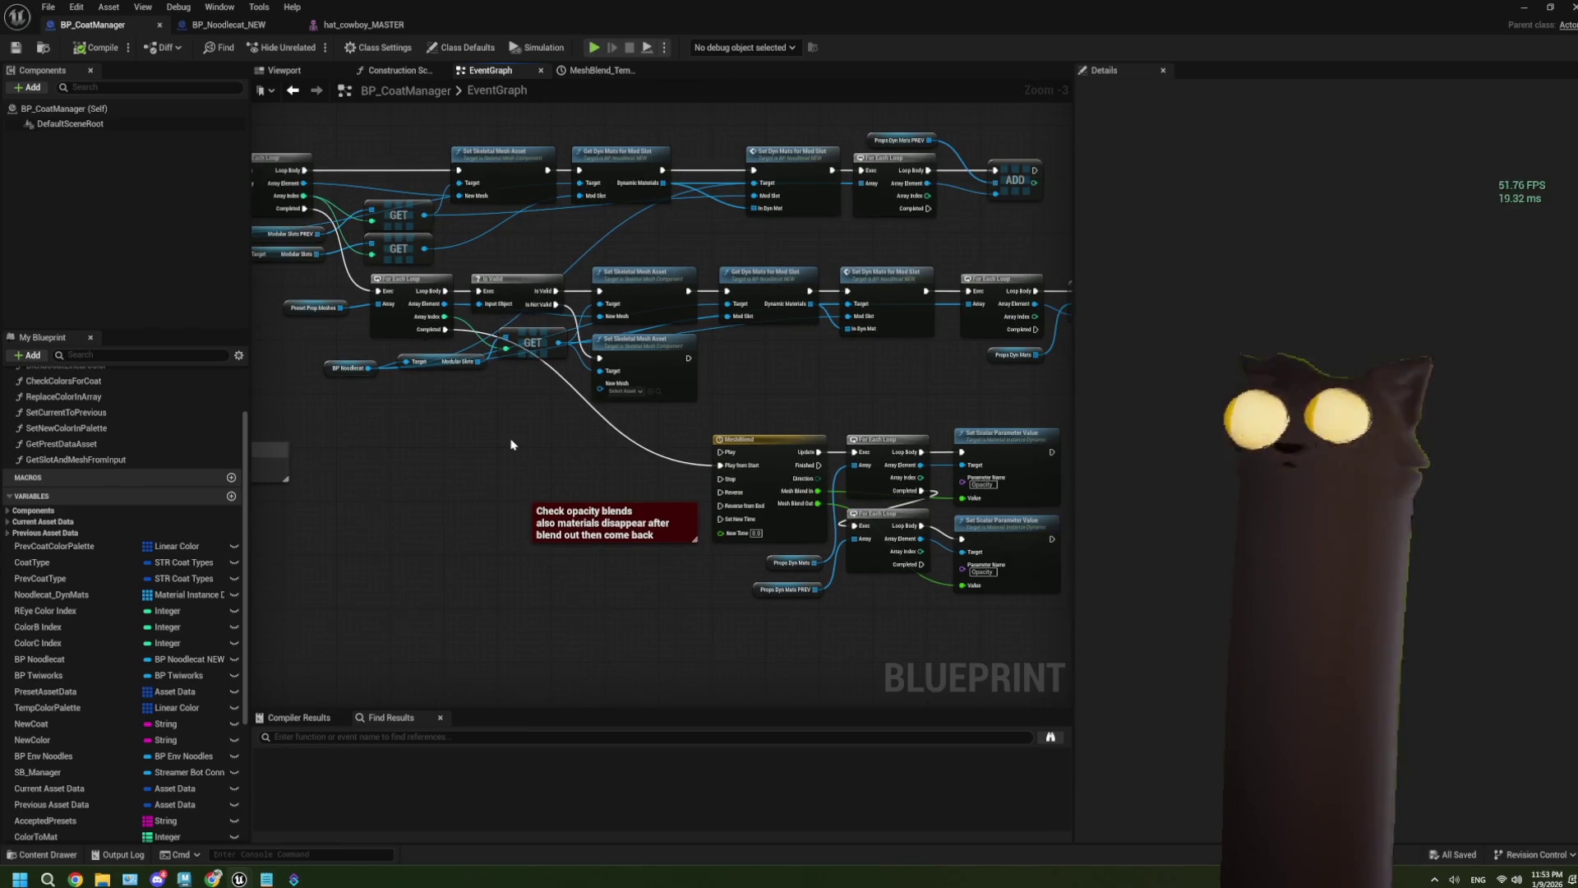
left_click(1523, 11)
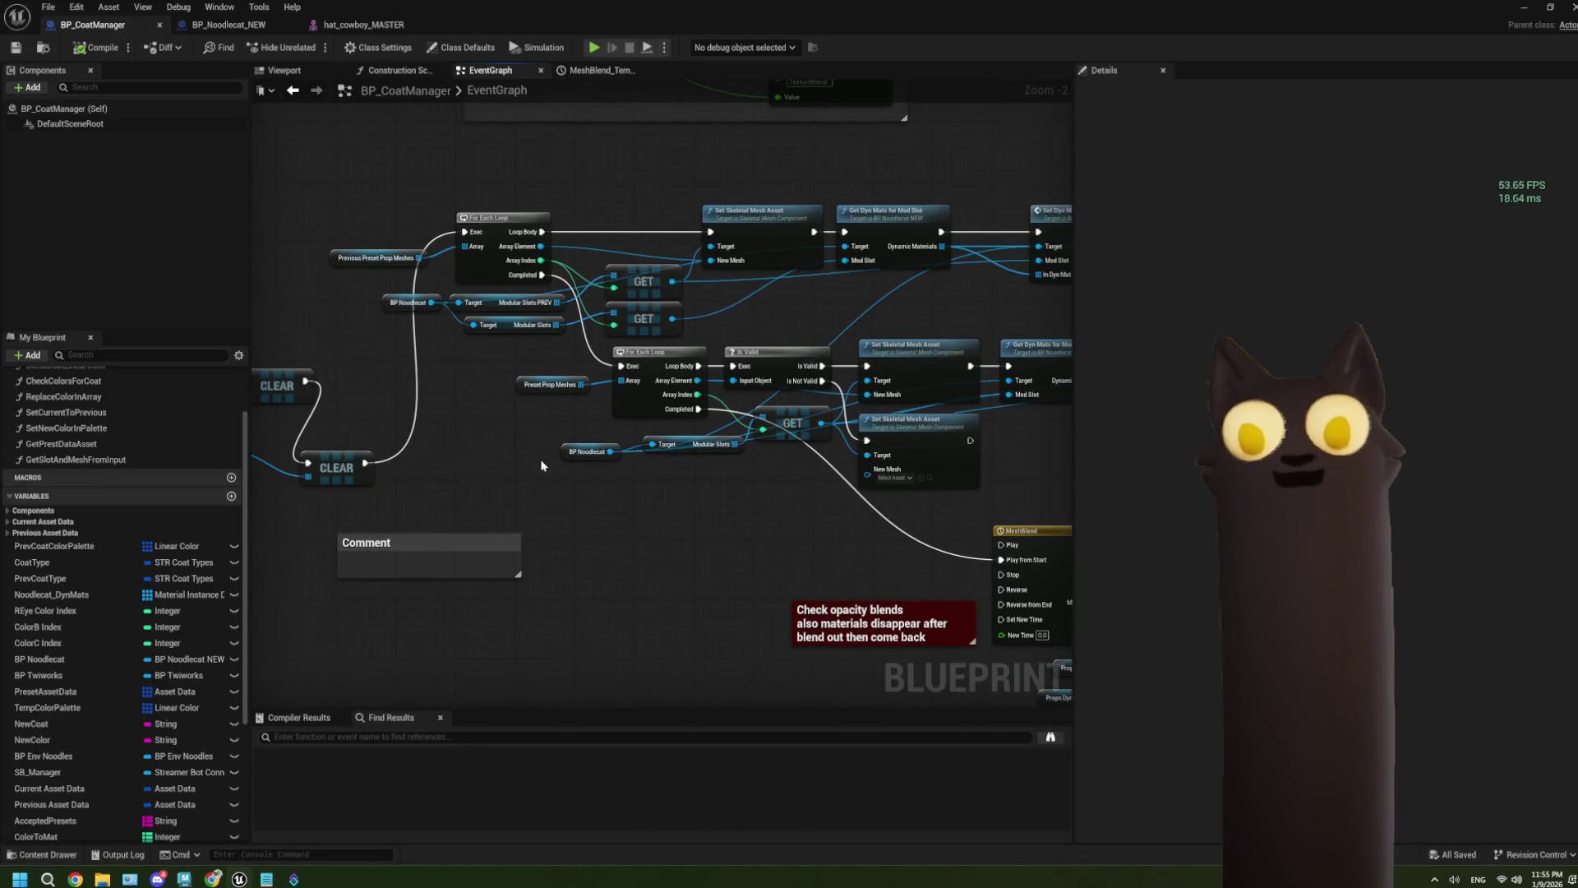
Step: Pan the EventGraph across the Props Dyn Mats ADD, Set Skeletal Mesh Asset and opacity blend nodes
scroll(509, 456, "up", 1)
mouse_move(472, 445)
left_mouse_down()
mouse_move(550, 473)
mouse_move(701, 437)
mouse_move(702, 463)
left_mouse_up()
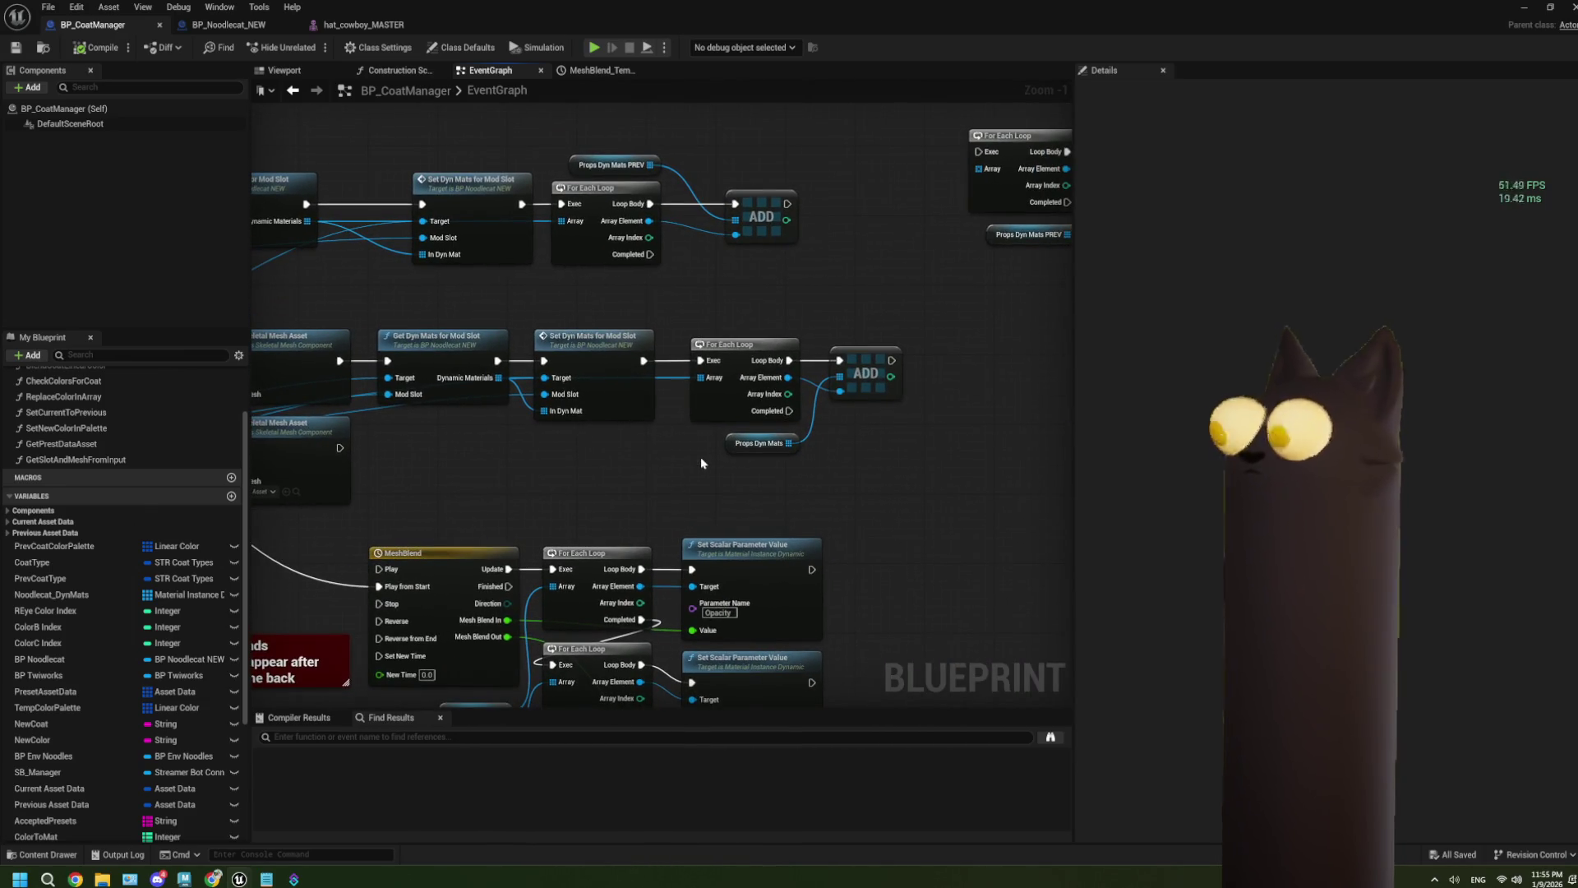
scroll(701, 463, "down", 1)
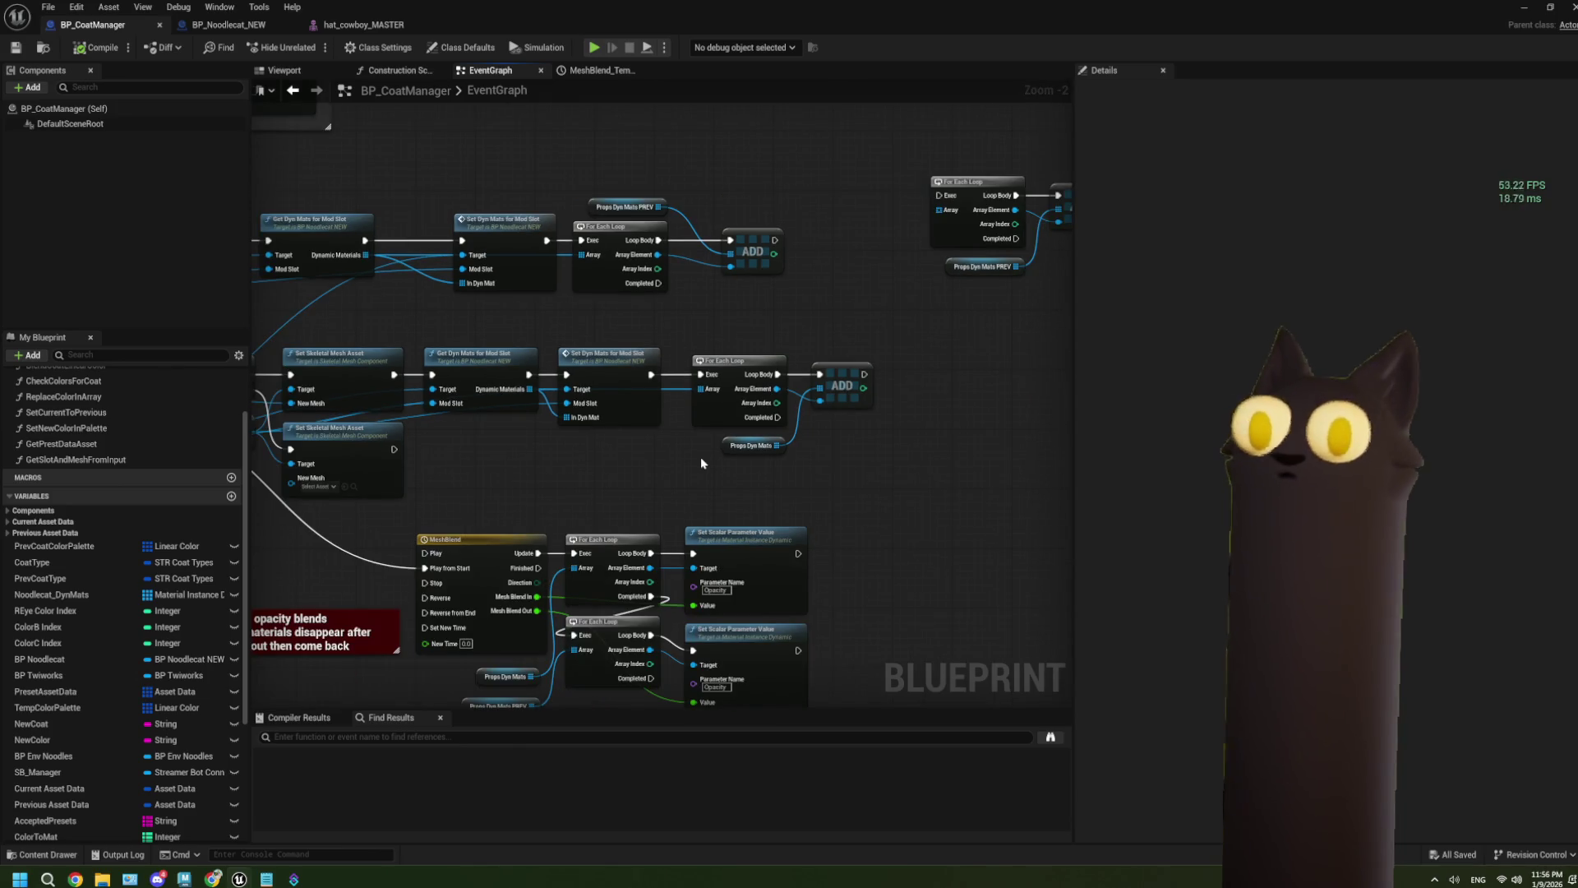
scroll(701, 463, "down", 1)
scroll(701, 463, "up", 2)
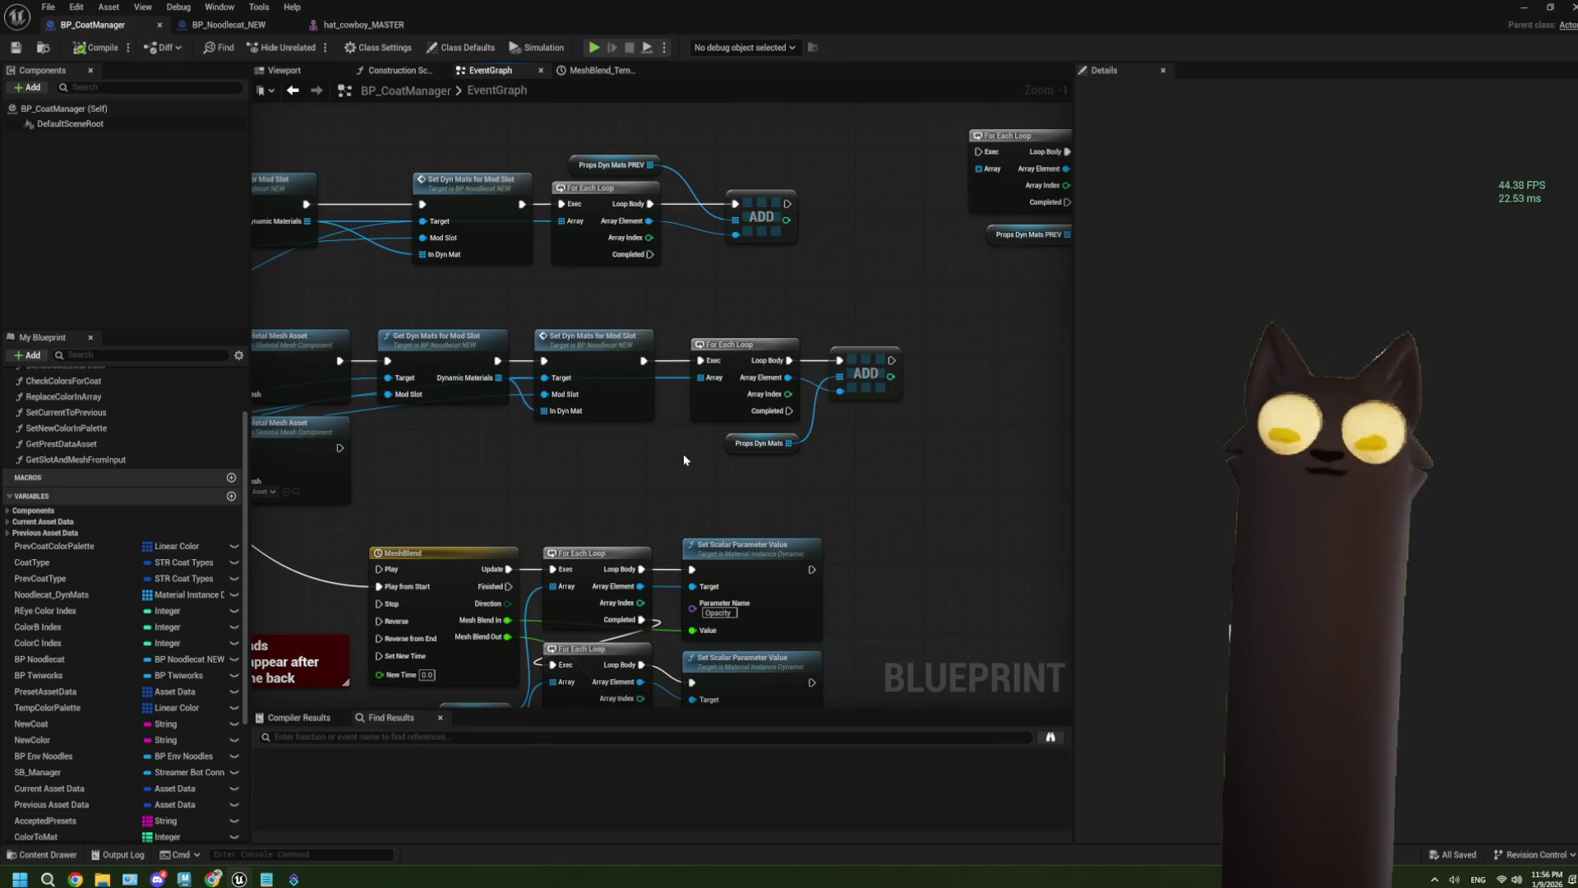
left_click_drag(667, 444, 1170, 405)
mouse_move(494, 465)
left_mouse_down()
mouse_move(602, 465)
mouse_move(587, 497)
mouse_move(697, 491)
left_mouse_up()
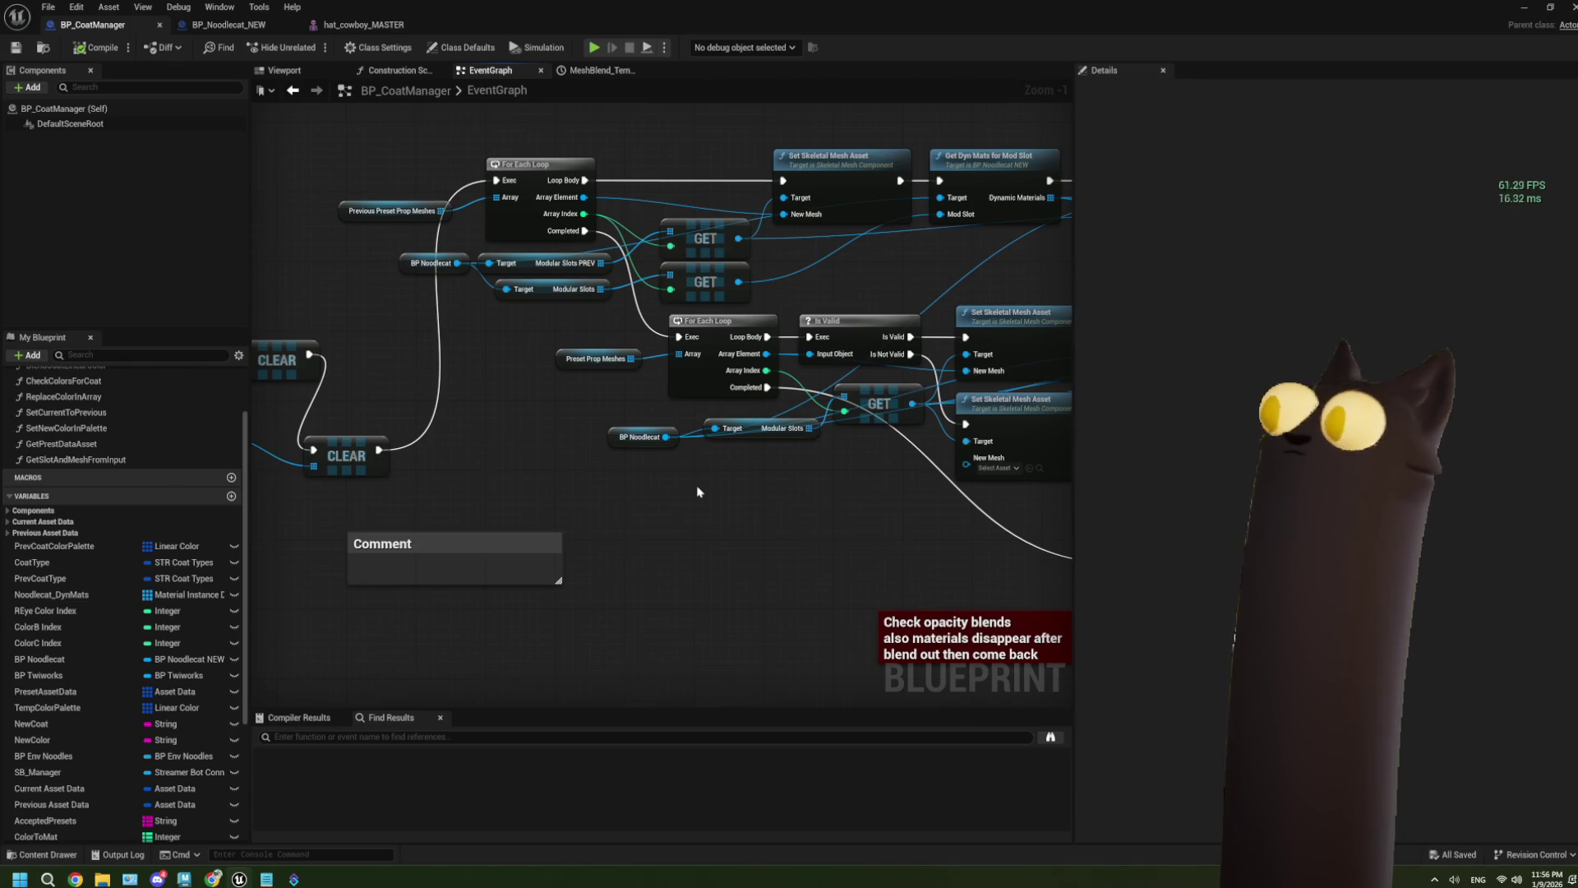
mouse_move(697, 492)
left_mouse_down()
mouse_move(681, 478)
mouse_move(507, 492)
left_mouse_up()
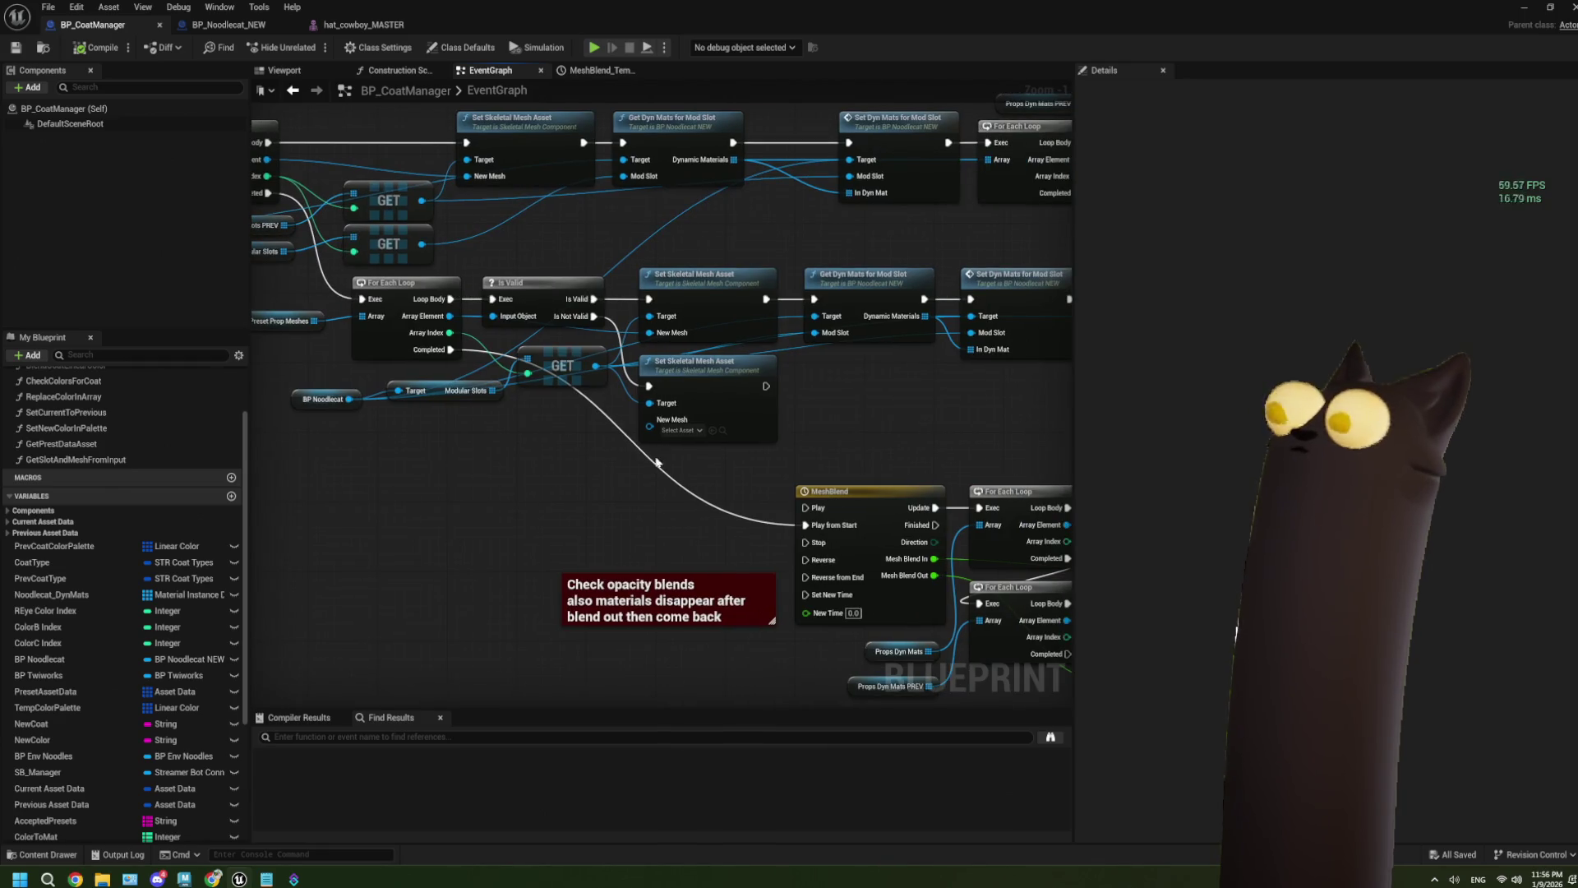
left_click_drag(886, 416, 591, 421)
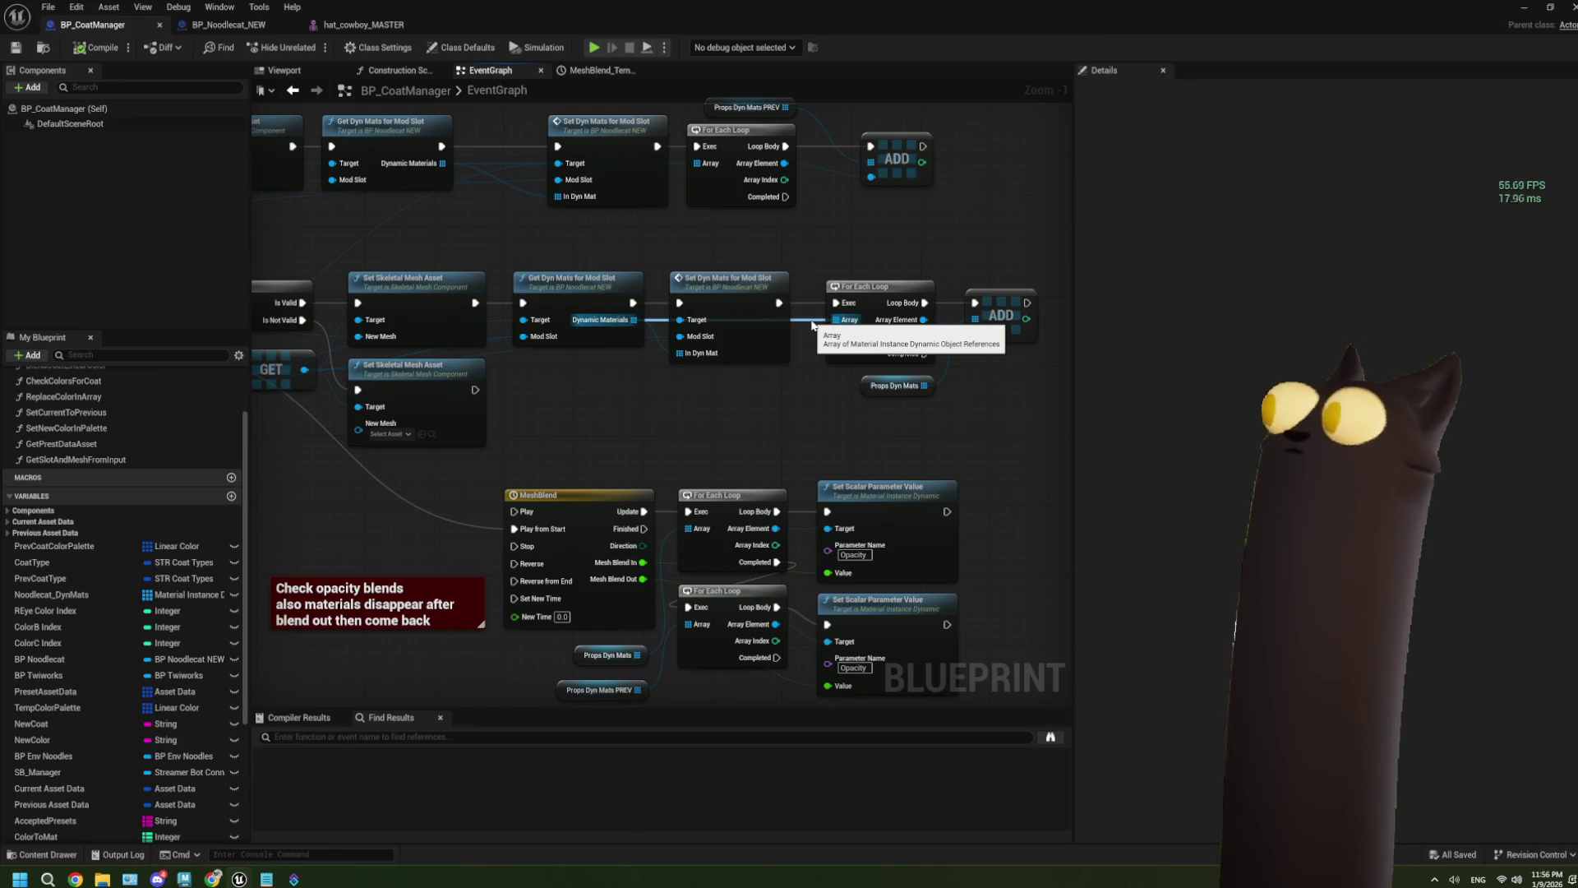
left_click_drag(633, 690, 603, 648)
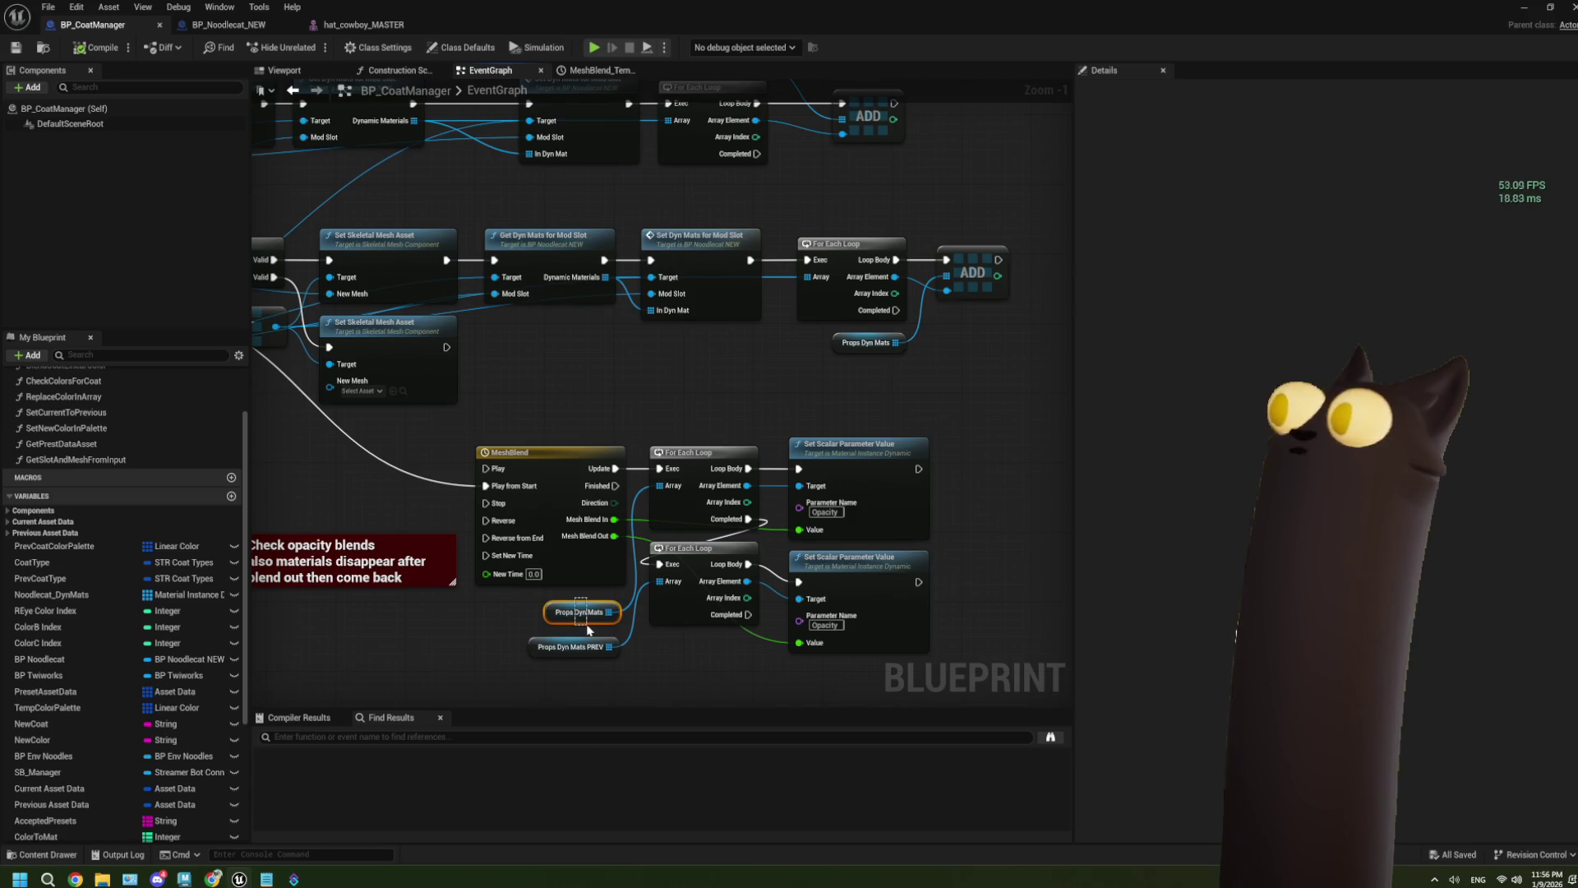
Step: Inspect the MeshBlend timeline curves, then open BP_Noodlecat_NEW's GetDynMatsForModSlot function
double_click(575, 560)
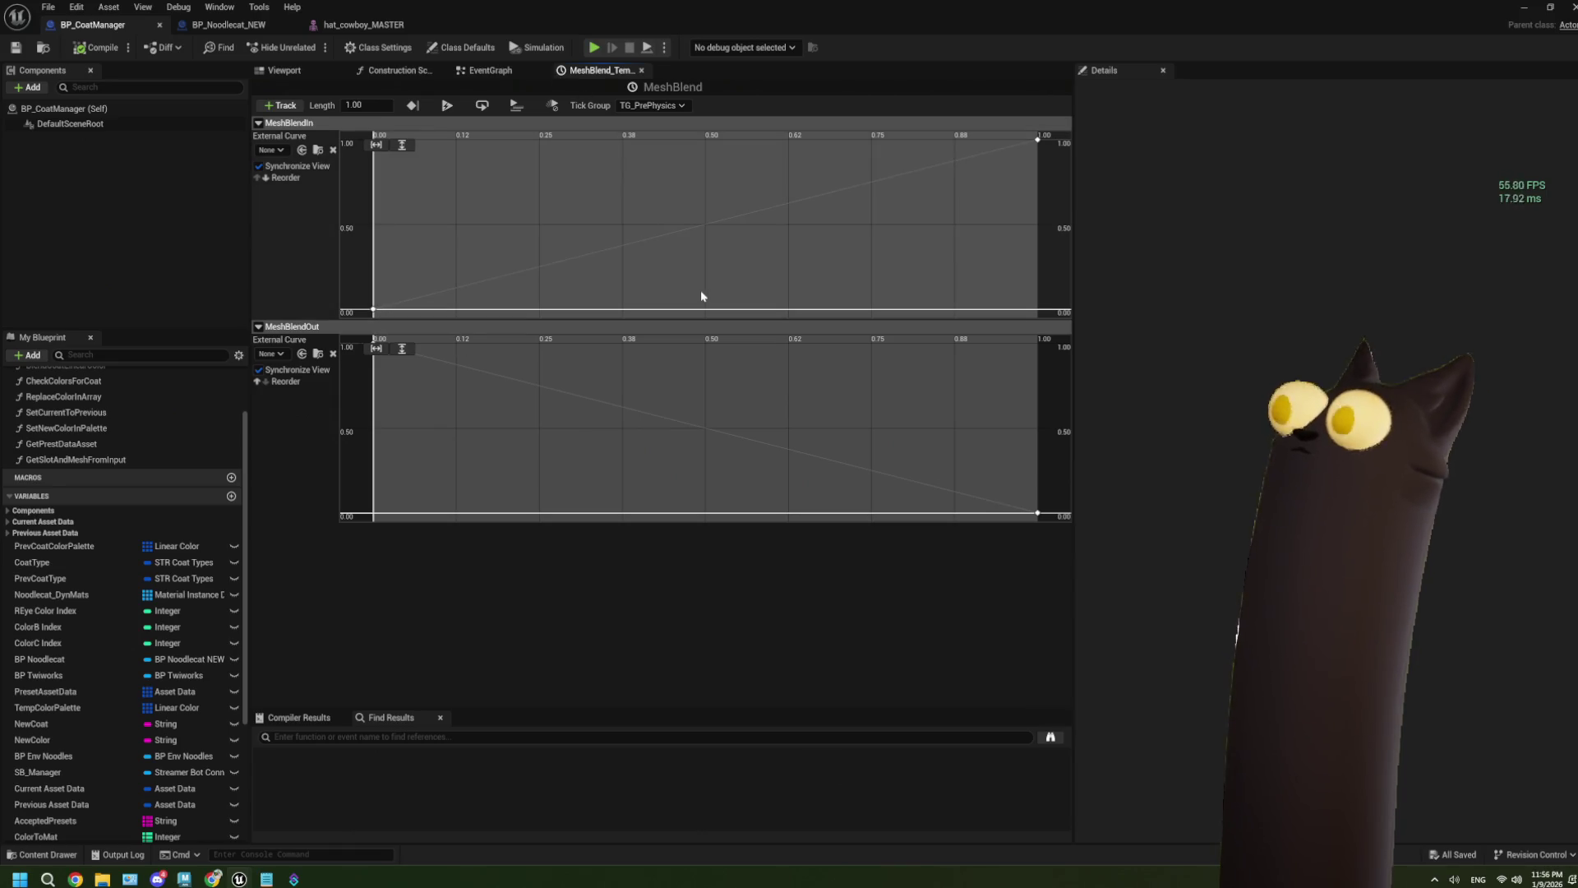
left_click(491, 70)
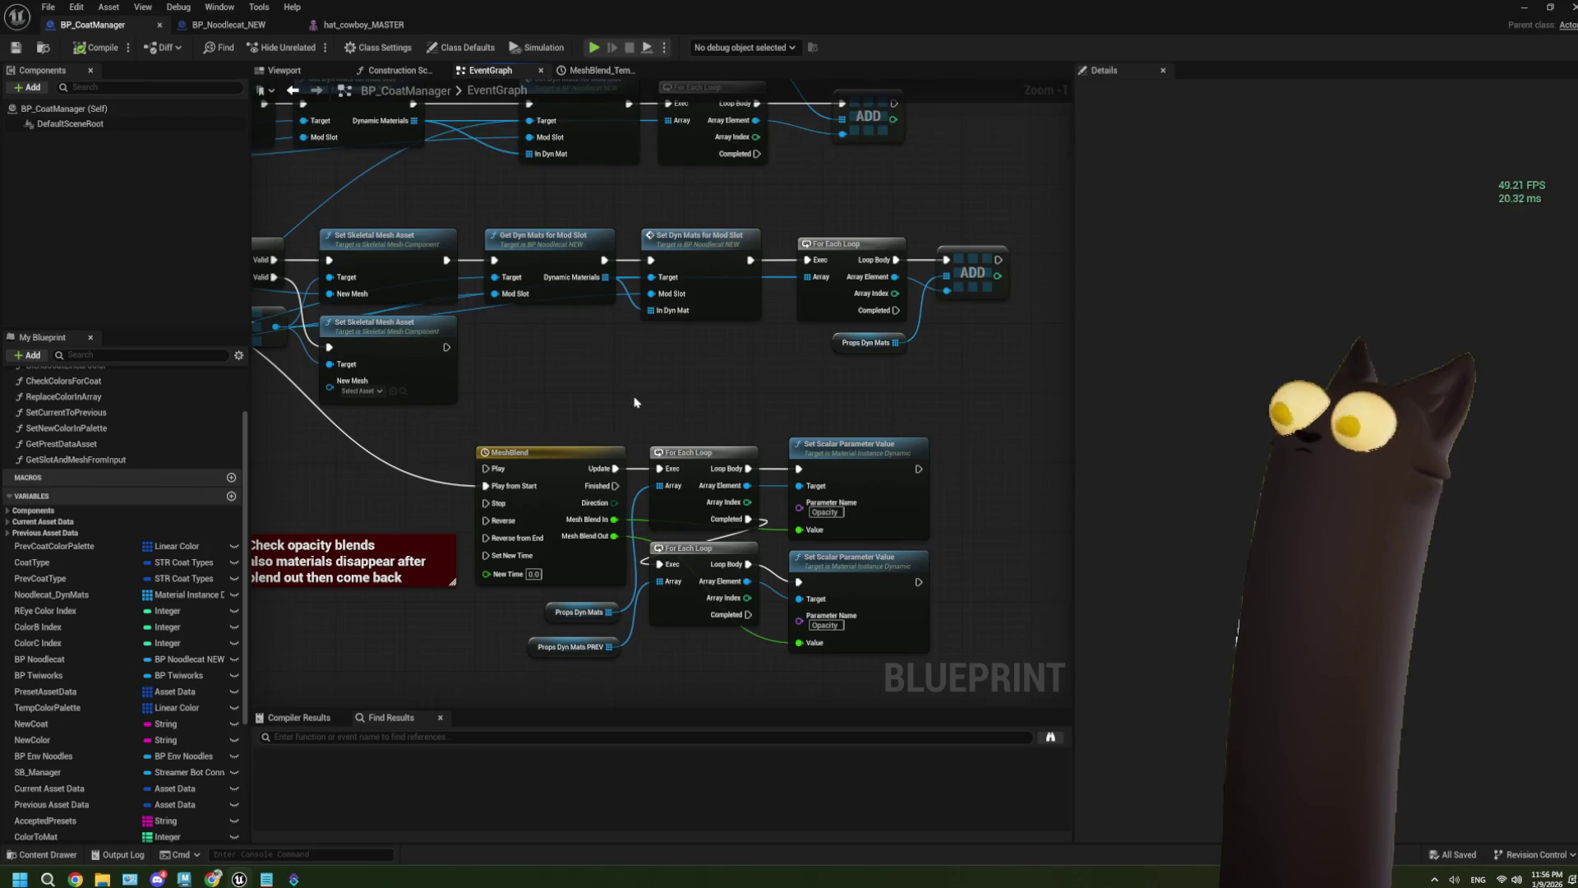
scroll(645, 468, "down", 1)
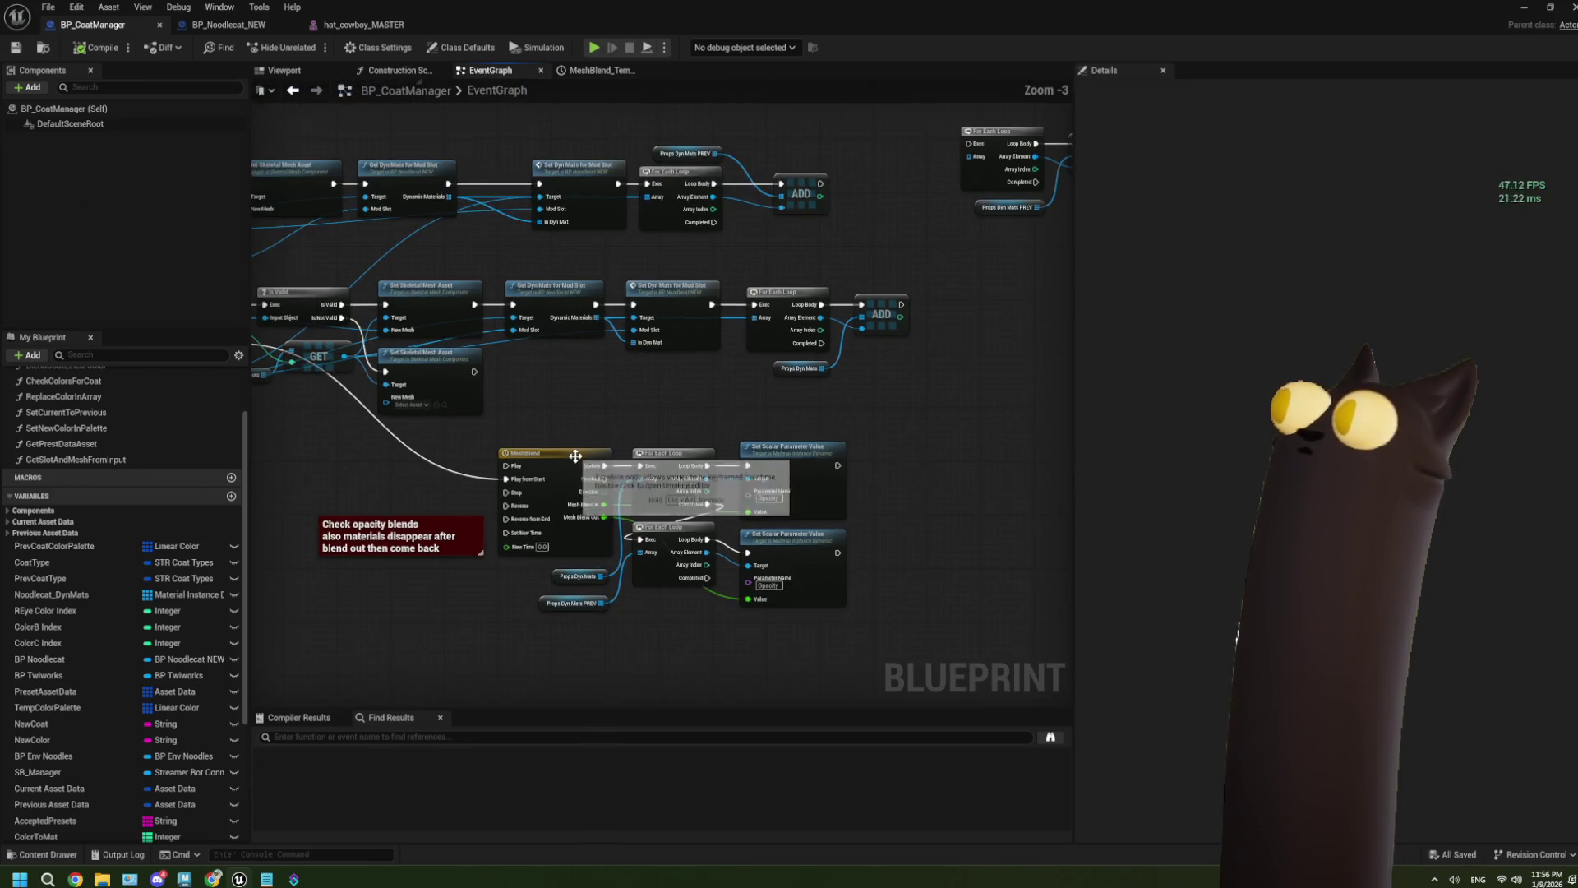
scroll(460, 454, "down", 1)
double_click(557, 349)
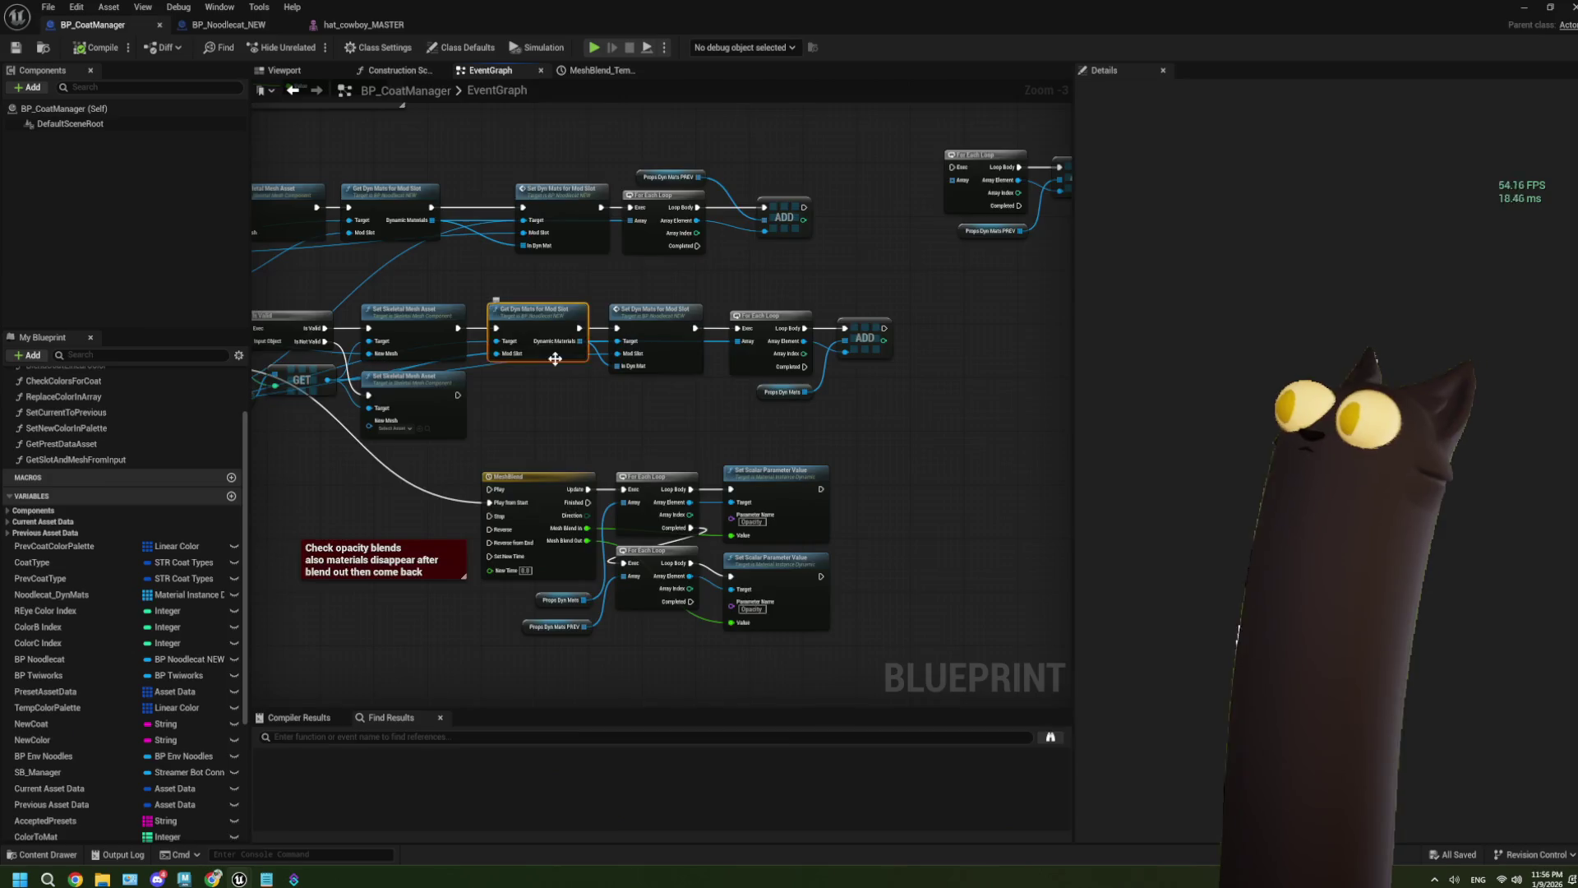
left_click_drag(567, 573, 493, 452)
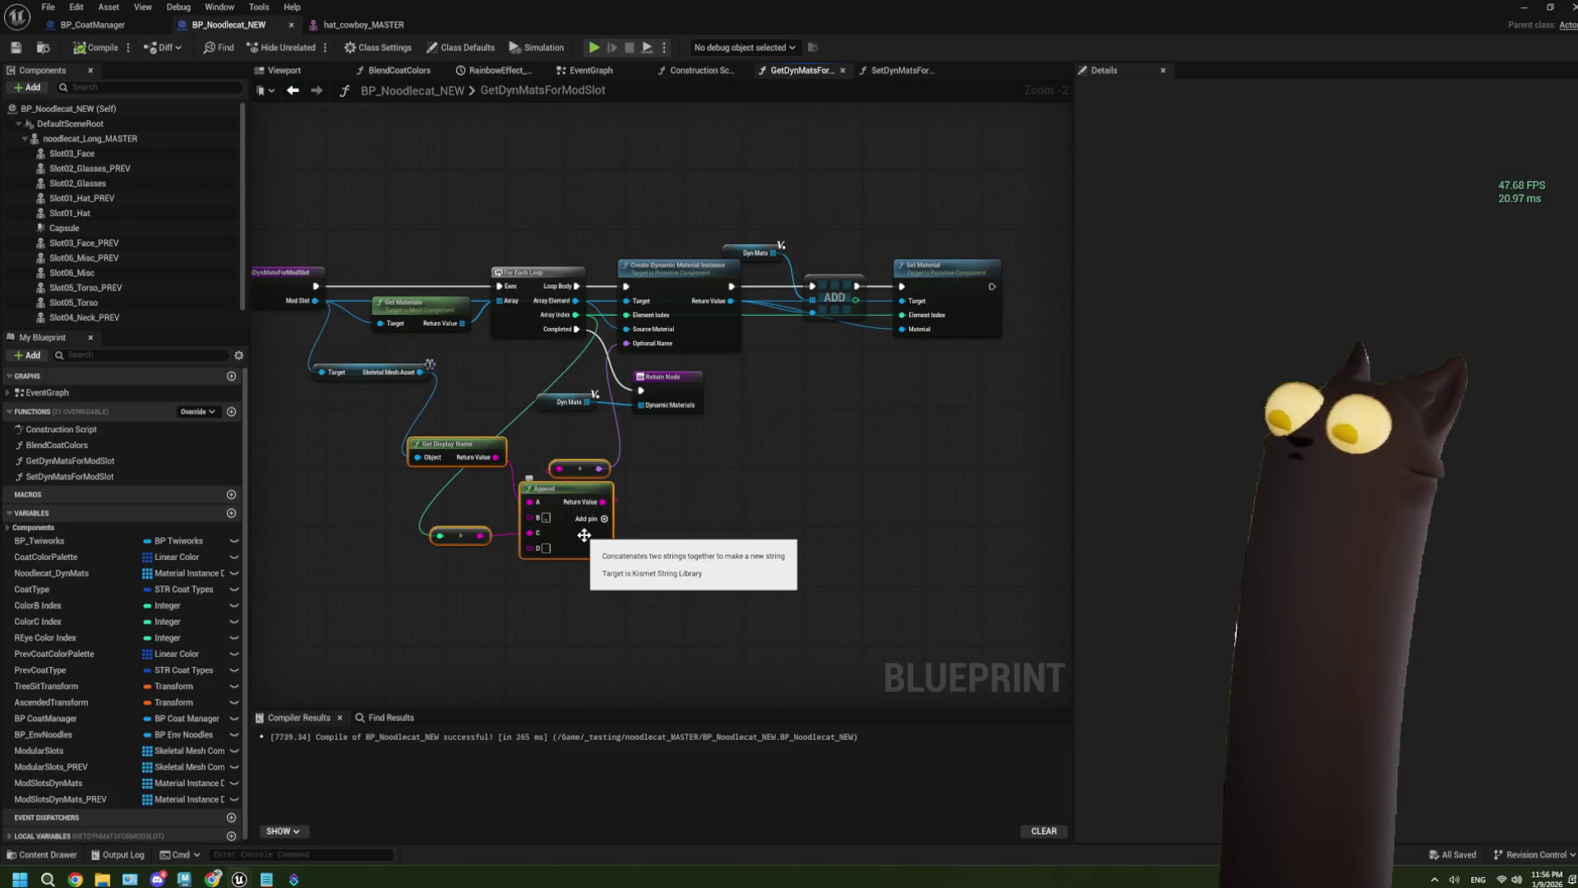
Step: Delete the Get Display Name, Print String and leftover Get Material nodes from SetDynMatsForModSlot, then compile
left_click(909, 73)
left_click_drag(771, 653, 597, 481)
key("Delete")
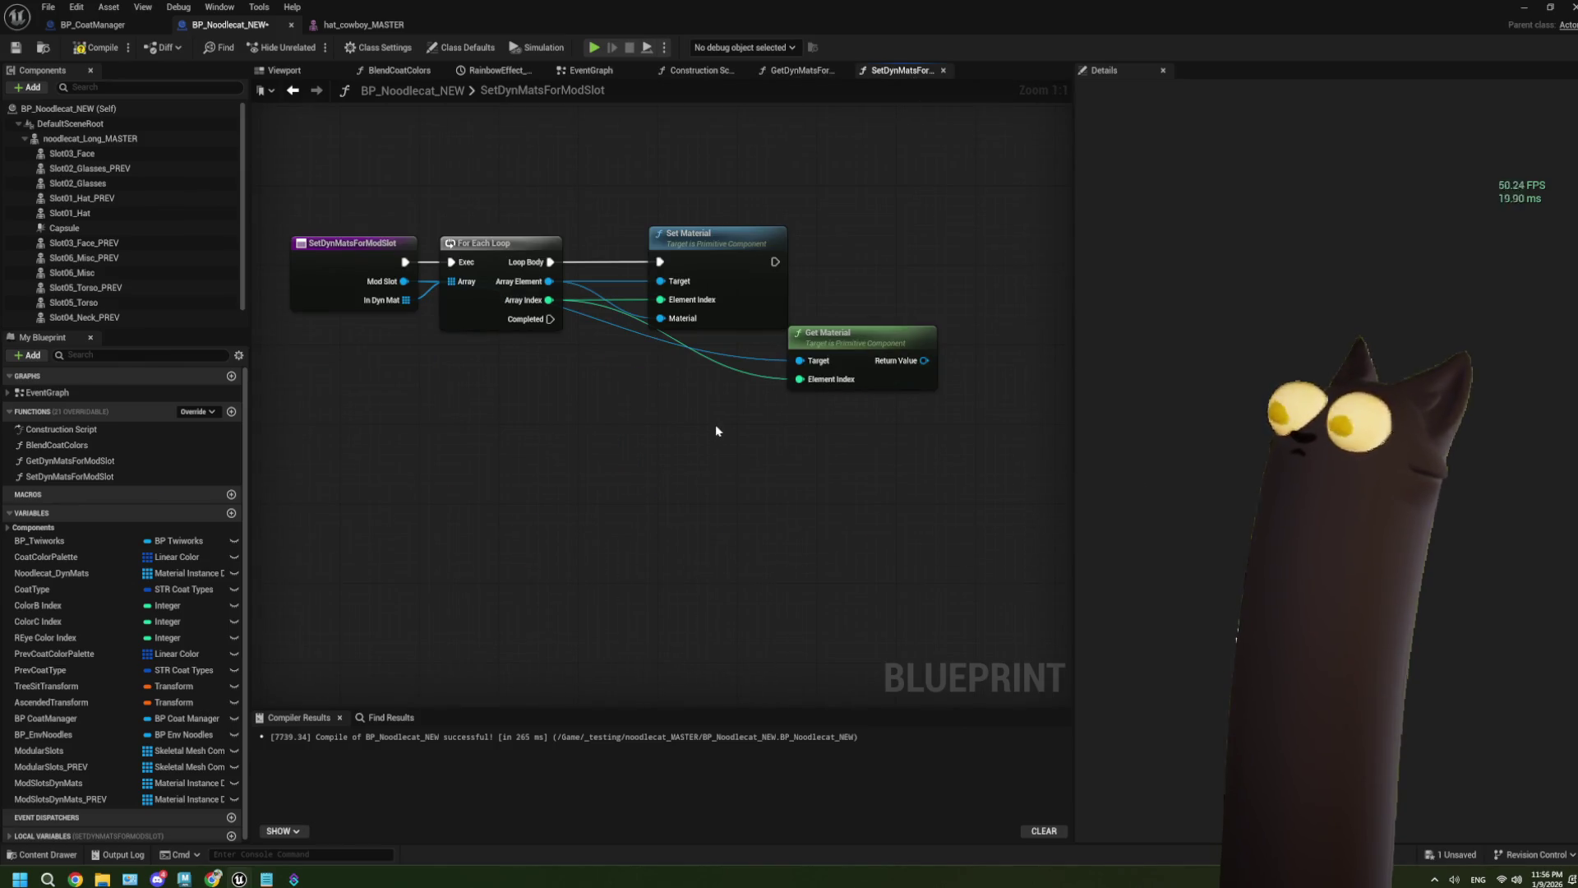
left_click(886, 370)
key("Delete")
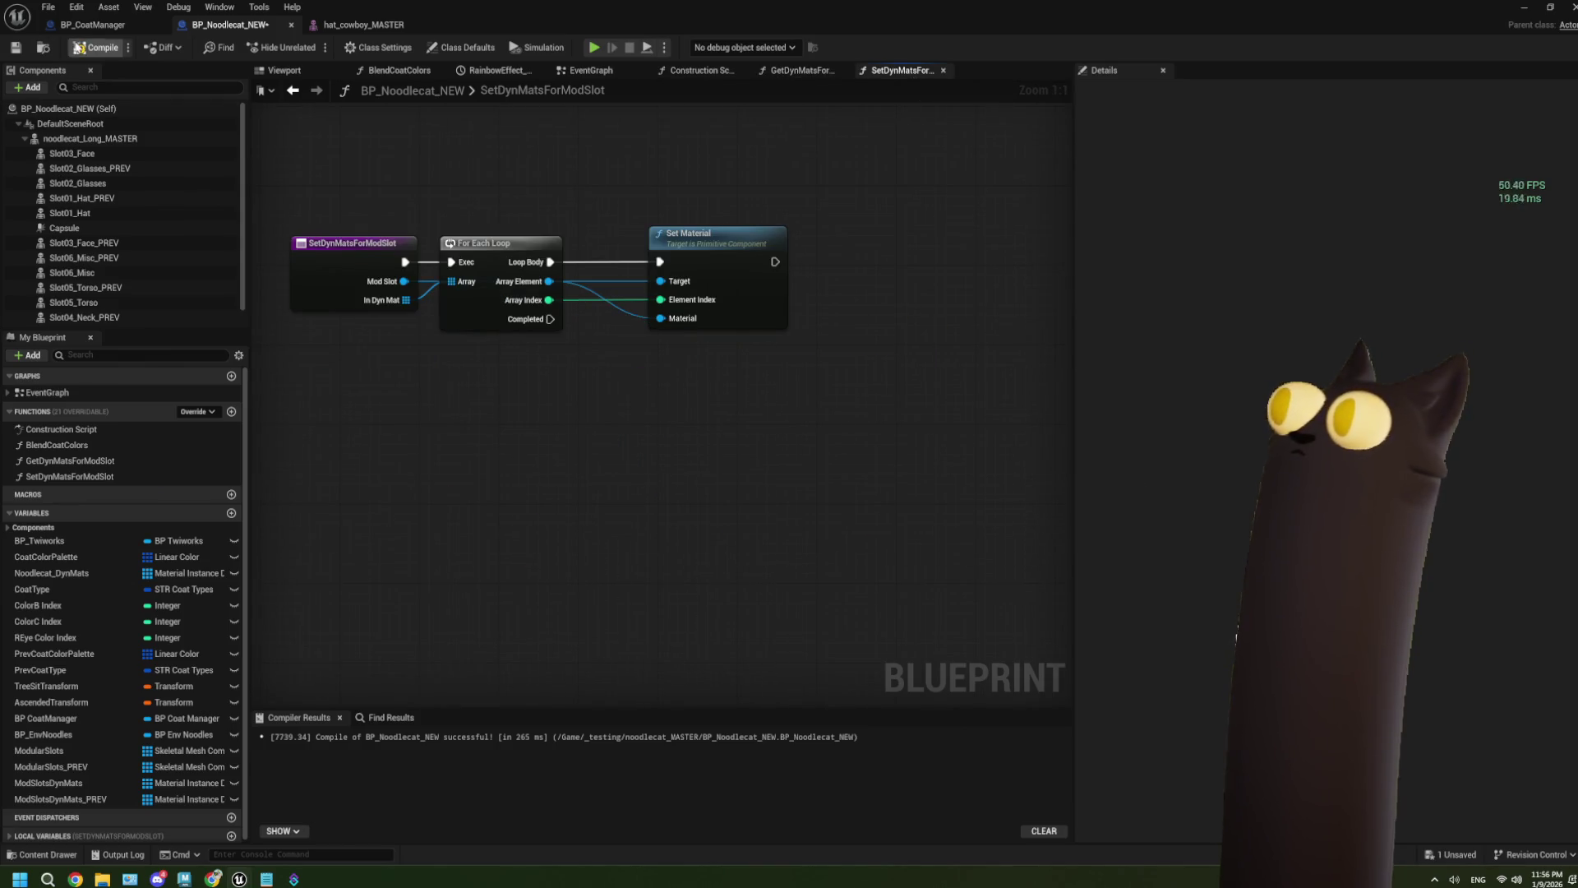
left_click(17, 48)
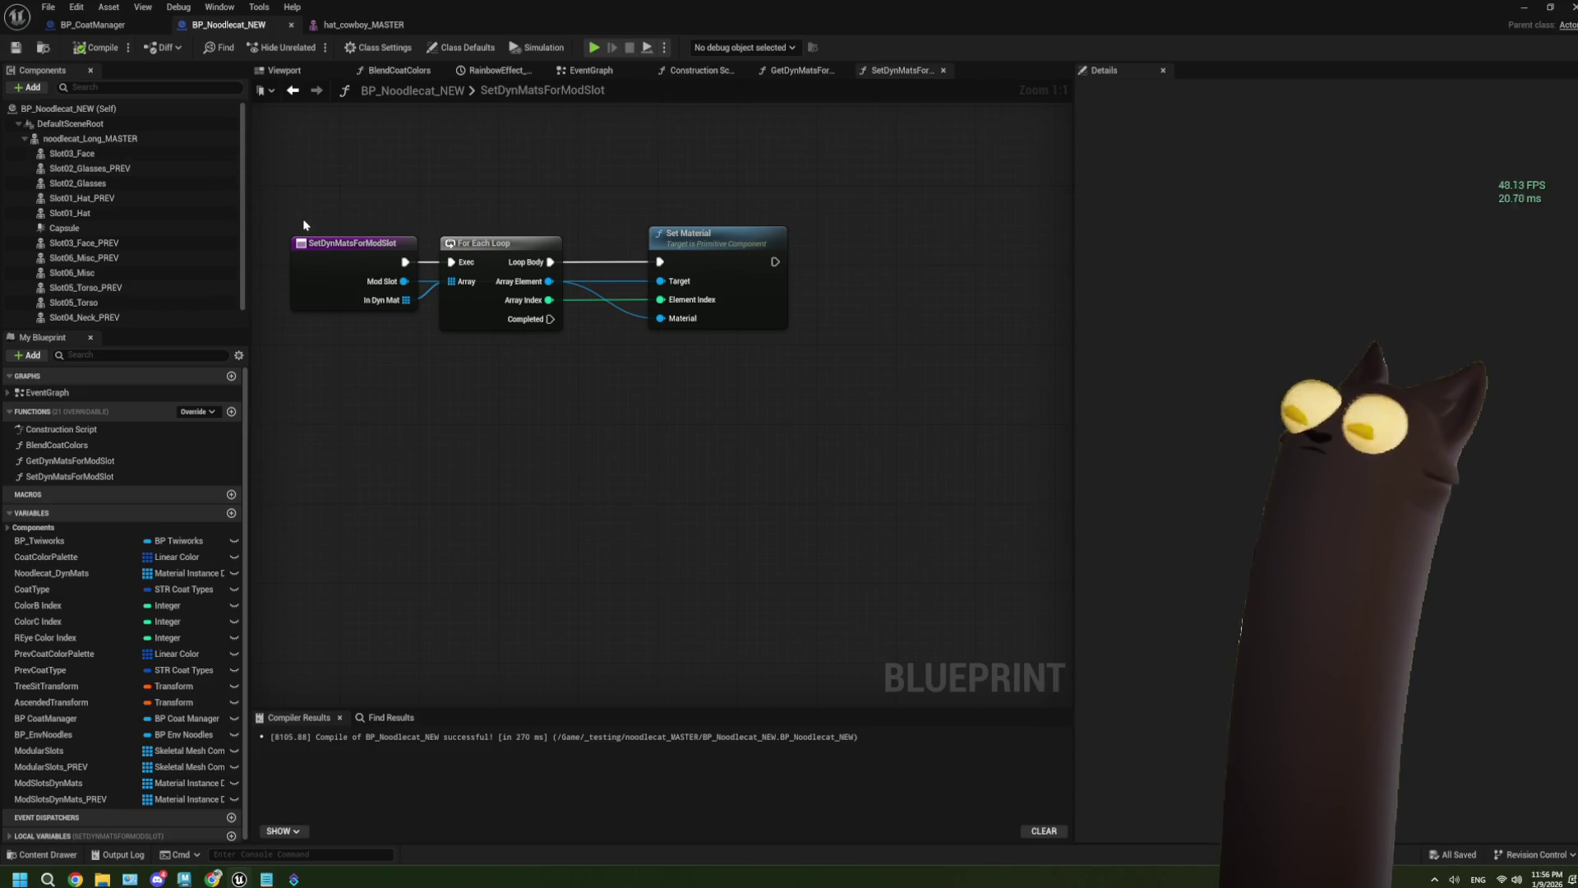
Step: Tidy the Set Material node, save BP_Noodlecat_NEW, and return to BP_CoatManager
left_click_drag(715, 276, 674, 278)
left_click(362, 271)
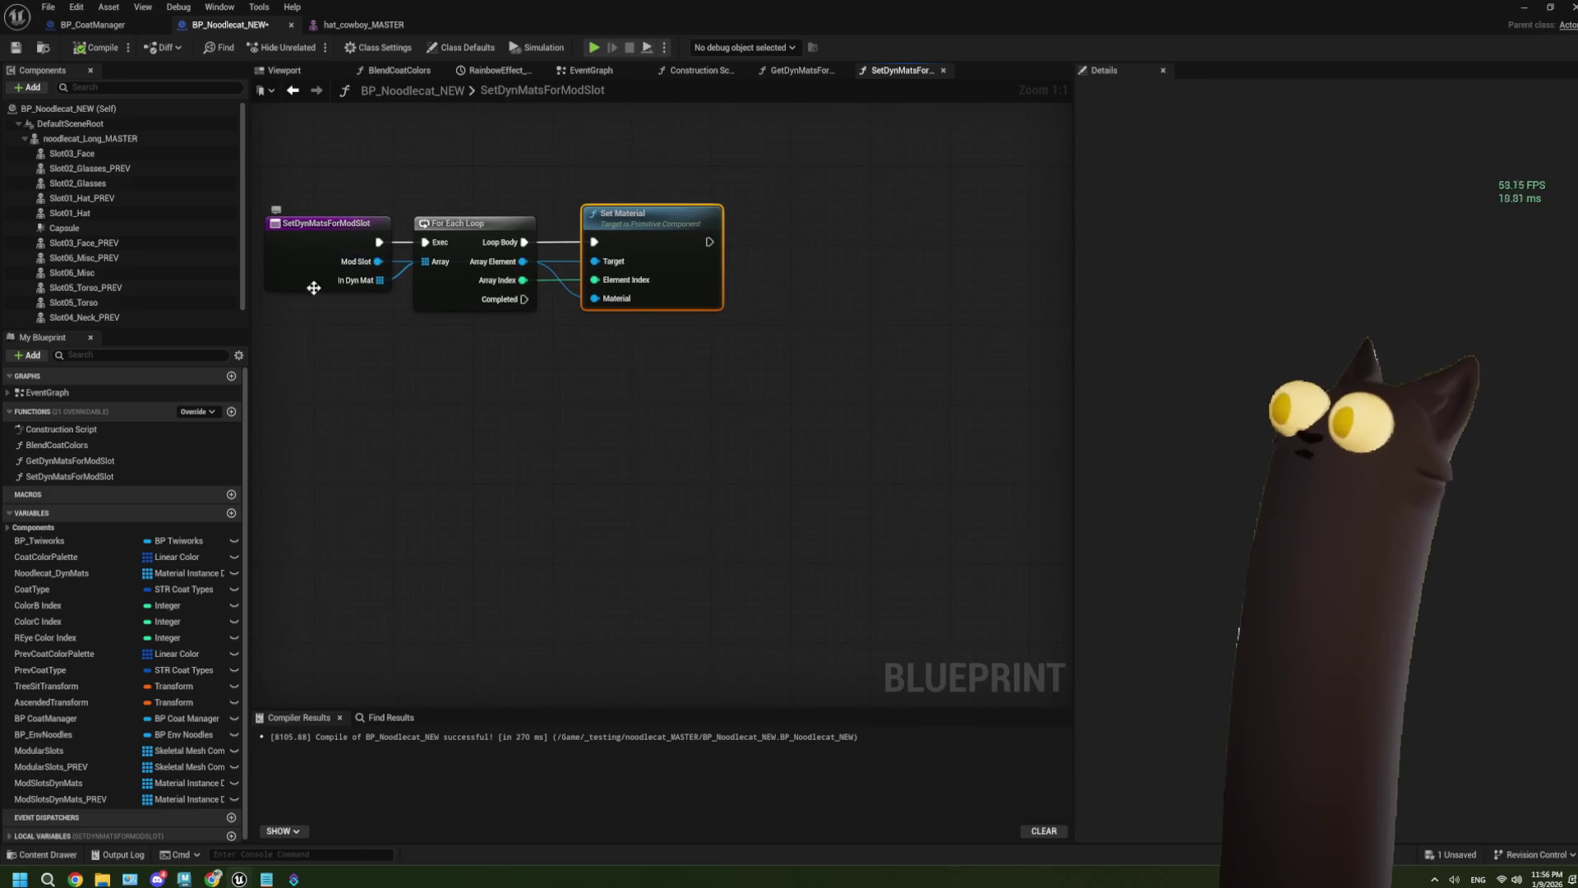
left_click_drag(332, 290, 389, 234)
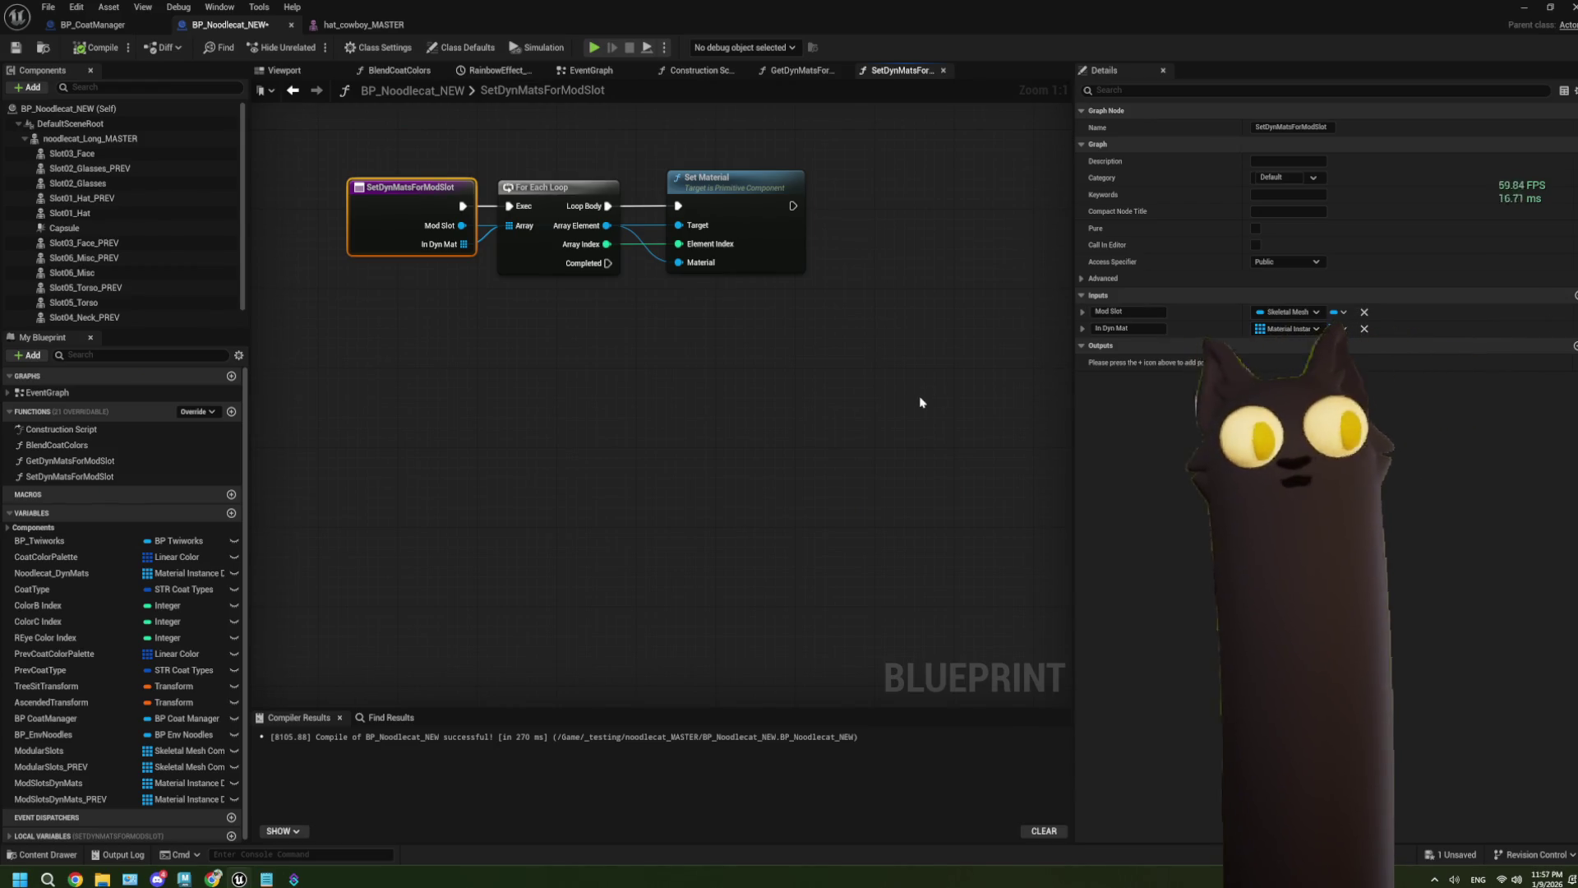
key("ctrl+s")
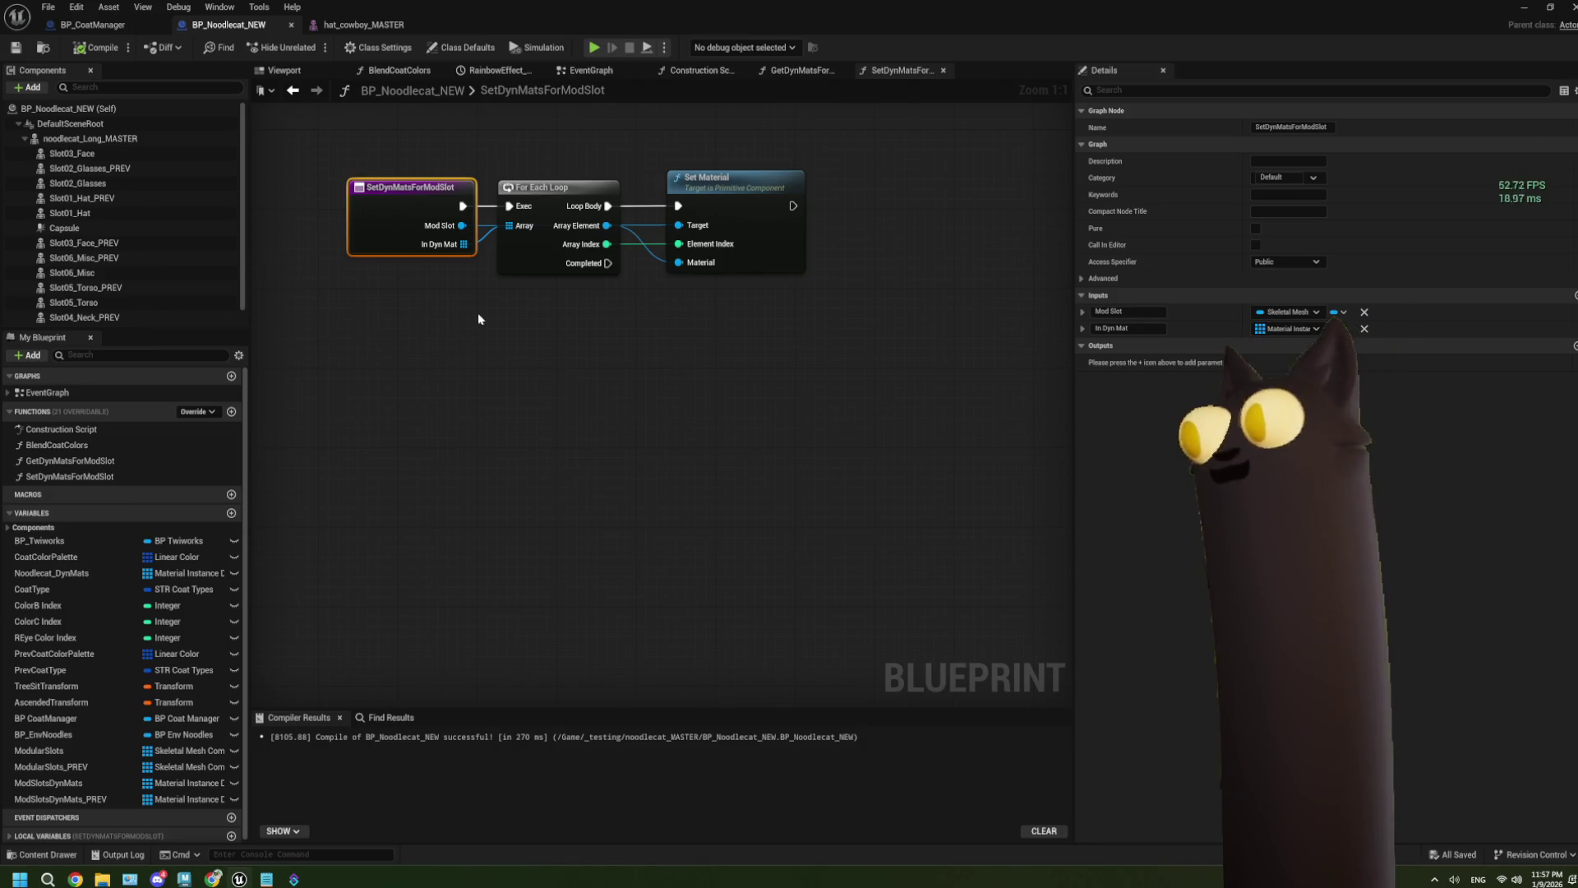
left_click(90, 24)
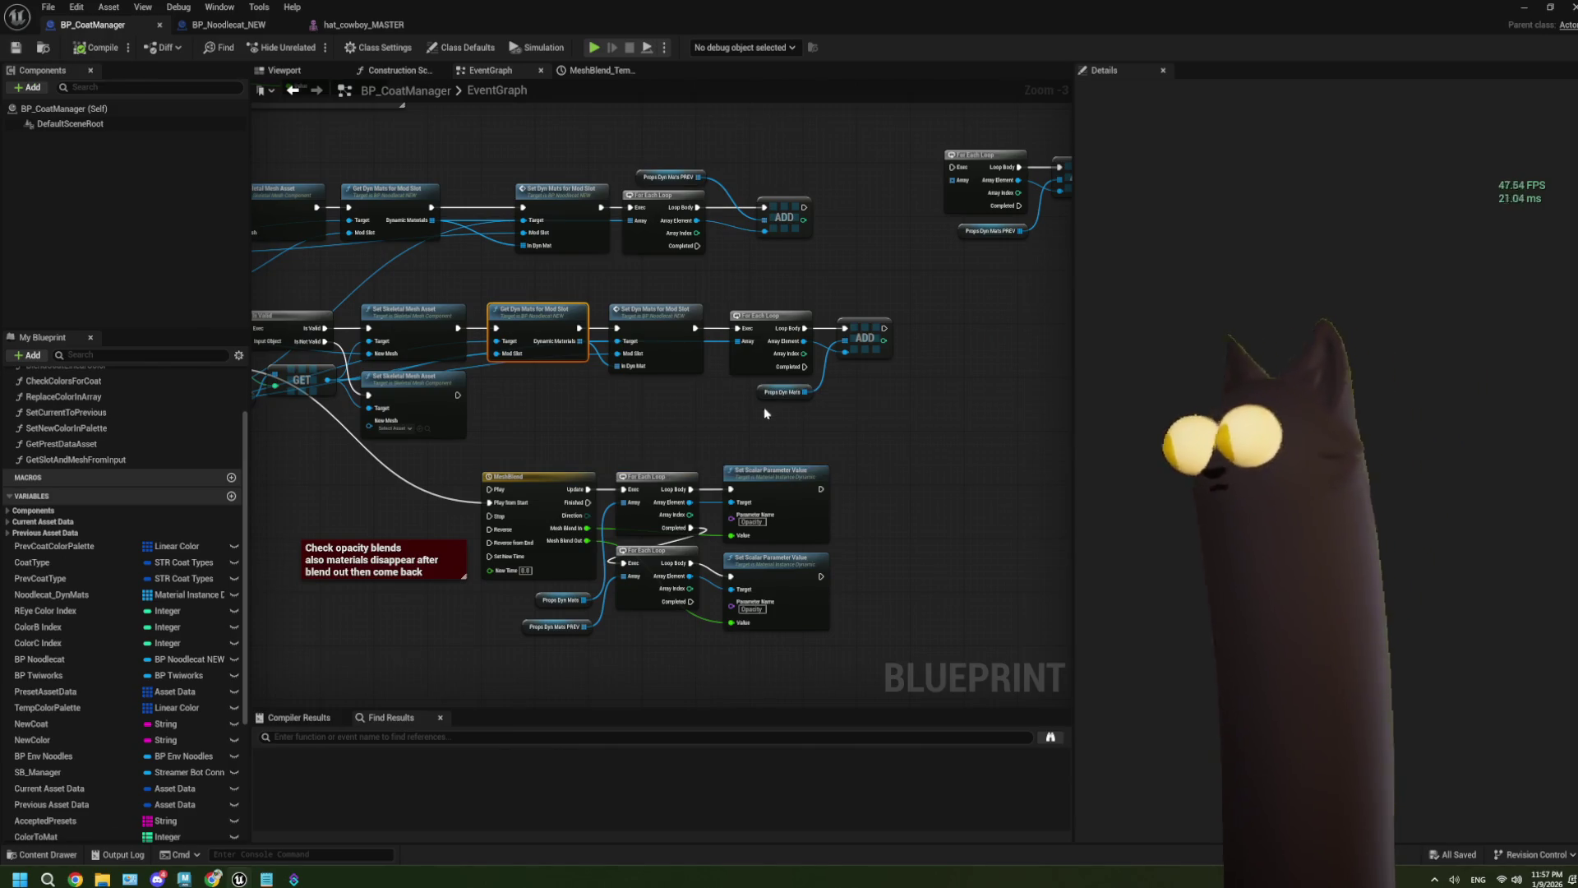
left_click_drag(714, 436, 897, 386)
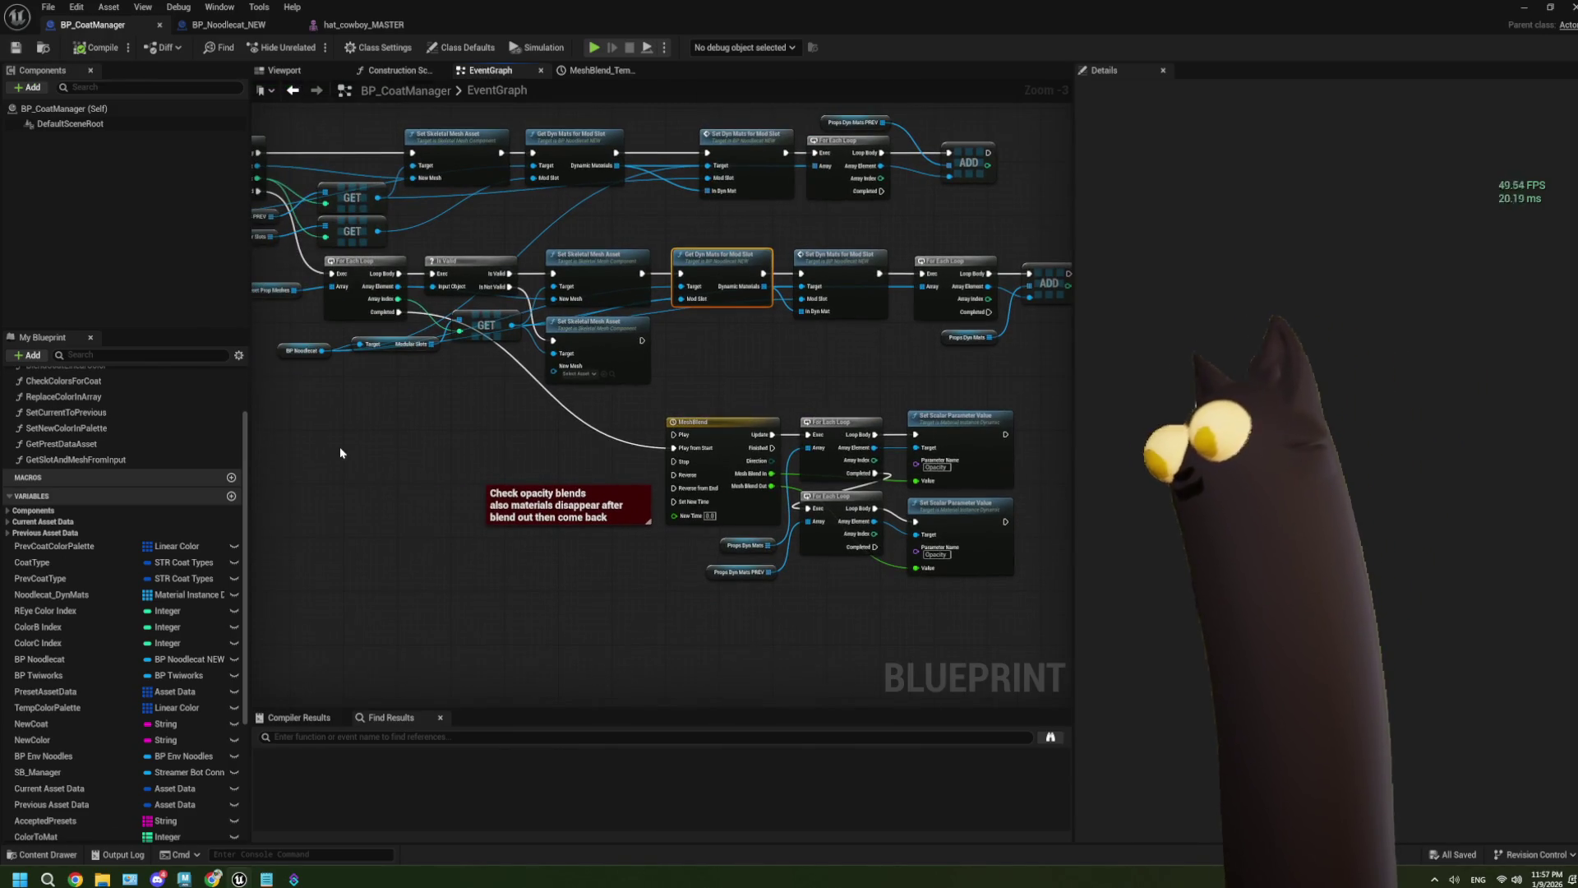
left_click_drag(333, 450, 373, 458)
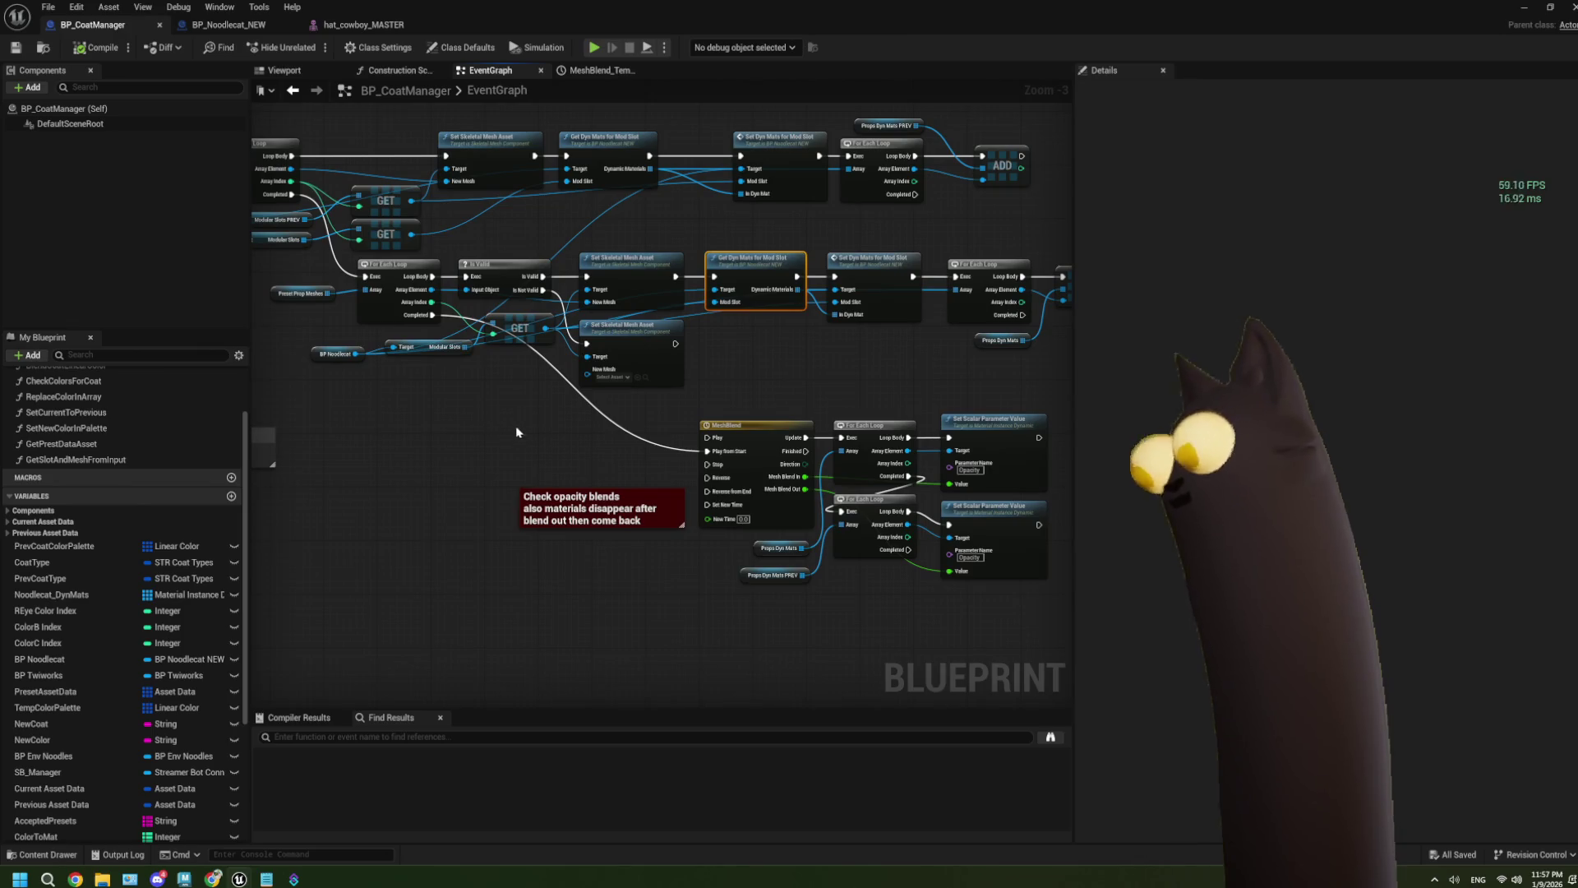
scroll(659, 420, "up", 1)
mouse_move(659, 421)
left_mouse_down()
mouse_move(593, 421)
mouse_move(672, 413)
left_mouse_up()
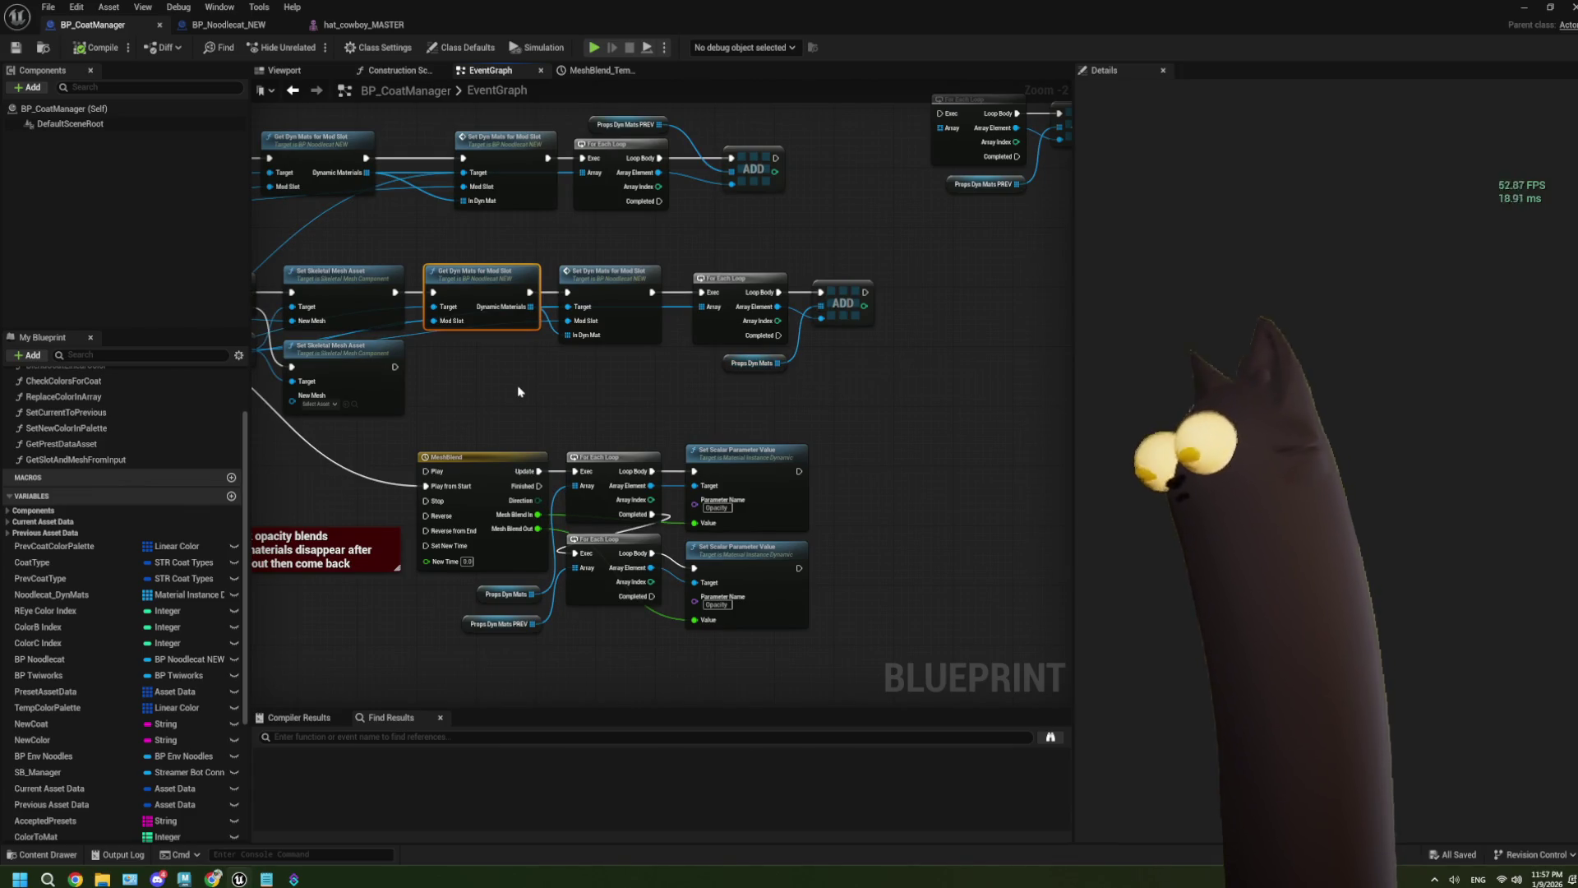
left_click_drag(482, 386, 700, 395)
scroll(700, 394, "up", 2)
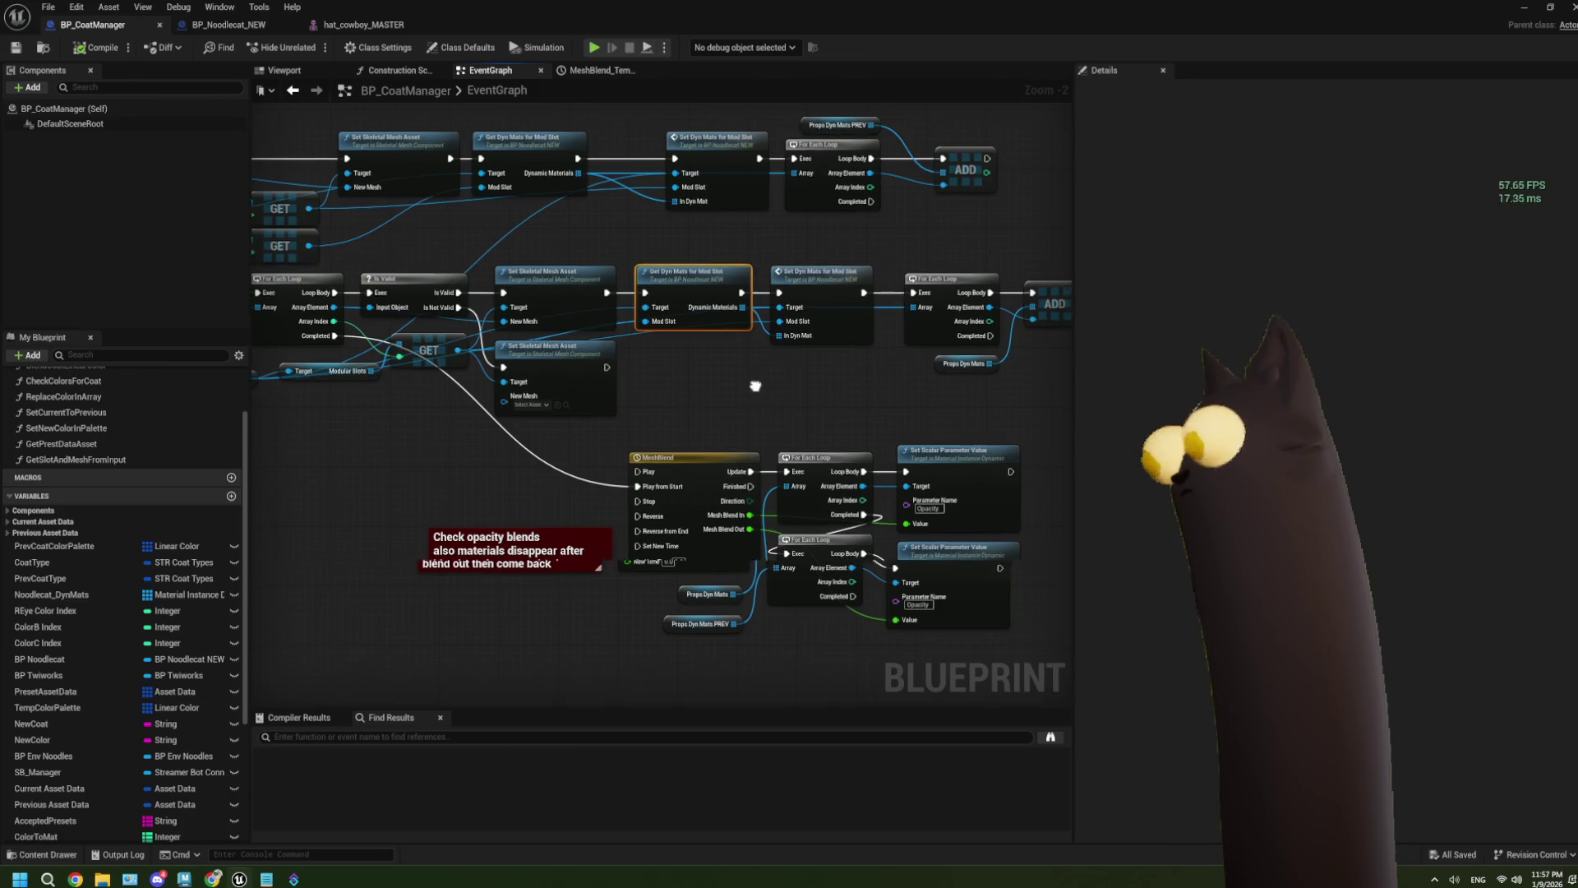
mouse_move(586, 296)
left_mouse_down()
mouse_move(712, 428)
mouse_move(984, 323)
mouse_move(979, 301)
mouse_move(633, 400)
mouse_move(487, 400)
left_mouse_up()
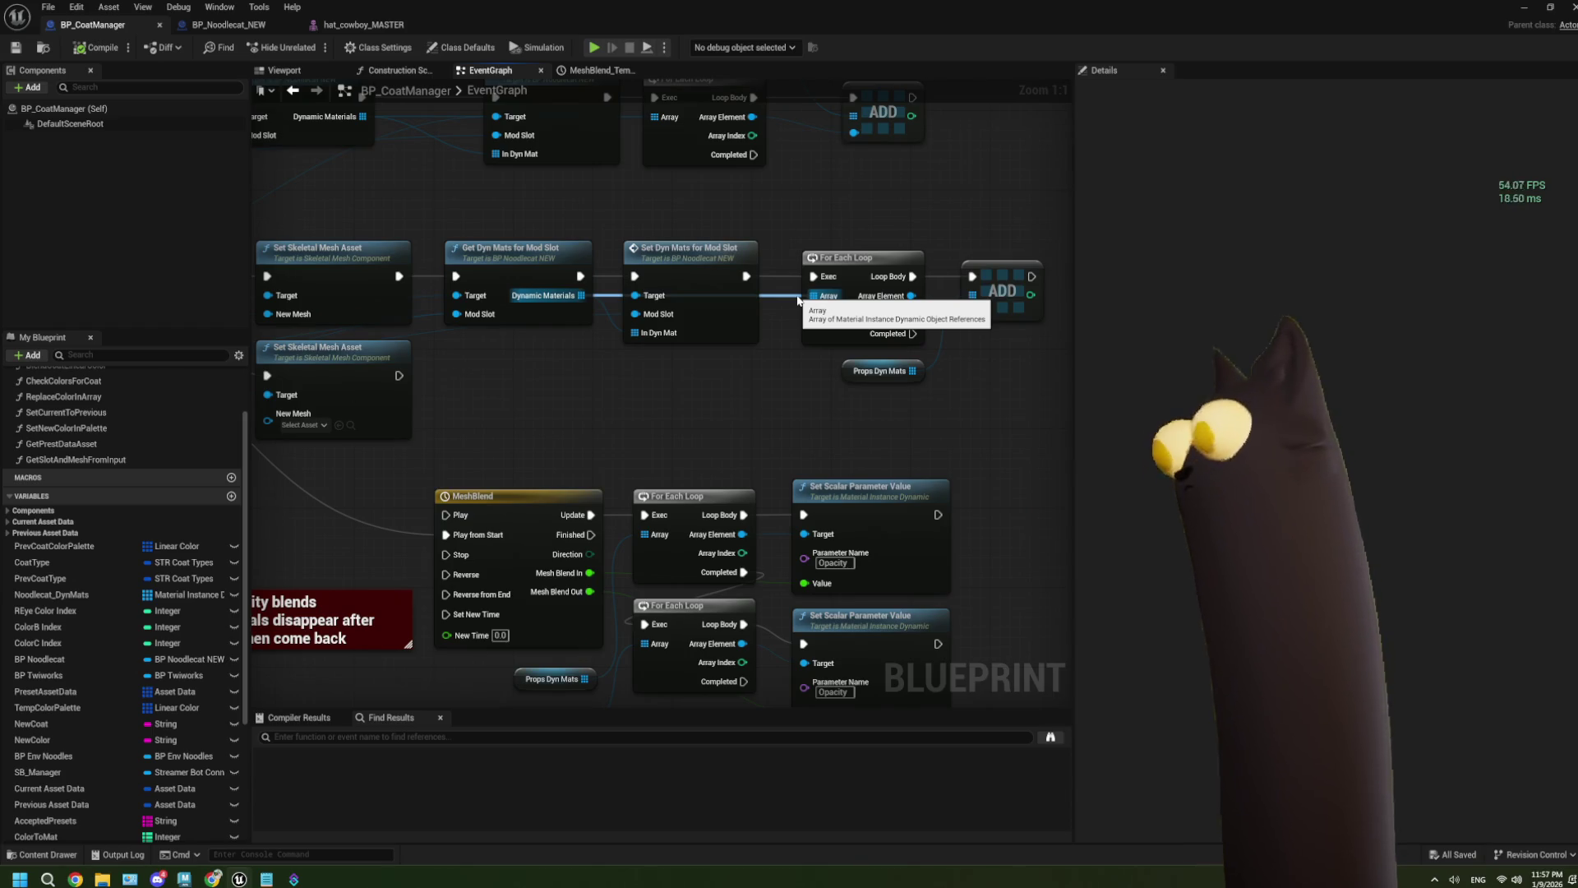
scroll(799, 367, "down", 3)
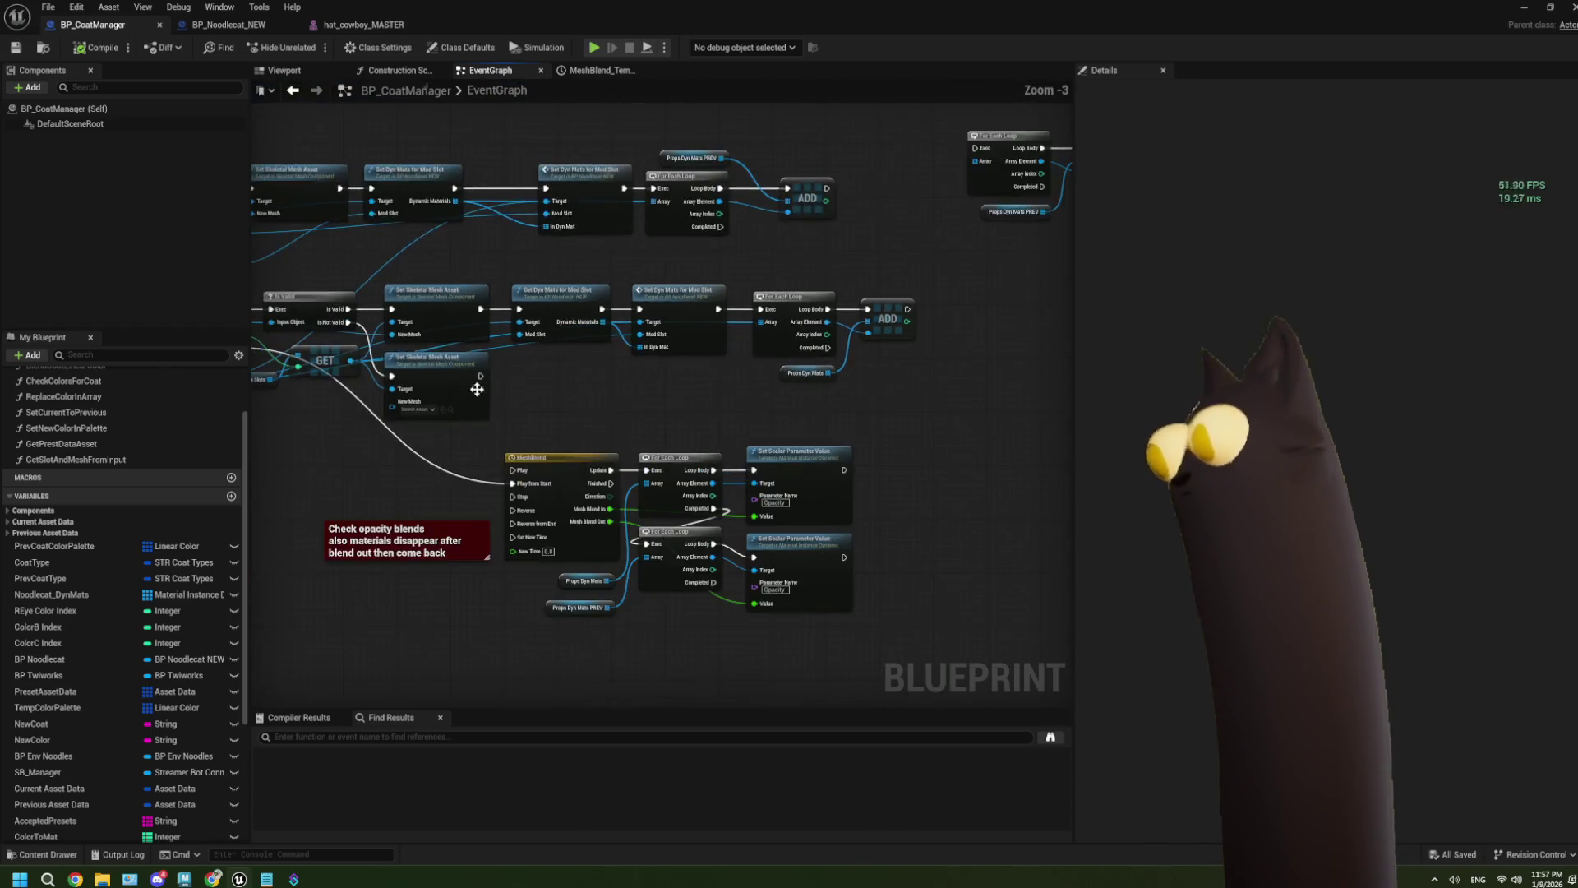
left_click_drag(652, 427, 724, 434)
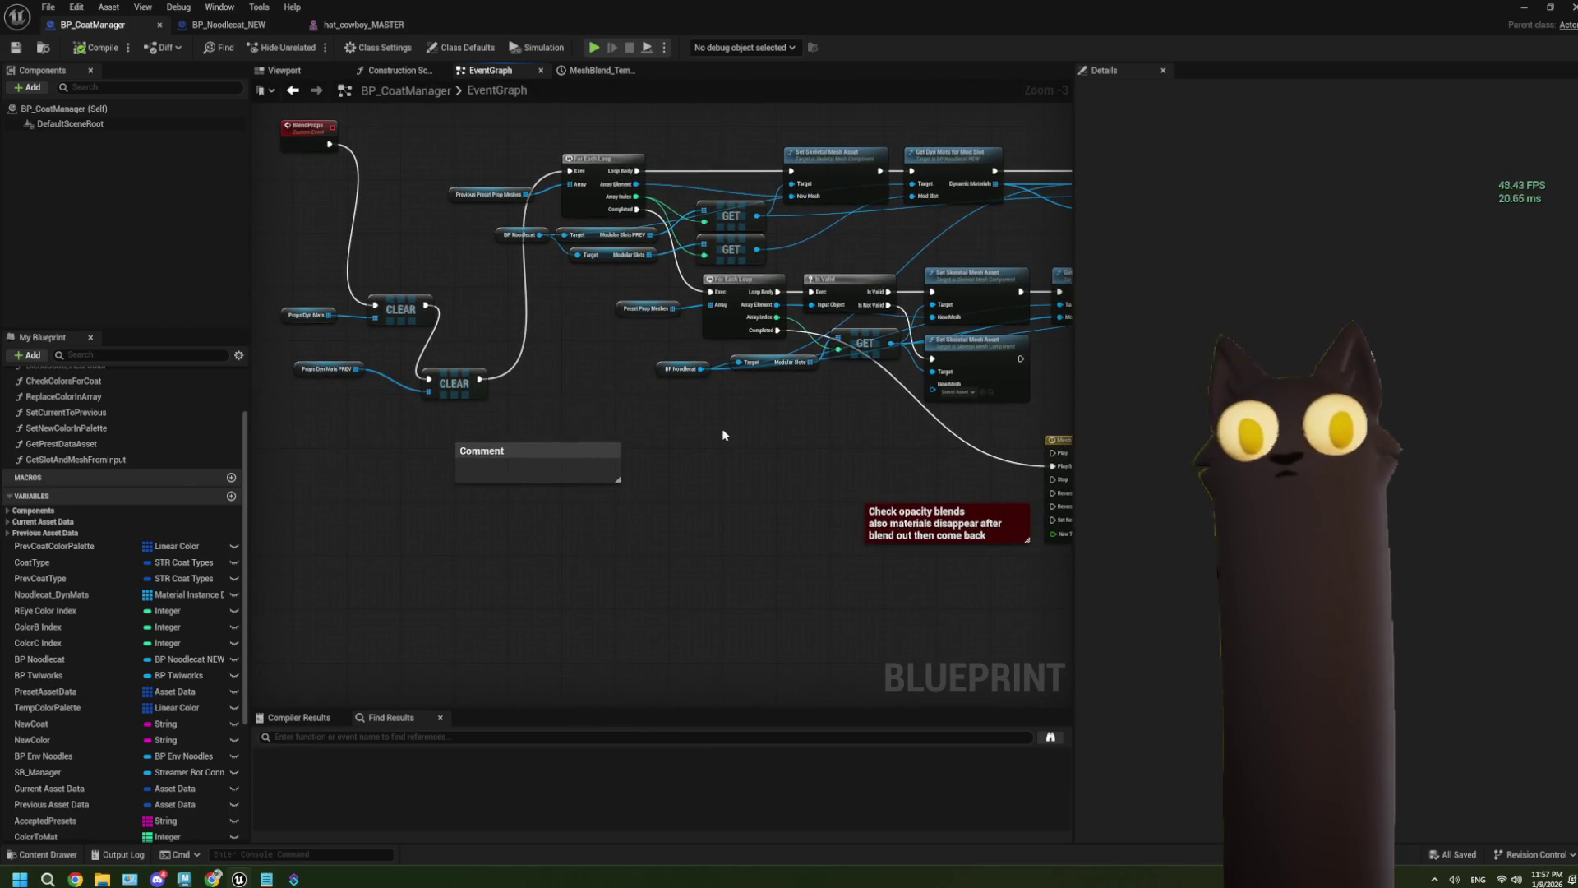
mouse_move(782, 433)
left_mouse_down()
mouse_move(825, 395)
mouse_move(742, 408)
left_mouse_up()
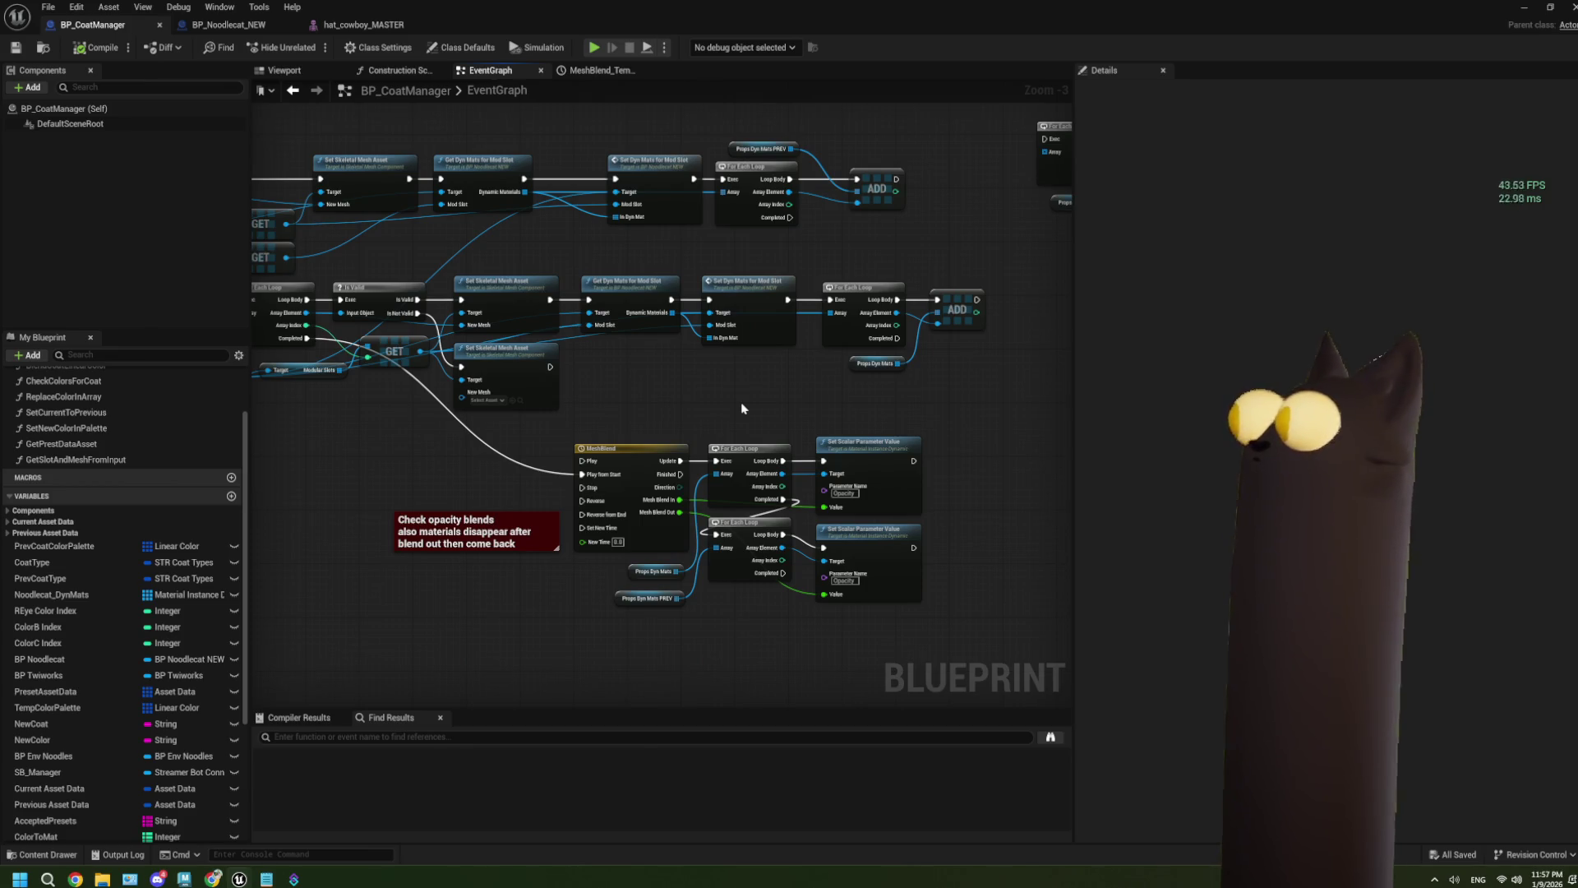
left_click_drag(742, 409, 888, 338)
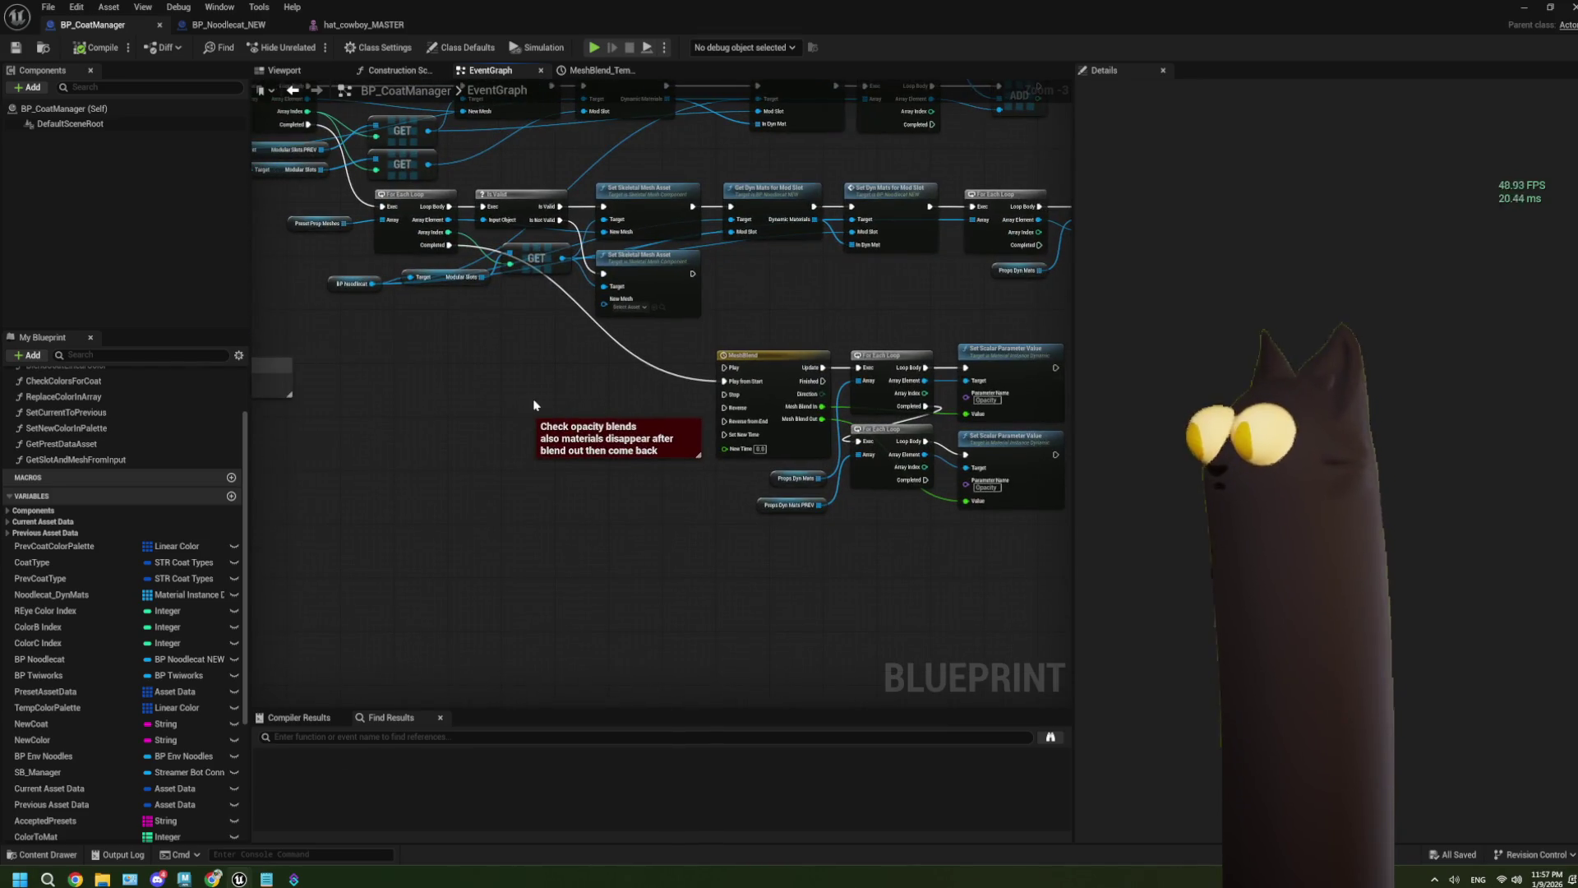
scroll(534, 405, "up", 1)
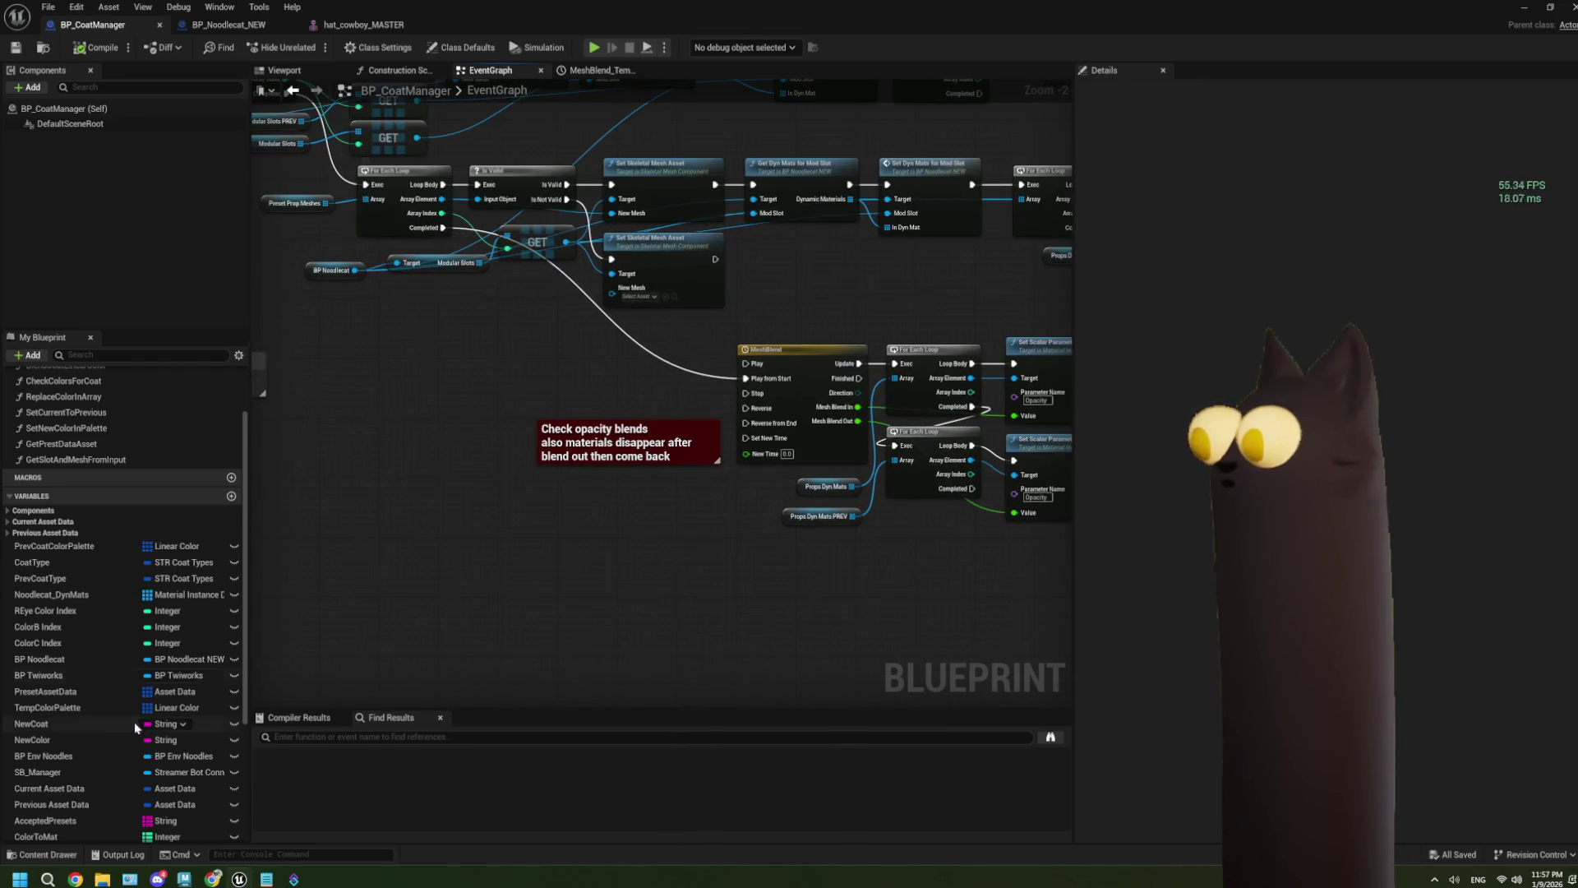
scroll(95, 729, "down", 5)
scroll(95, 730, "down", 1)
Step: Add a Props Dyn Mats getter and a Print String node off the loop's Completed output
mouse_move(72, 805)
left_mouse_down()
mouse_move(329, 576)
mouse_move(411, 439)
mouse_move(338, 448)
mouse_move(493, 444)
mouse_move(403, 432)
left_mouse_up()
left_click(410, 465)
type("print")
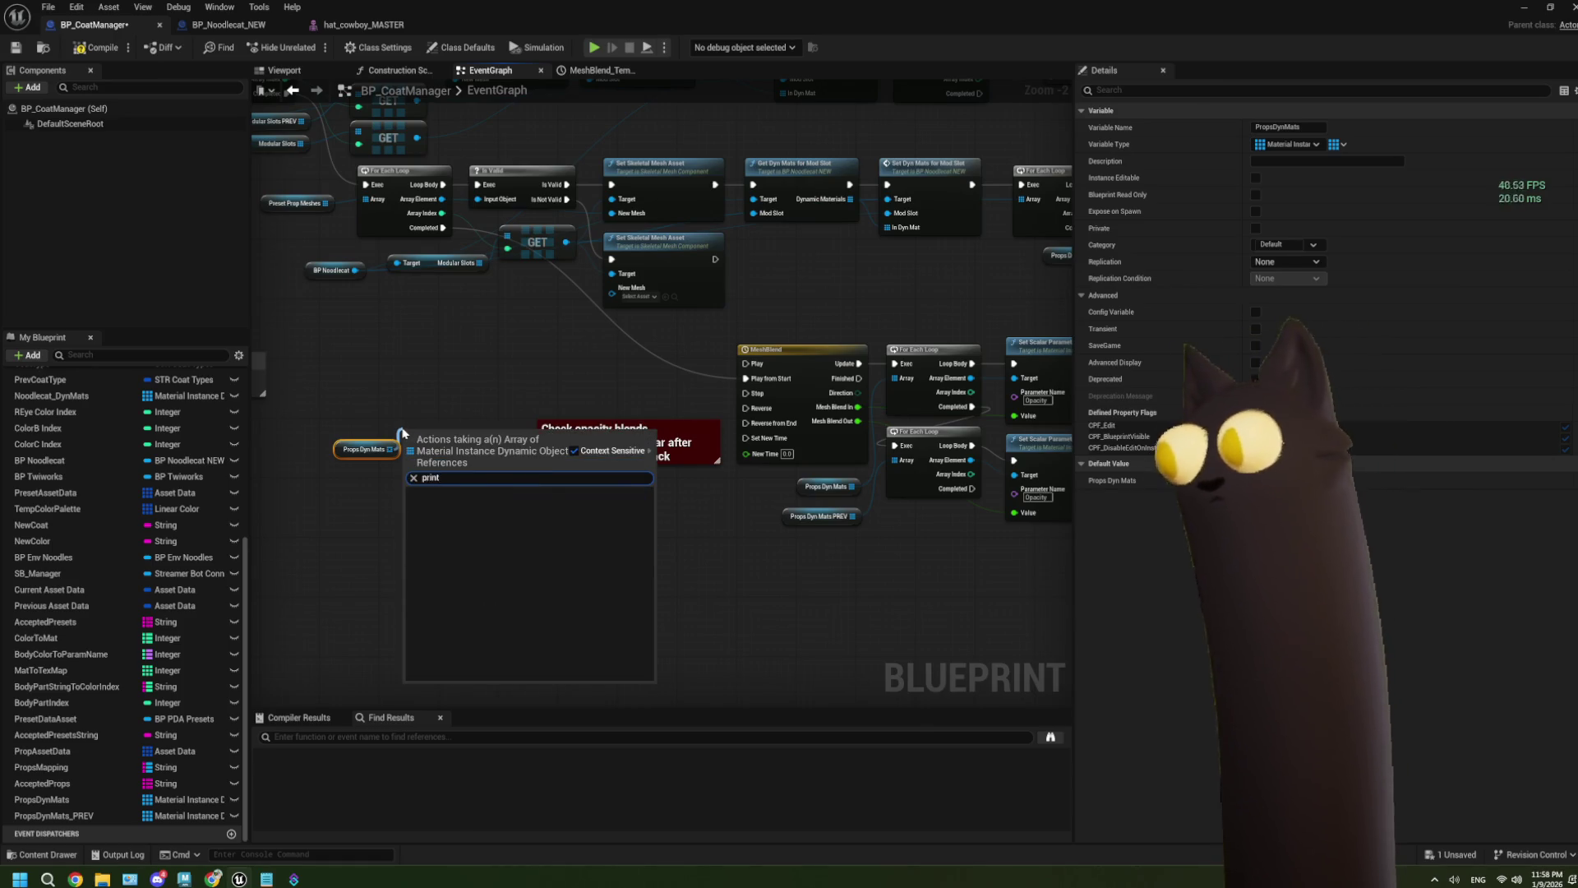
left_click(403, 432)
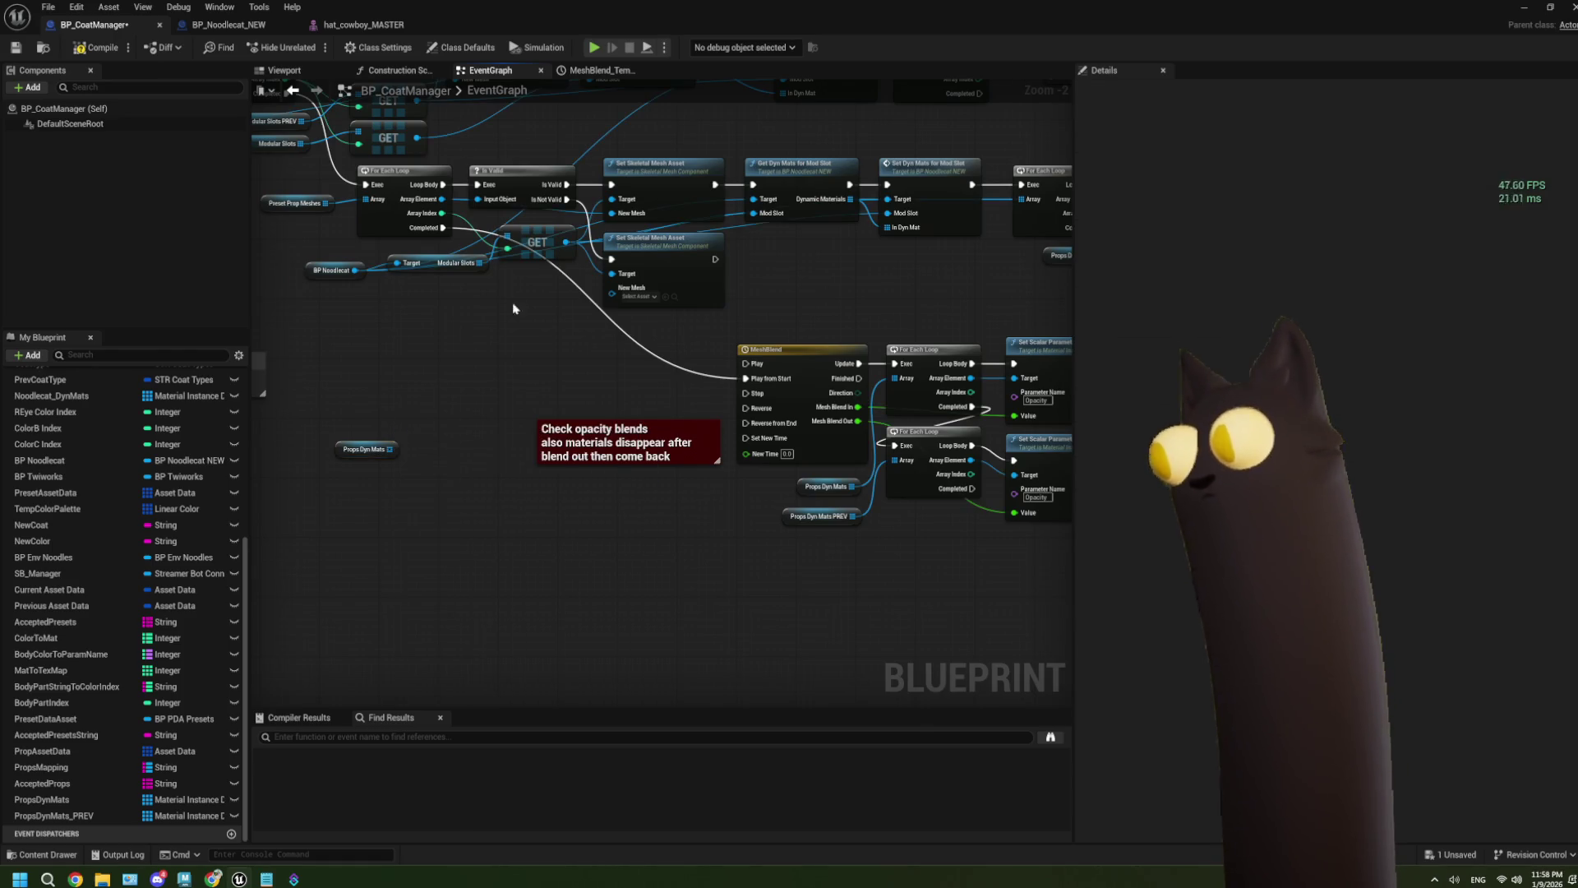
mouse_move(442, 227)
left_mouse_down()
mouse_move(387, 385)
mouse_move(361, 397)
mouse_move(622, 347)
left_mouse_up()
type("print")
key("Return")
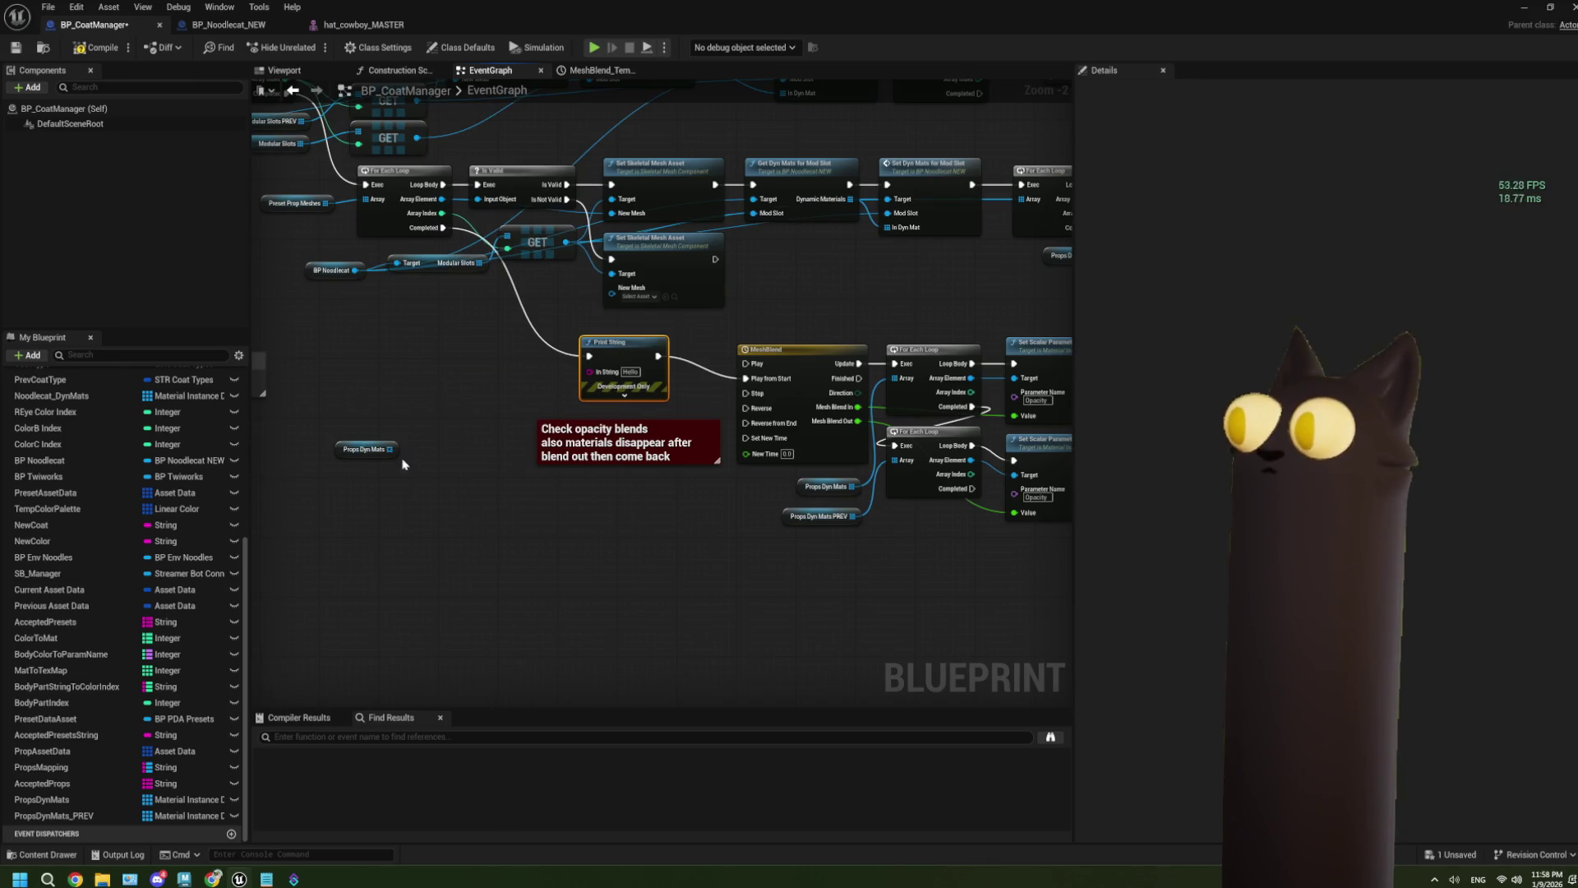
Step: Add a For Each Loop after the loop completes, iterating over Props Dyn Mats
mouse_move(440, 230)
left_mouse_down()
mouse_move(351, 352)
mouse_move(372, 359)
left_mouse_up()
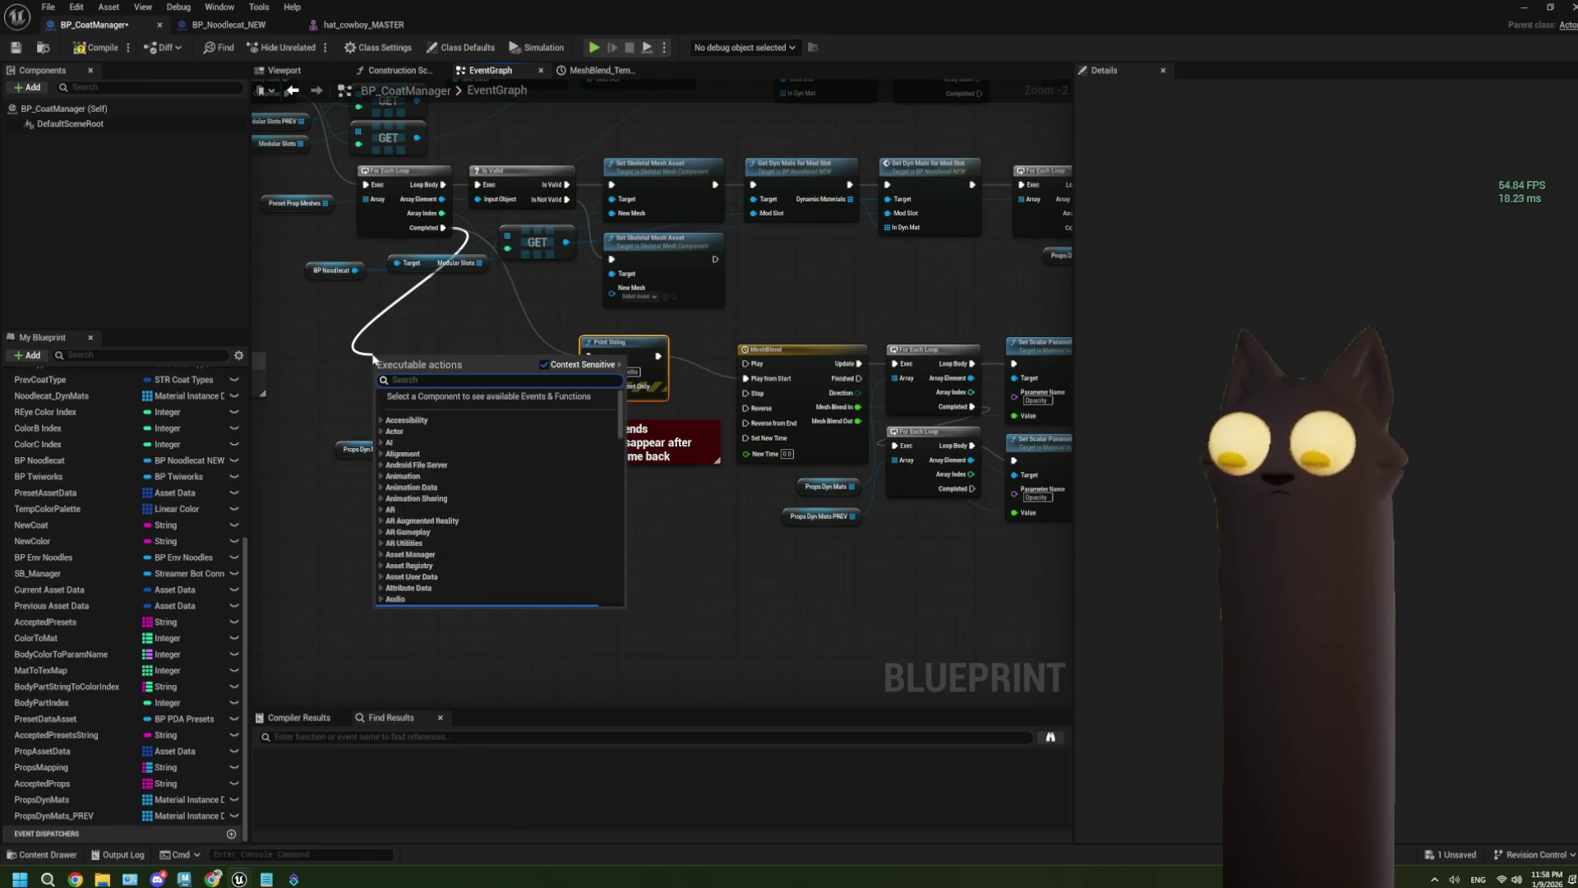
type("fore")
key("Return")
left_click_drag(389, 449, 382, 386)
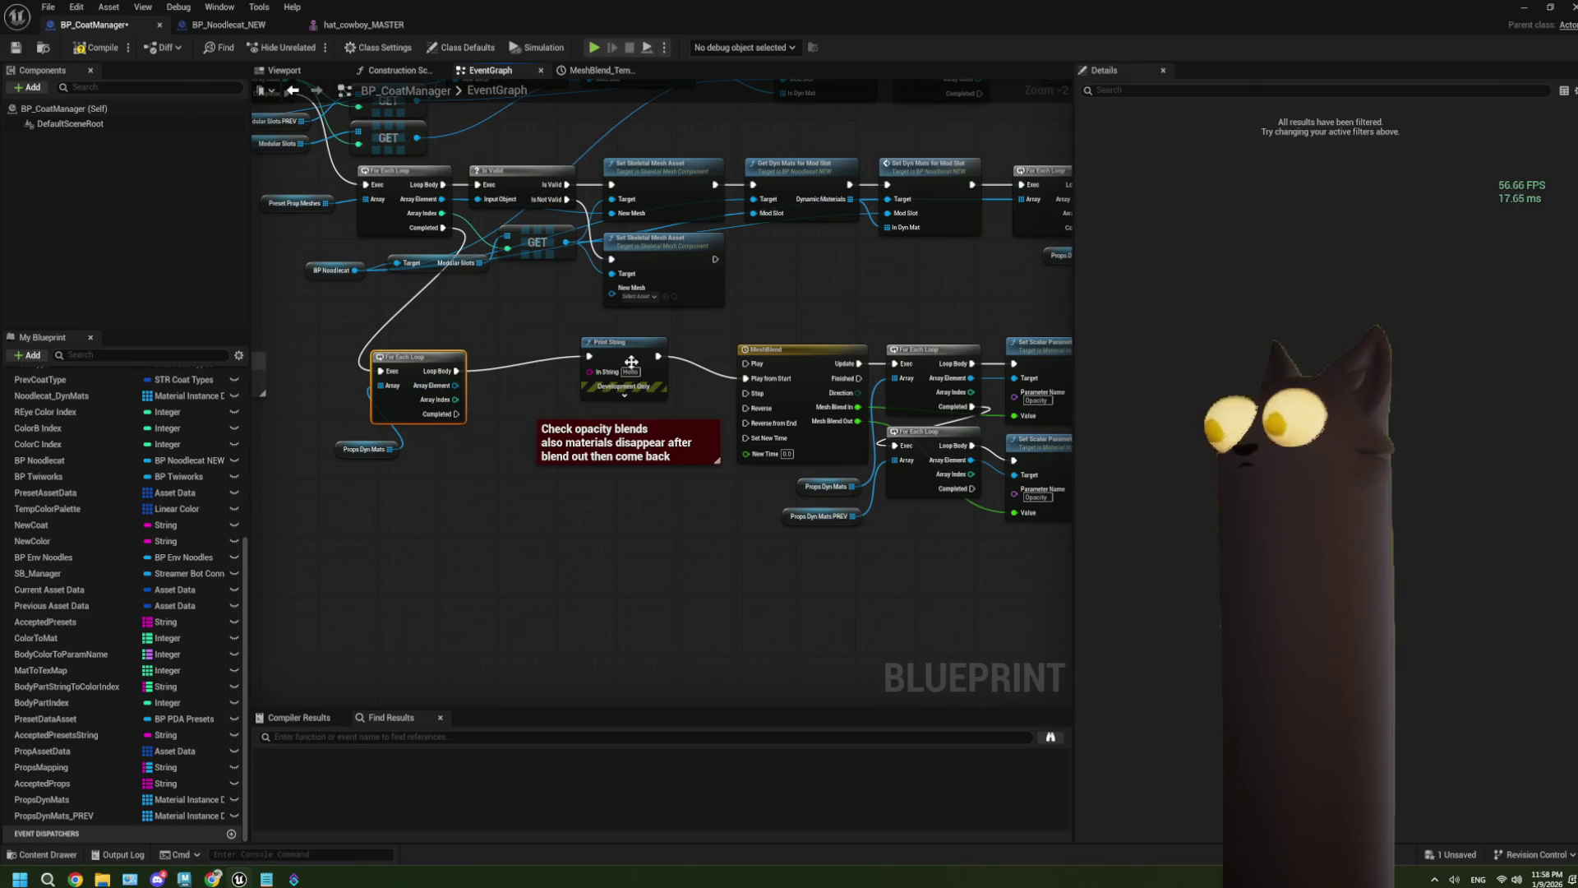
Step: Break the Print String's old link, wire loop Completed to MeshBlend Play, and print each element
right_click(660, 357)
right_click(662, 359)
left_click(705, 397)
mouse_move(456, 414)
left_mouse_down()
mouse_move(740, 382)
mouse_move(746, 366)
left_mouse_up()
mouse_move(454, 385)
left_mouse_down()
mouse_move(602, 383)
mouse_move(513, 344)
left_mouse_up()
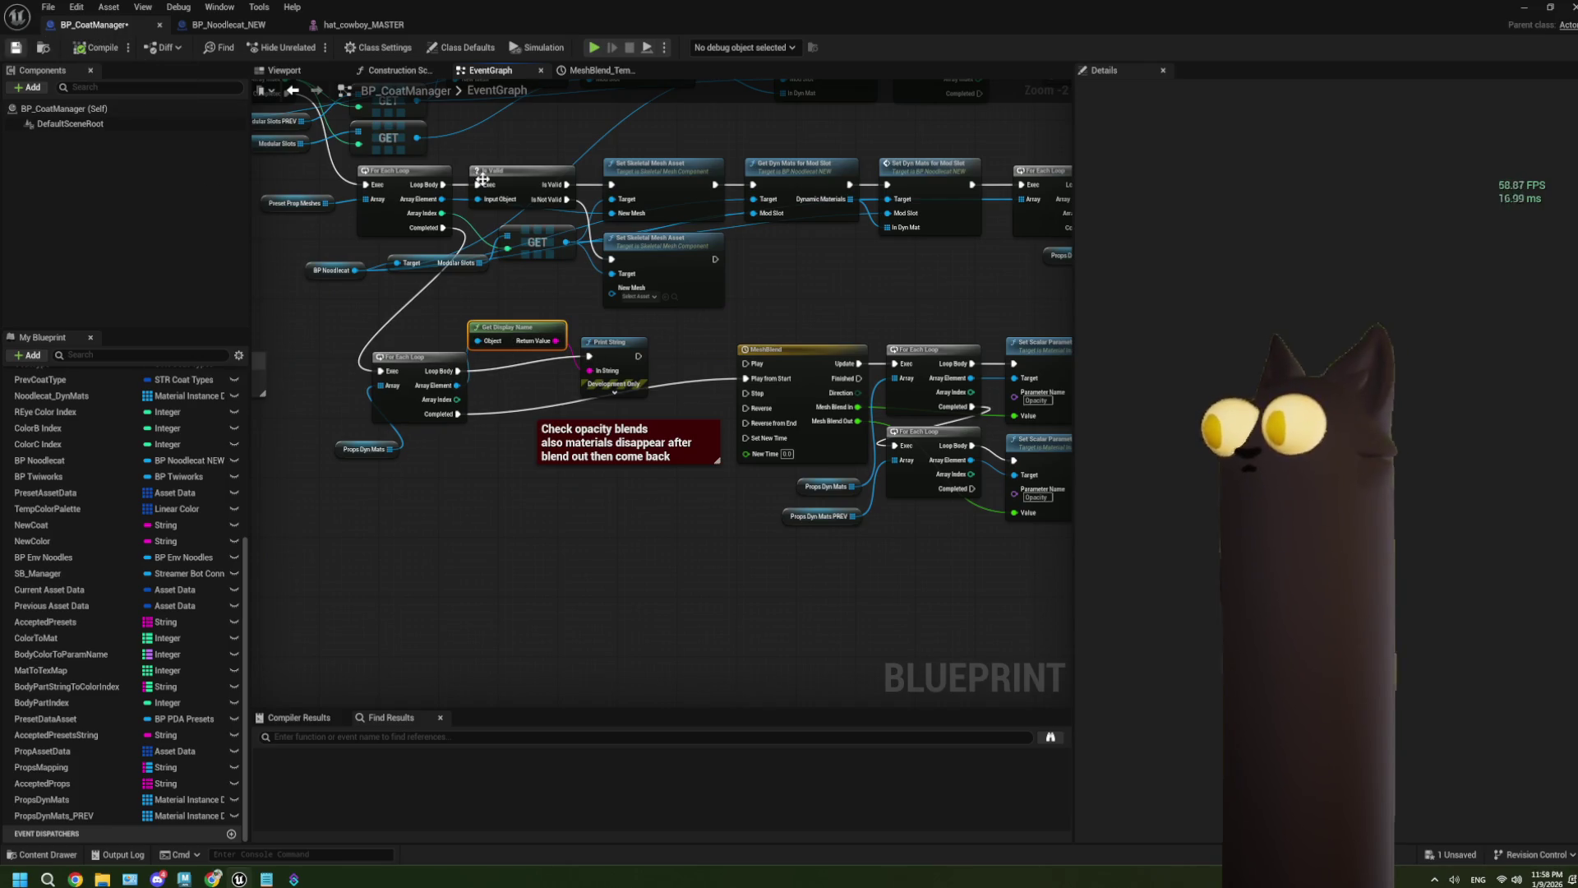
left_click(1538, 7)
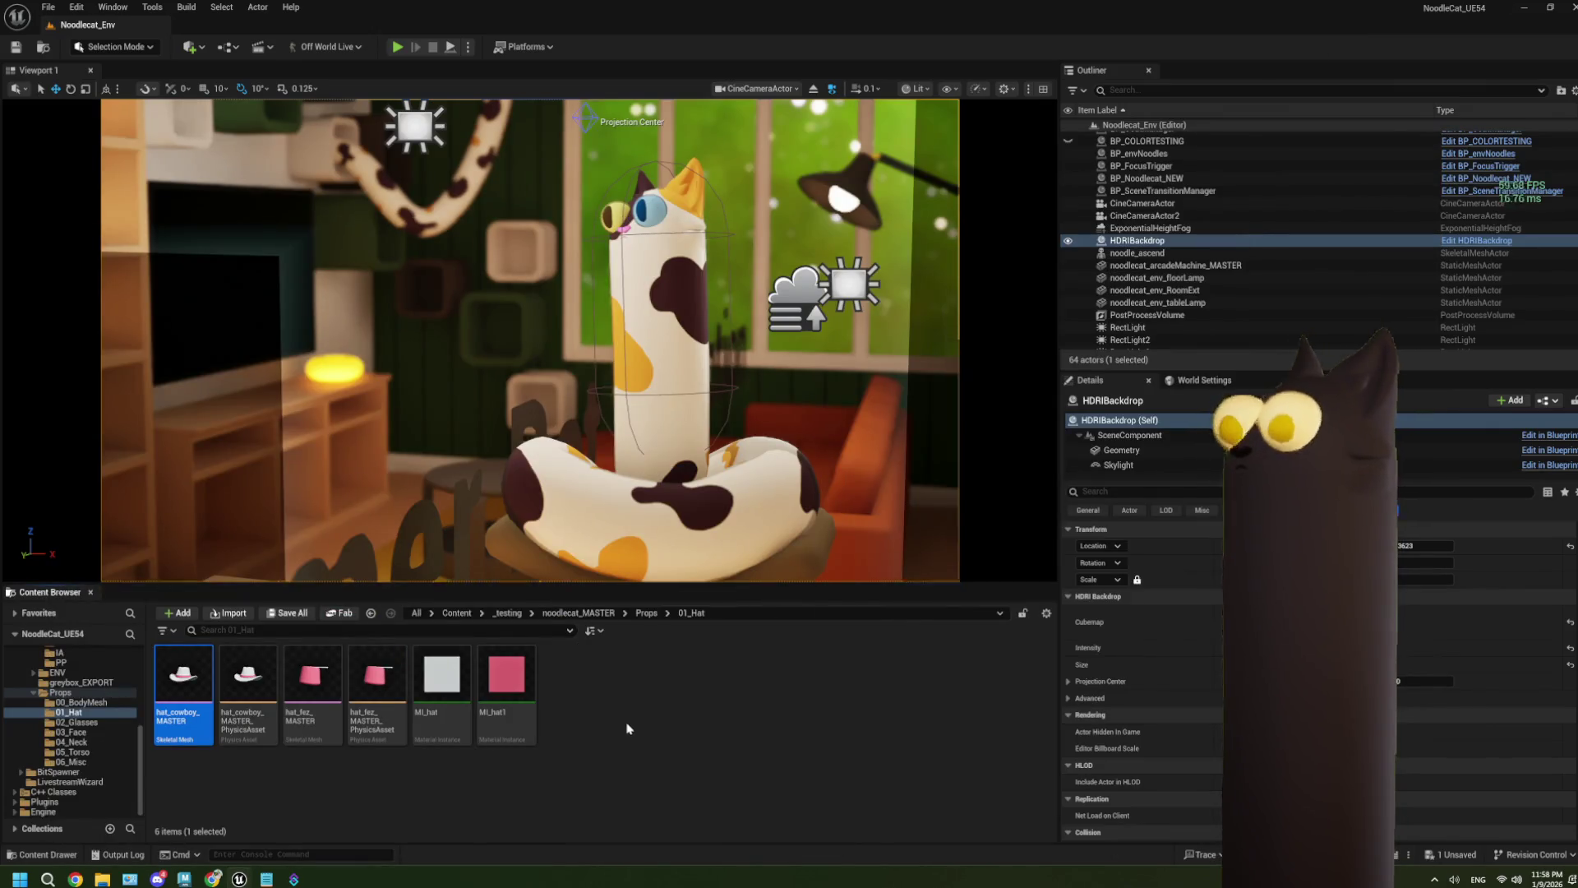
Step: Play-test Noodlecat_Env to watch the material blend, then stop and return to BP_CoatManager
left_click(397, 46)
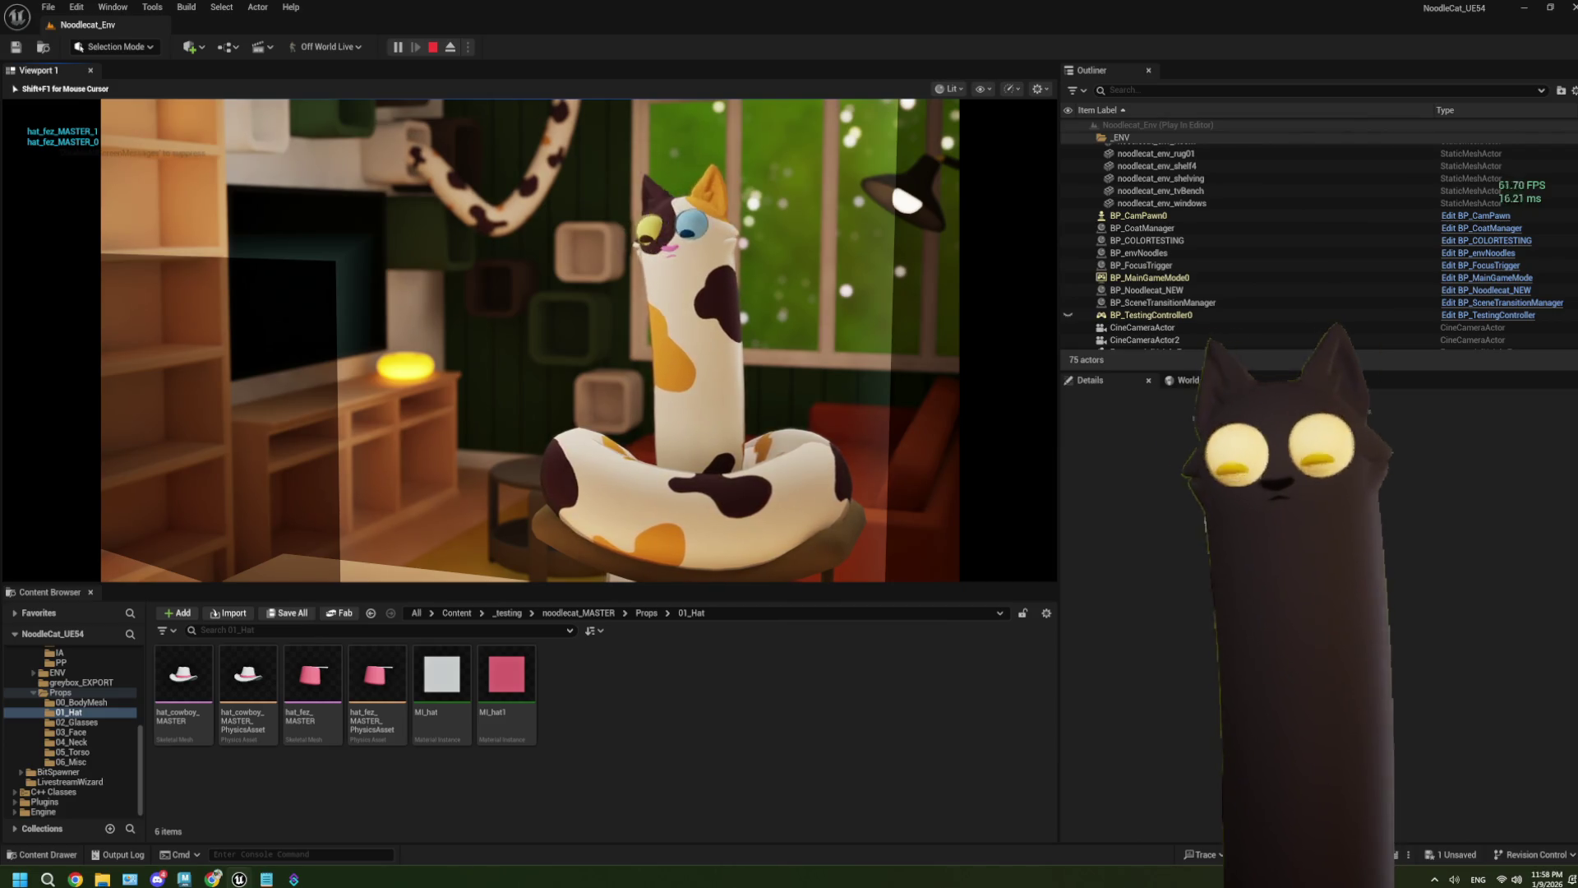
key("Escape")
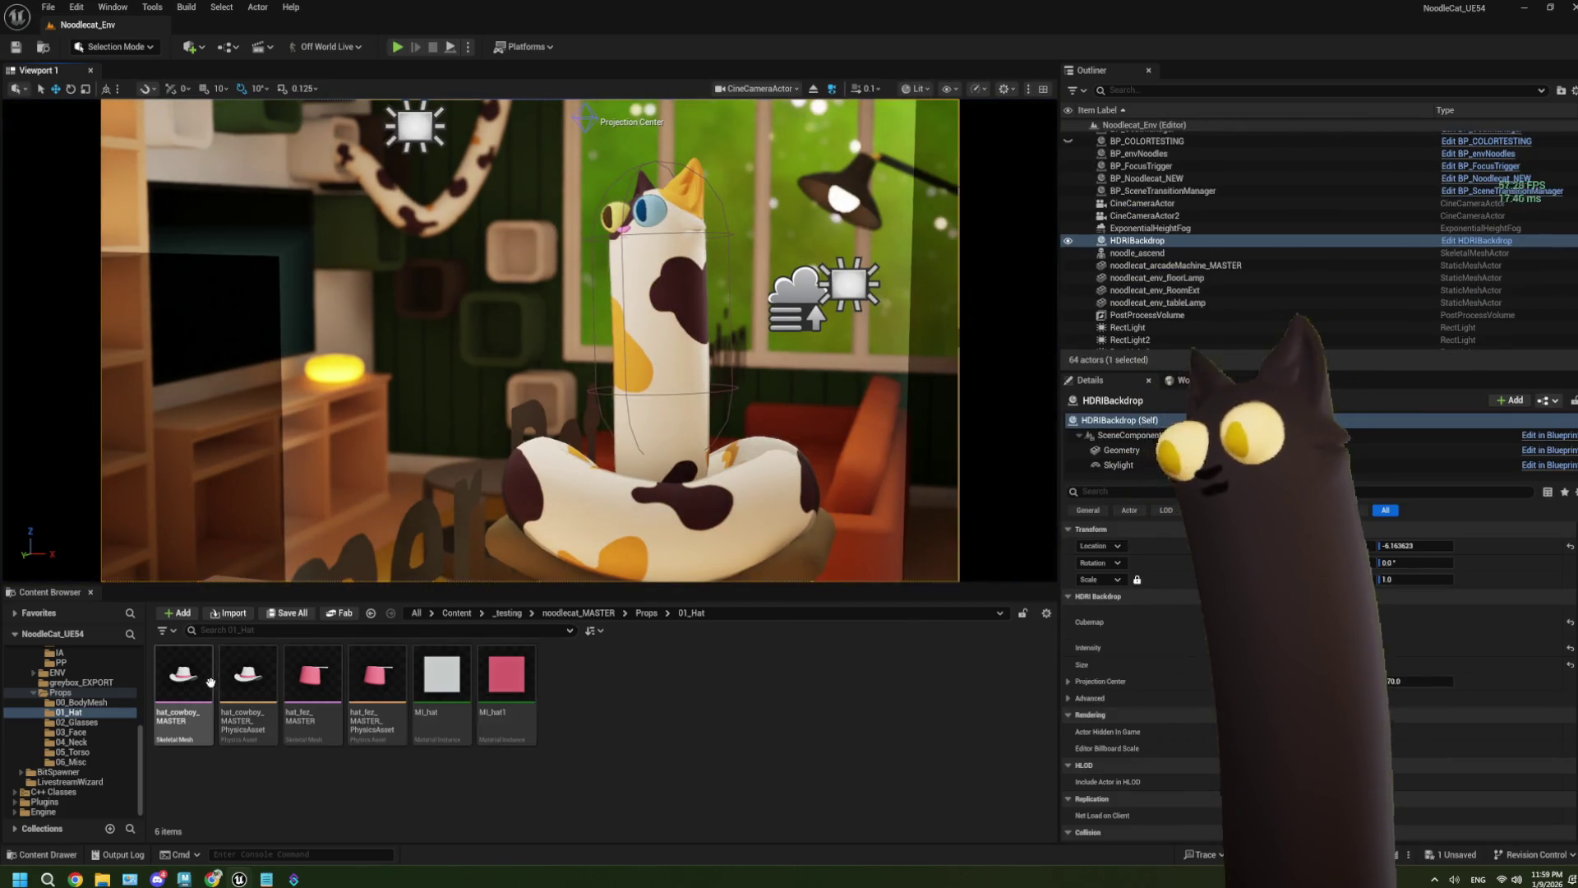
double_click(183, 676)
left_click(94, 25)
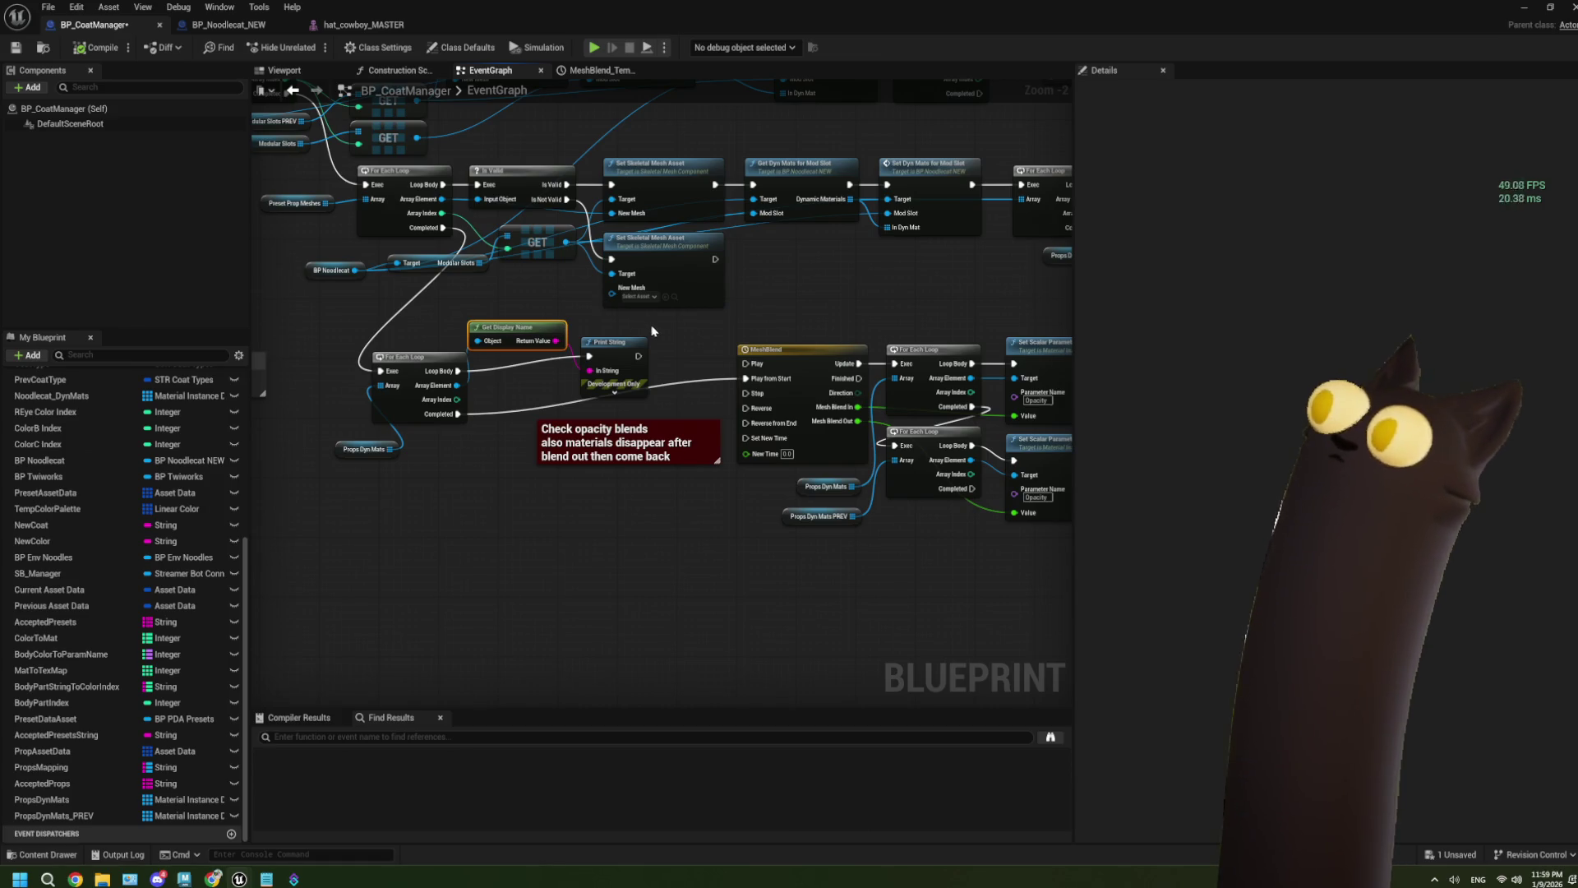
Step: Survey the EventGraph, selecting the Get Dyn Mats for Mod Slot and Props Dyn Mats nodes near MeshBlend
scroll(633, 306, "up", 2)
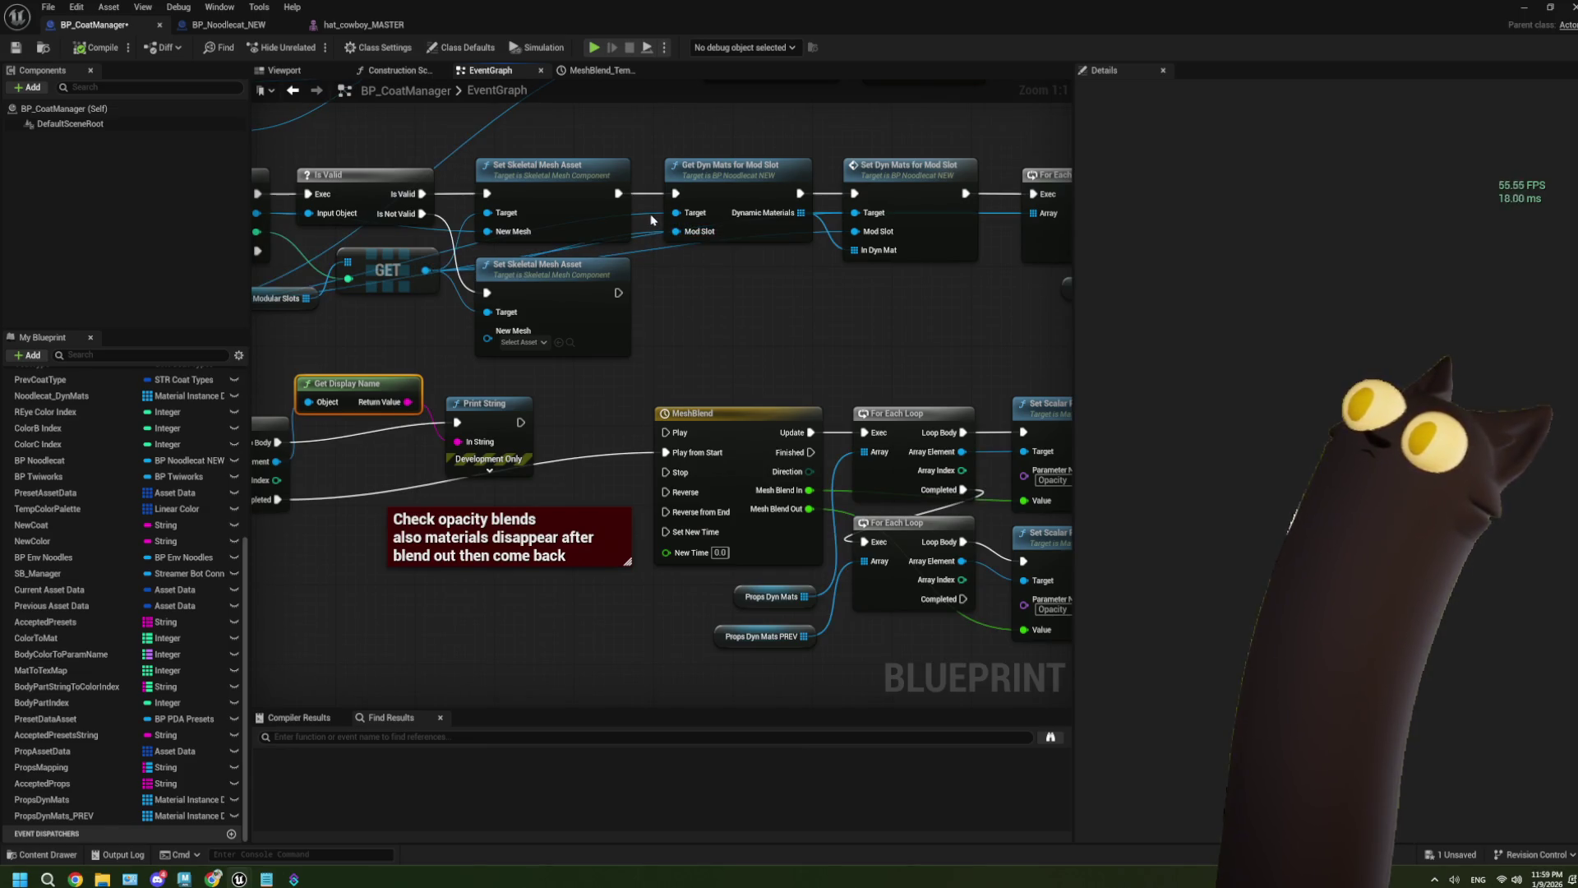
left_click_drag(757, 298, 724, 296)
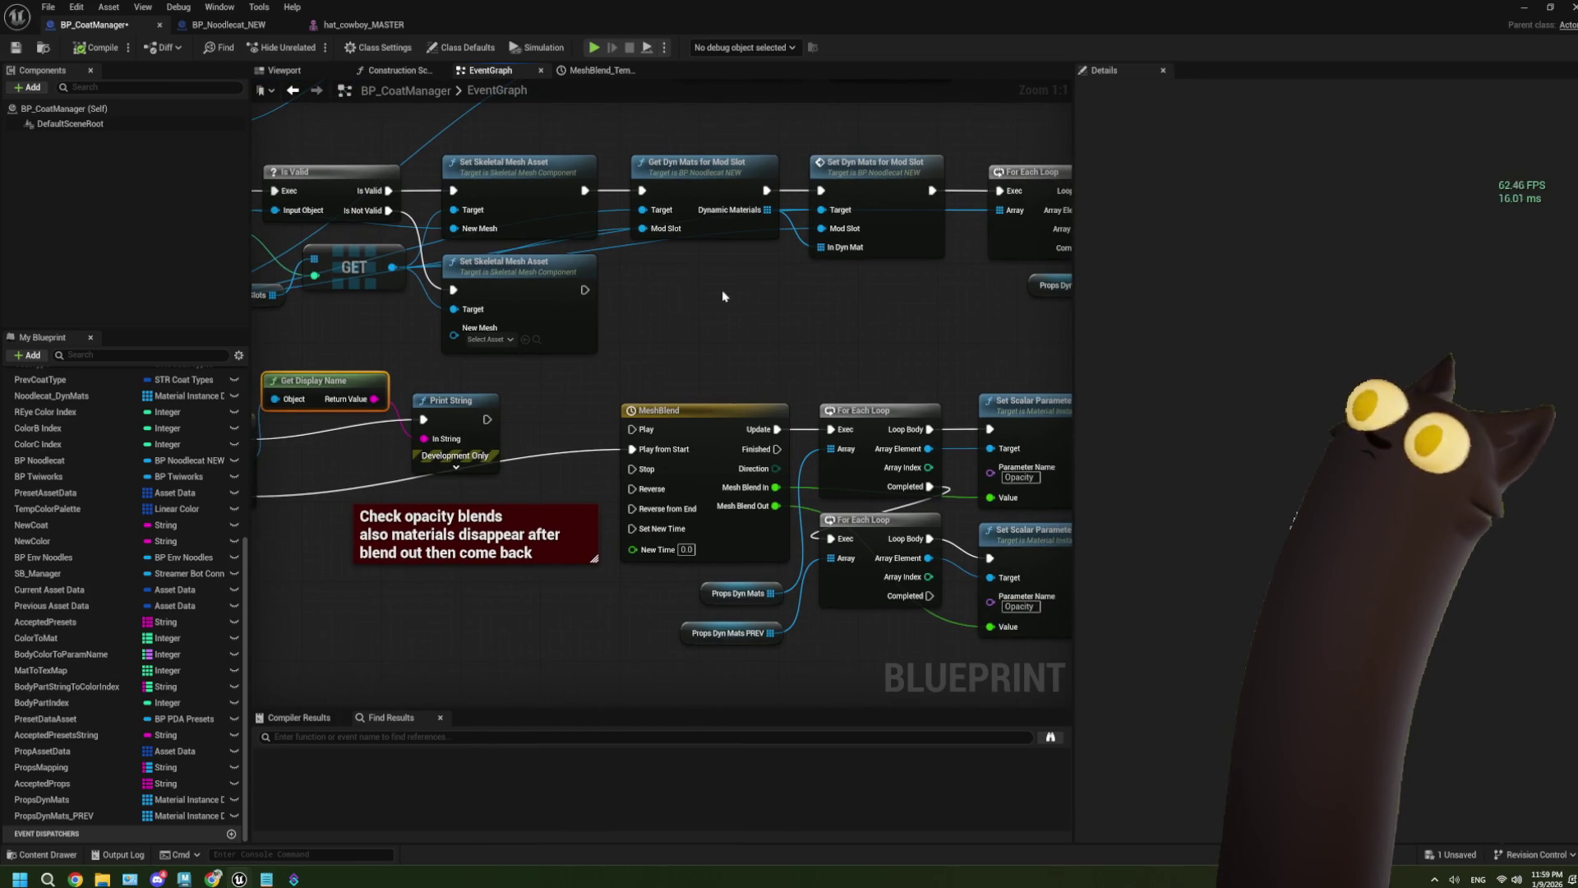
scroll(723, 295, "down", 2)
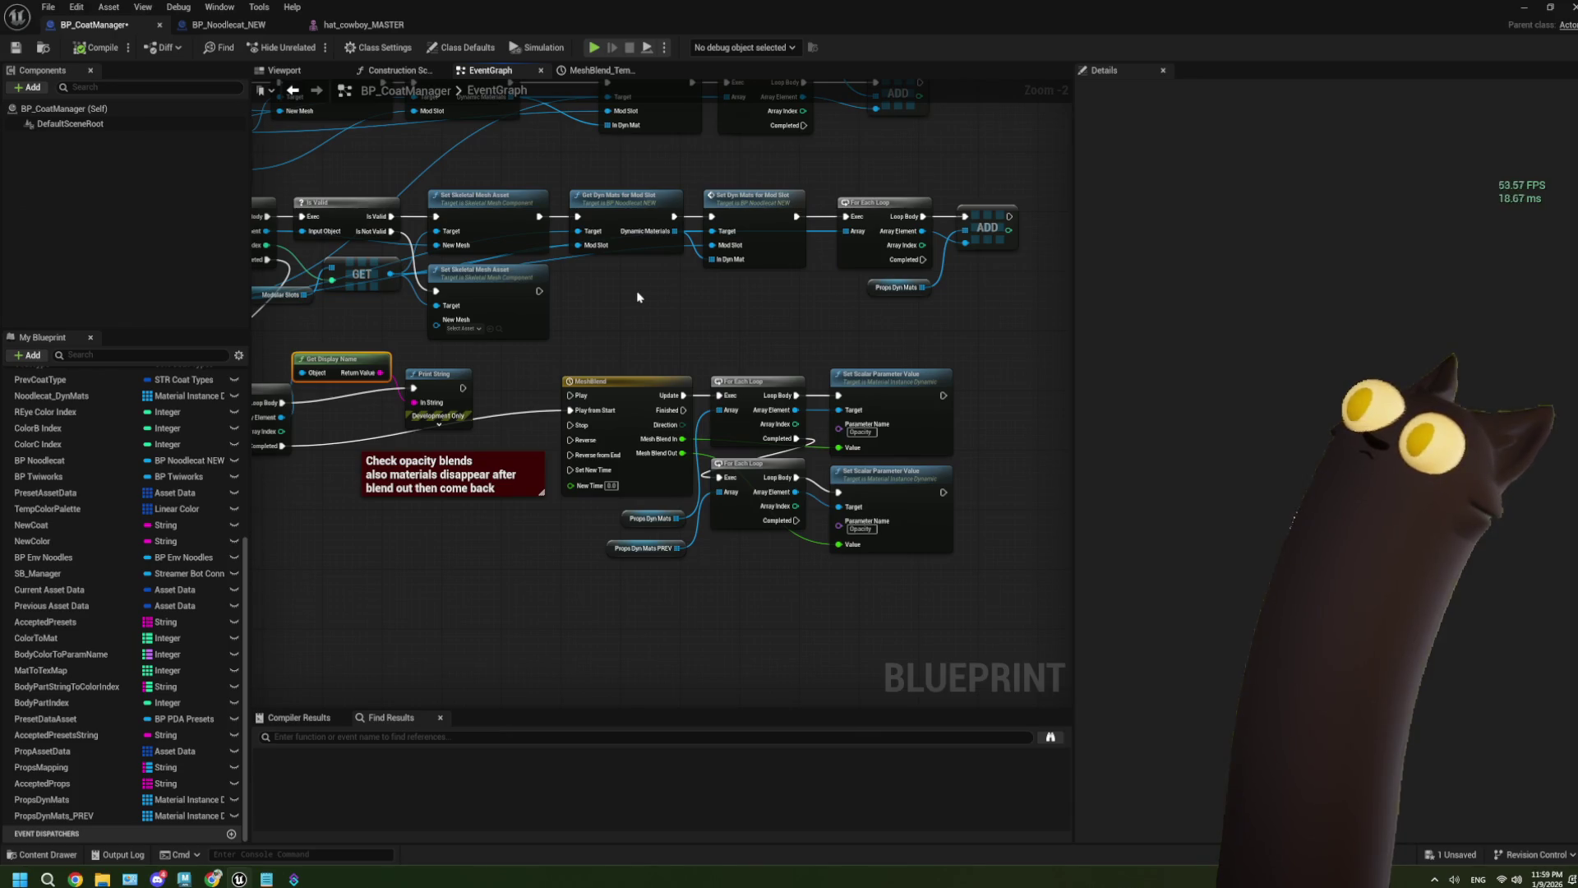
left_click(645, 243)
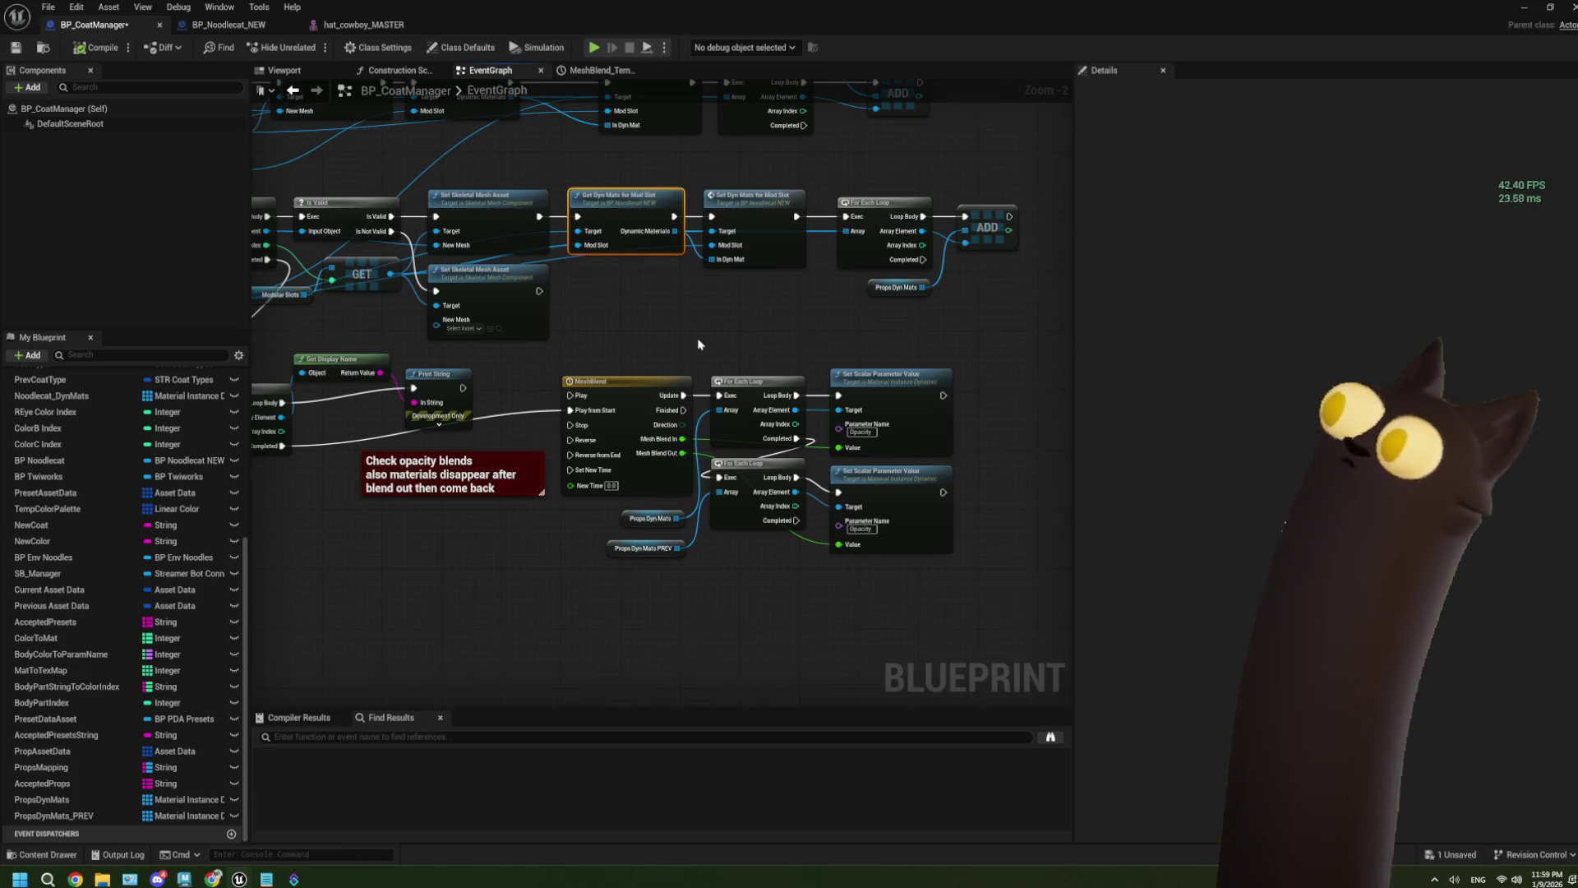
mouse_move(698, 344)
left_mouse_down()
mouse_move(657, 308)
mouse_move(694, 341)
mouse_move(623, 335)
mouse_move(824, 334)
left_mouse_up()
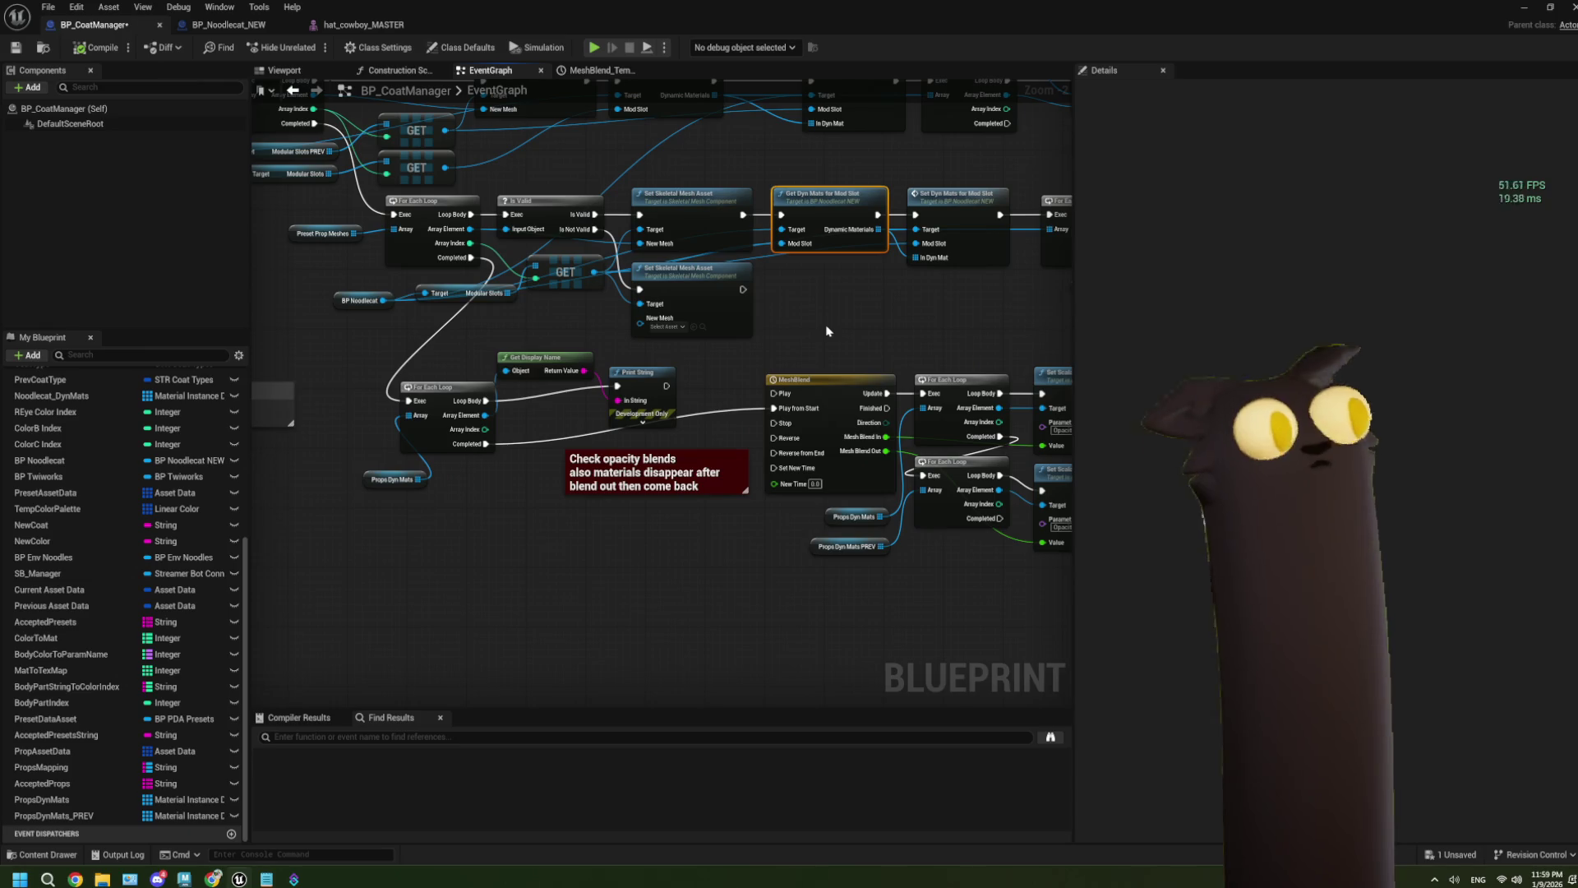
left_click_drag(695, 458, 654, 438)
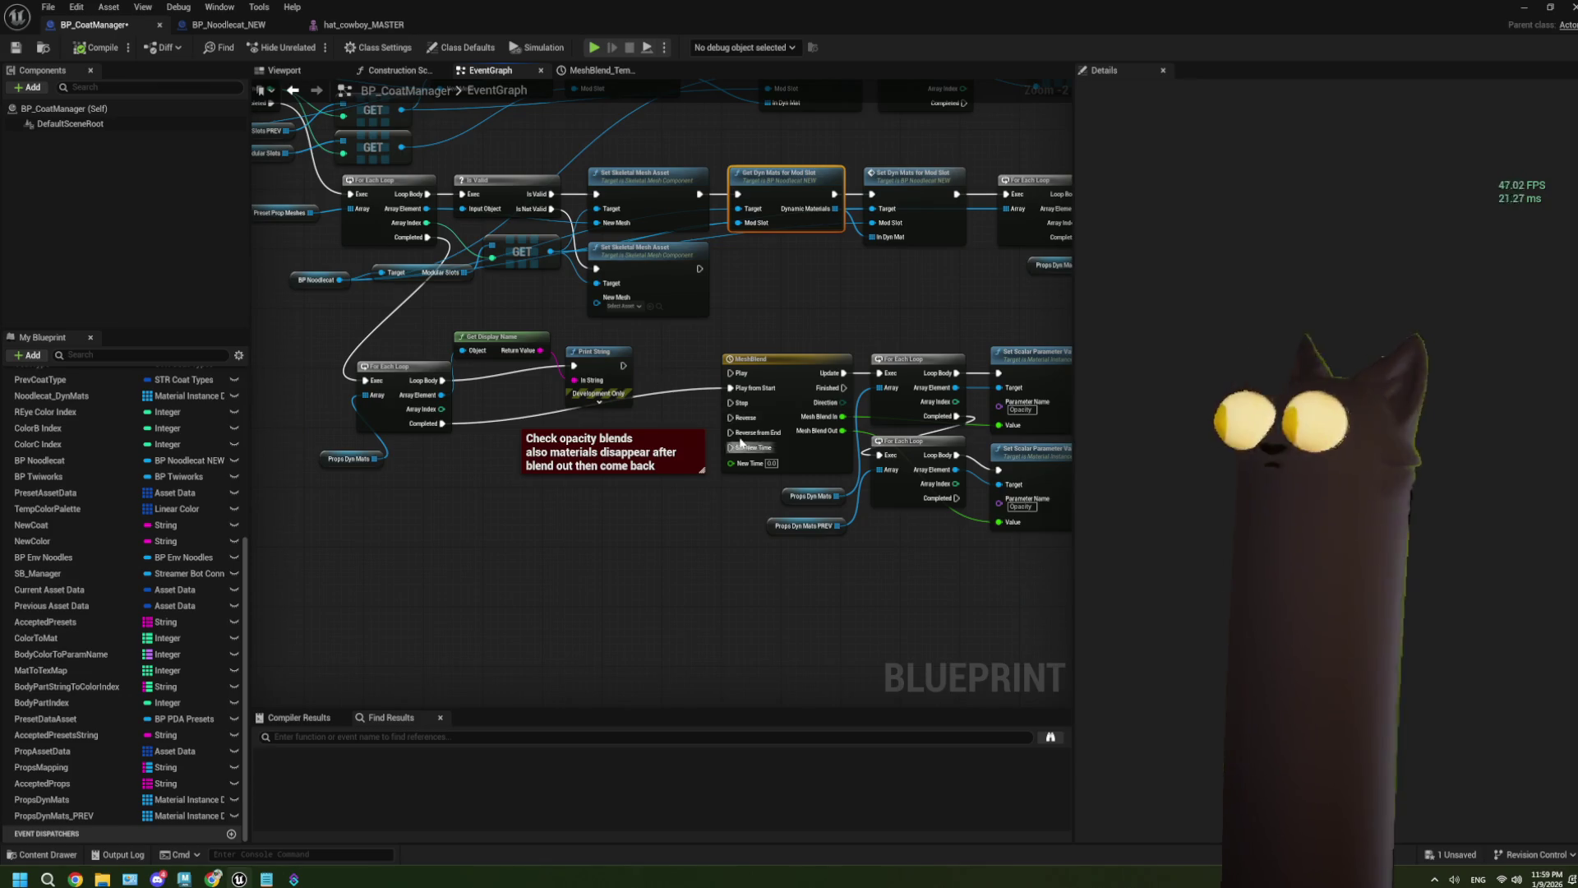
left_click_drag(747, 445, 580, 351)
scroll(585, 460, "up", 1)
scroll(588, 493, "up", 1)
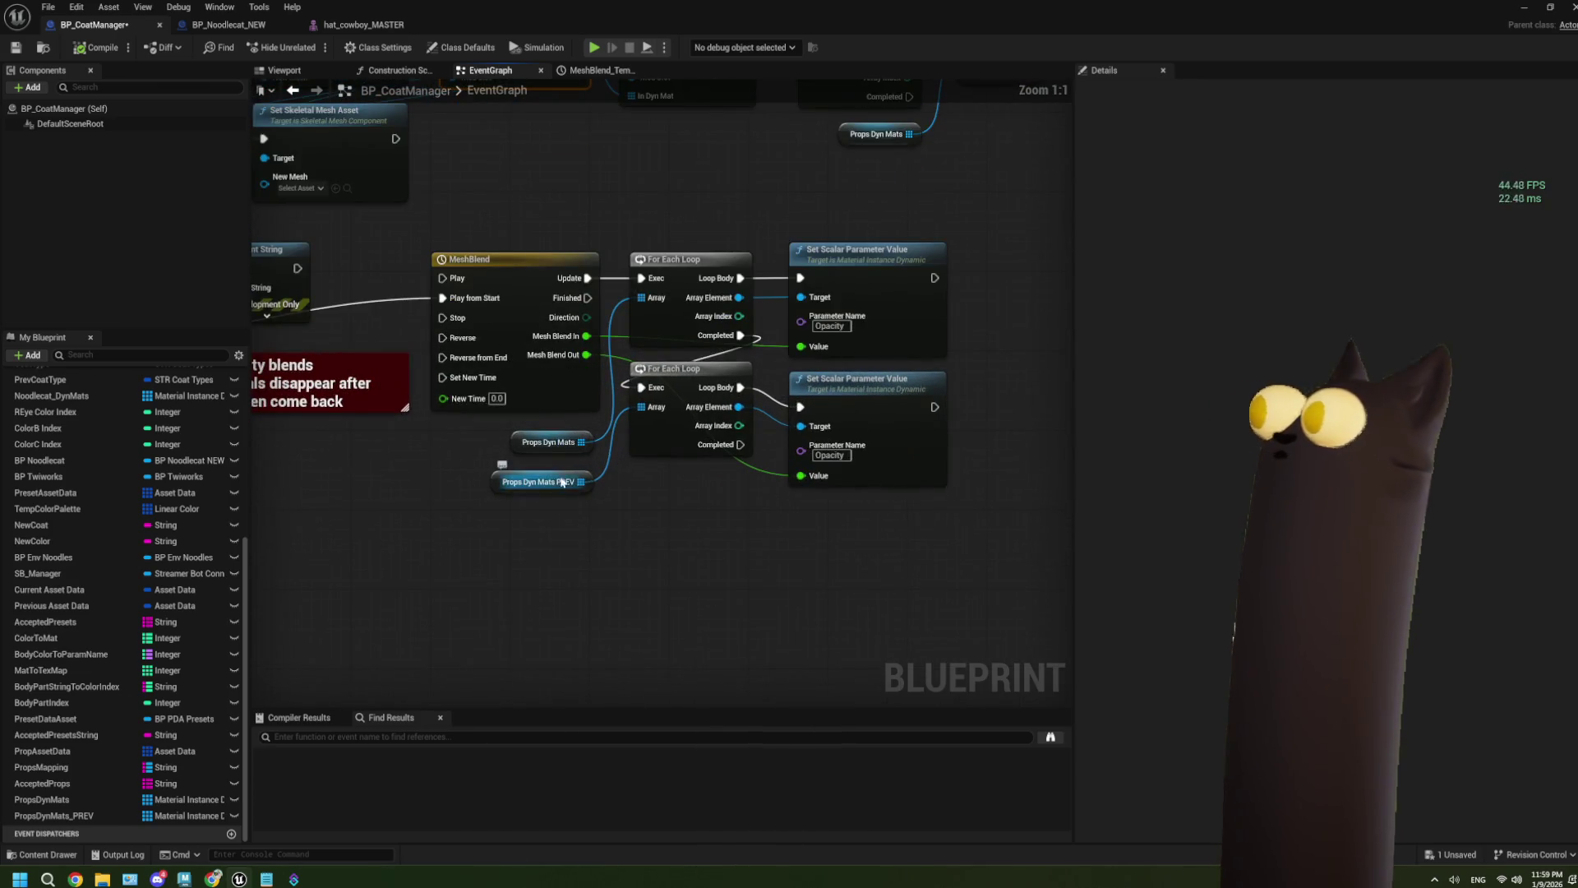
left_click_drag(499, 447, 540, 454)
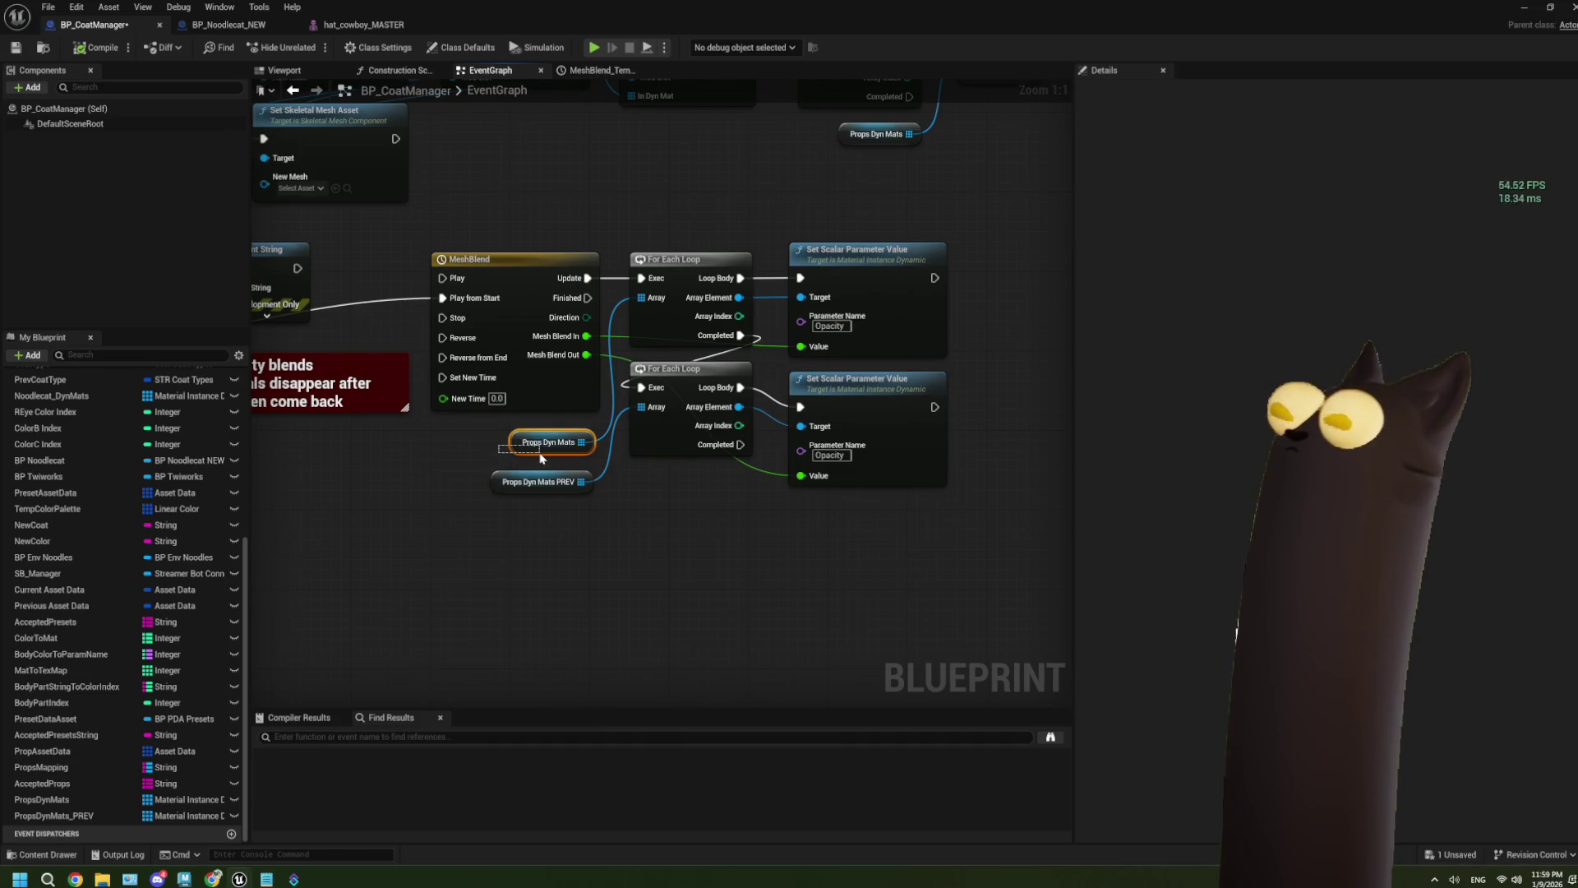
scroll(541, 458, "down", 3)
mouse_move(538, 252)
left_mouse_down()
mouse_move(536, 313)
mouse_move(739, 329)
mouse_move(821, 358)
mouse_move(864, 422)
left_mouse_up()
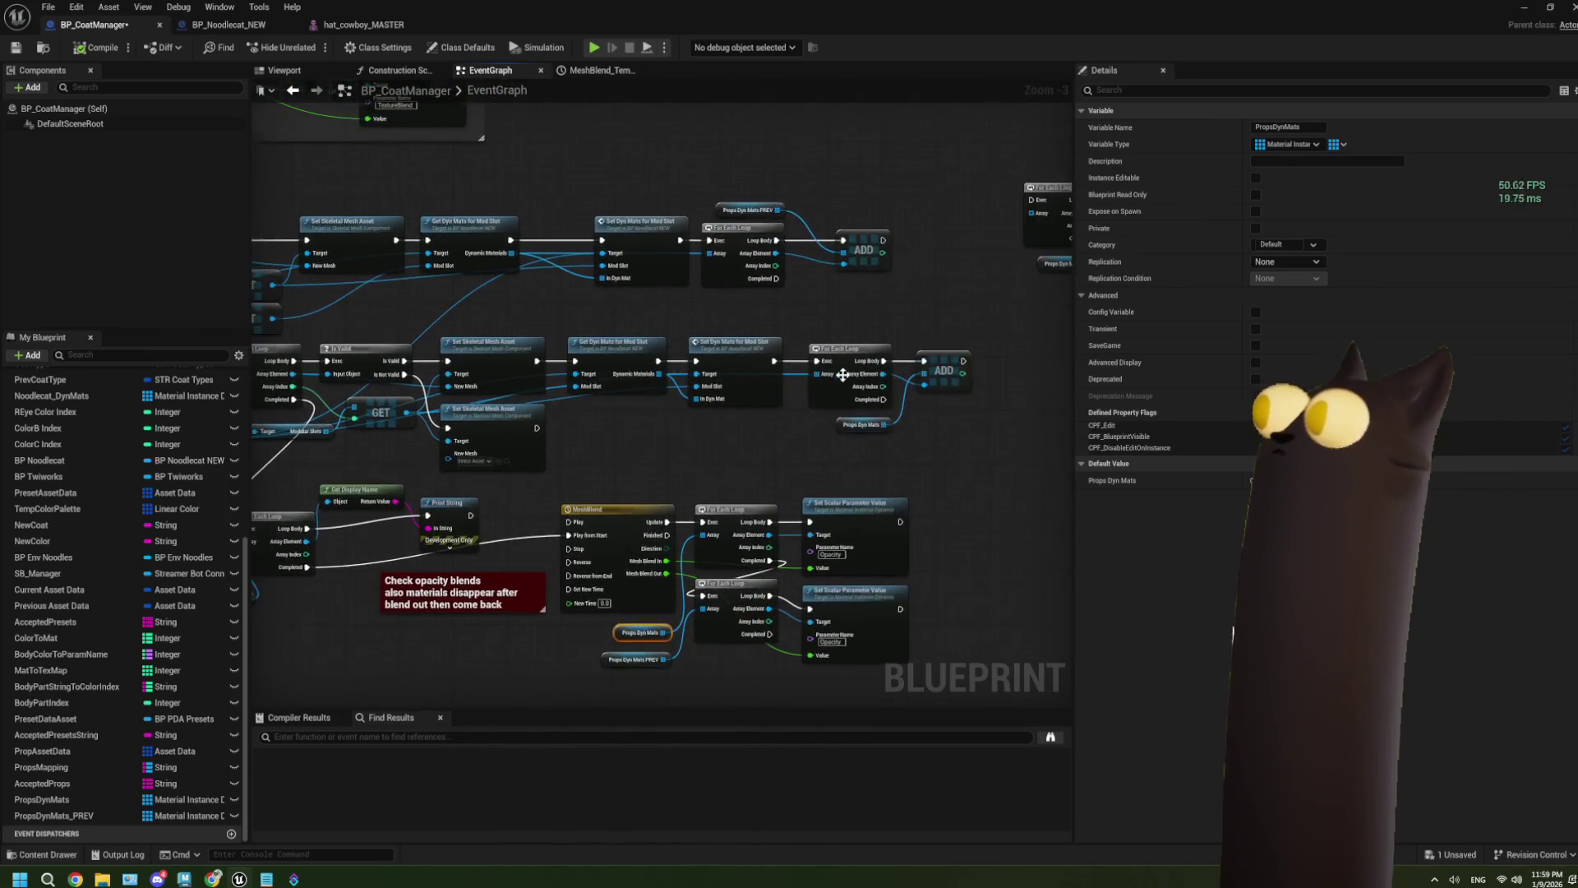
Step: Select Props Dyn Mats PREV and bring its slot GET lookup nodes into view
scroll(864, 422, "up", 2)
left_click_drag(743, 497, 649, 437)
left_click_drag(553, 137, 575, 170)
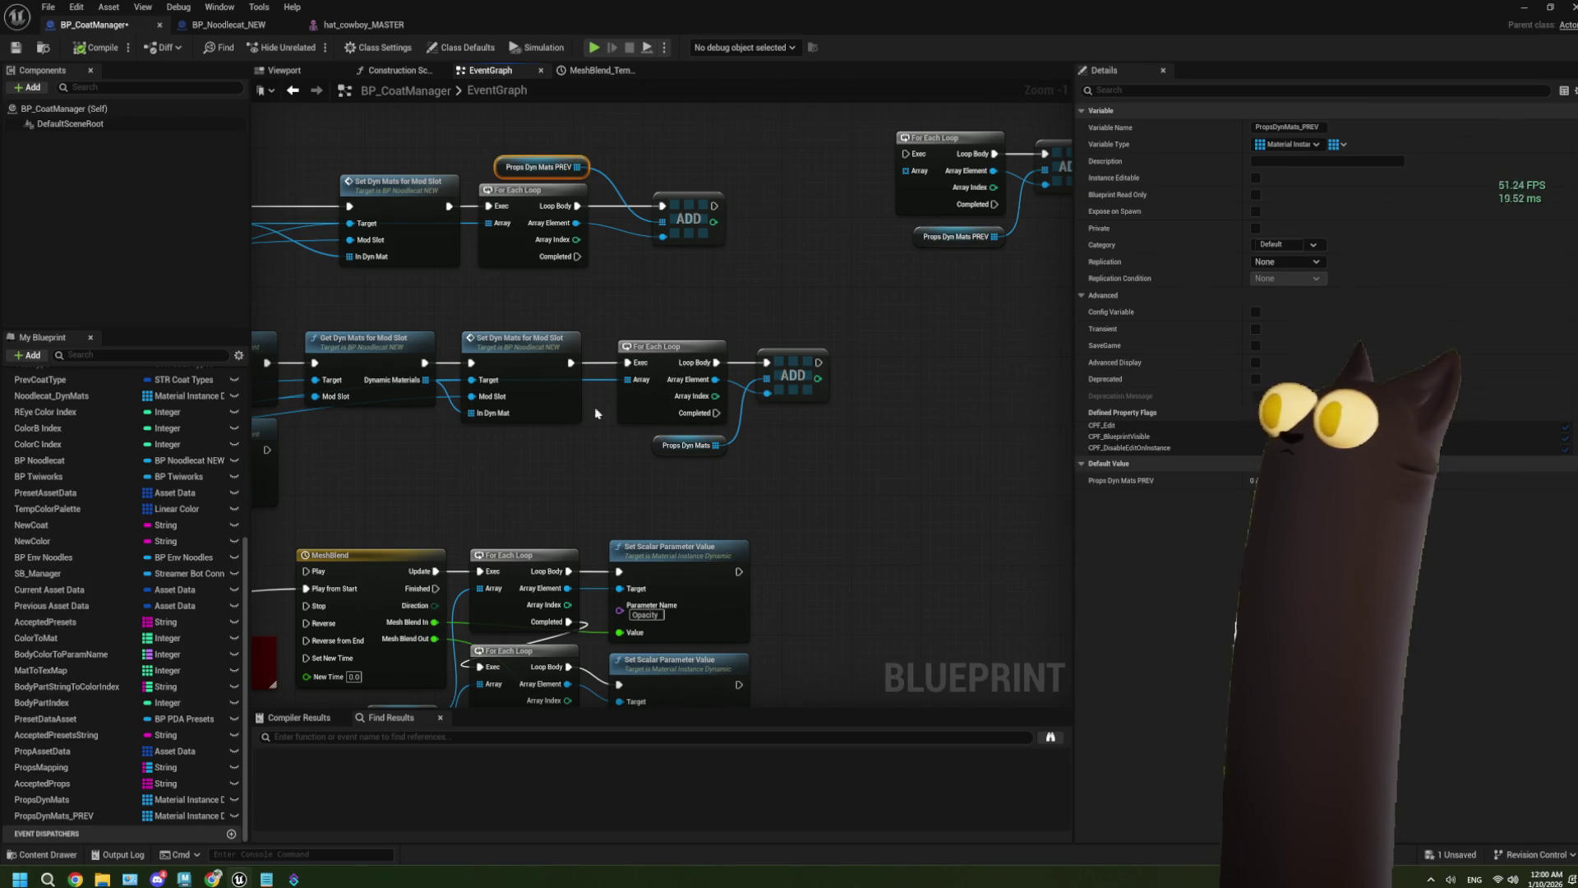
left_click_drag(522, 457, 794, 404)
left_click_drag(609, 334, 699, 324)
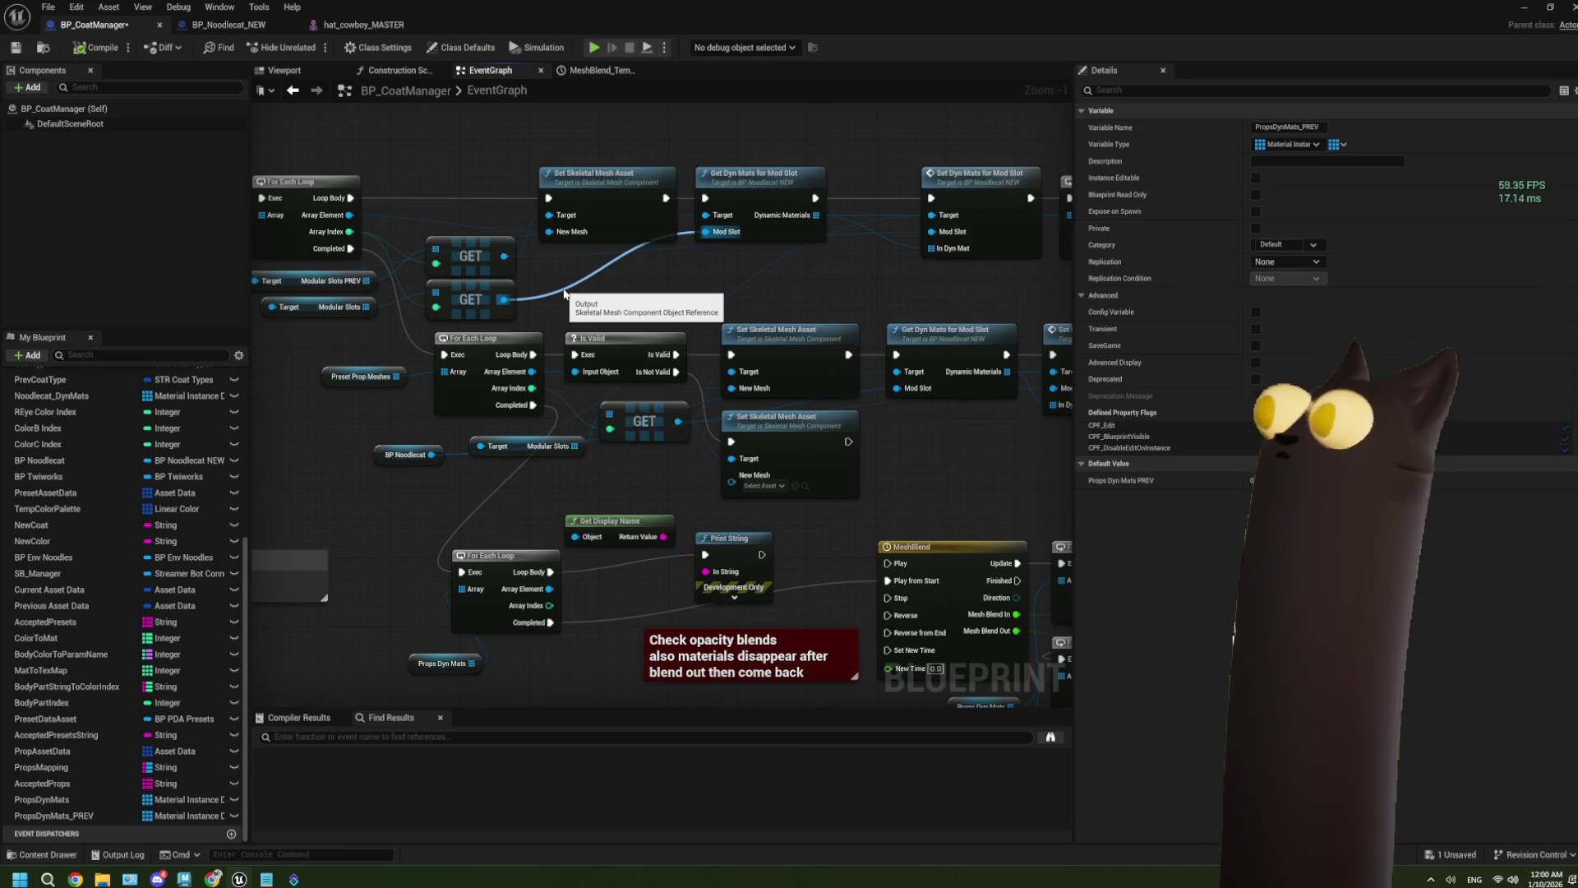
Step: Rewire Mod Slot to the upper GET output and compile BP_CoatManager
left_click_drag(504, 256, 707, 239)
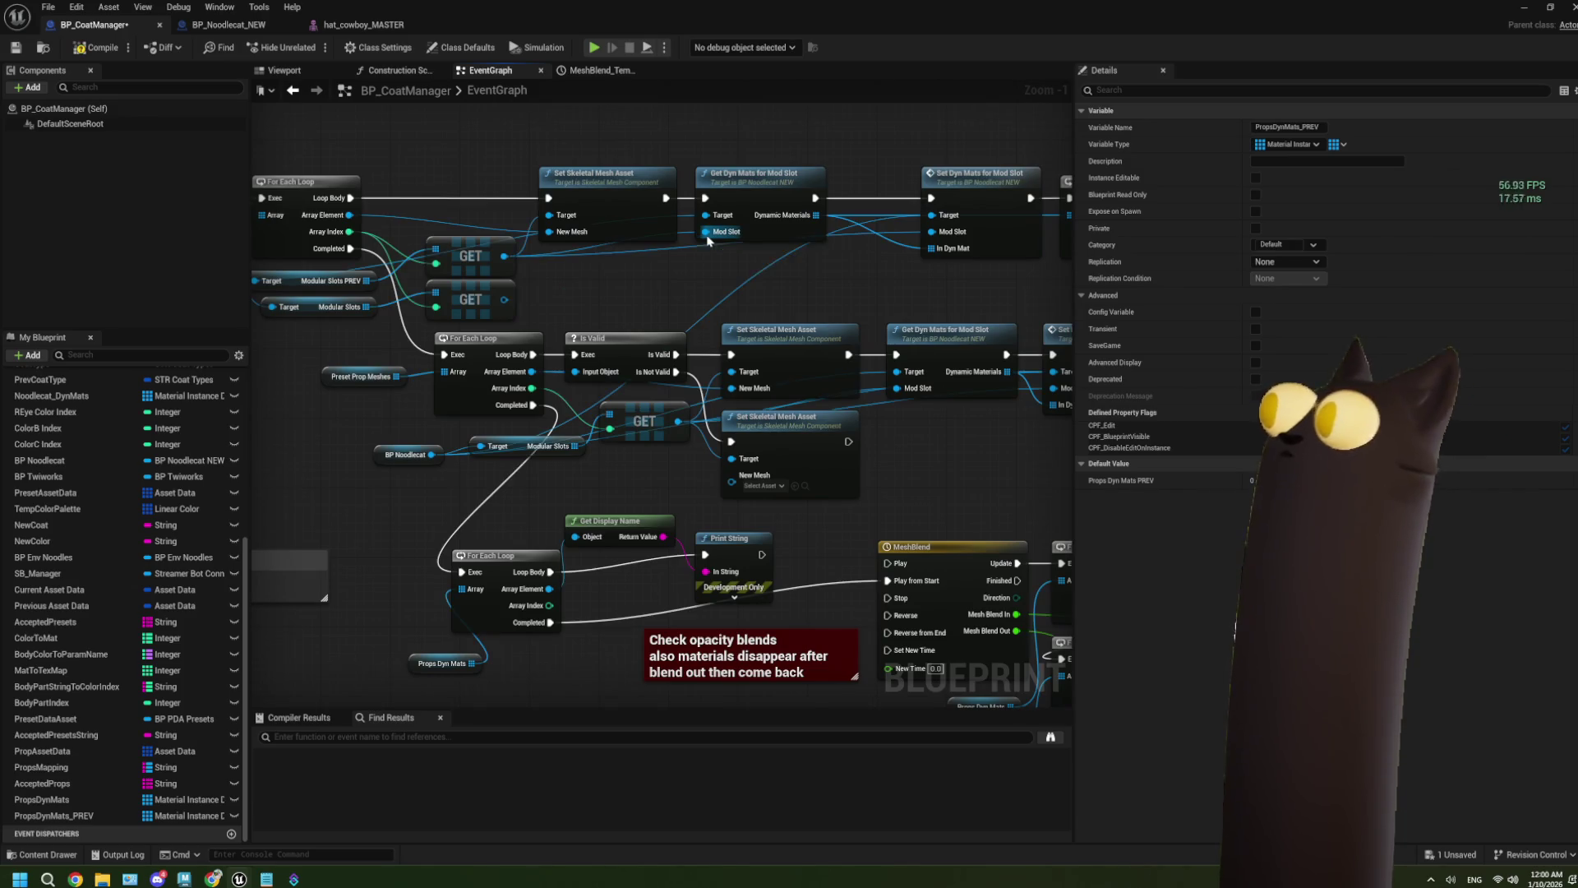
left_click(97, 47)
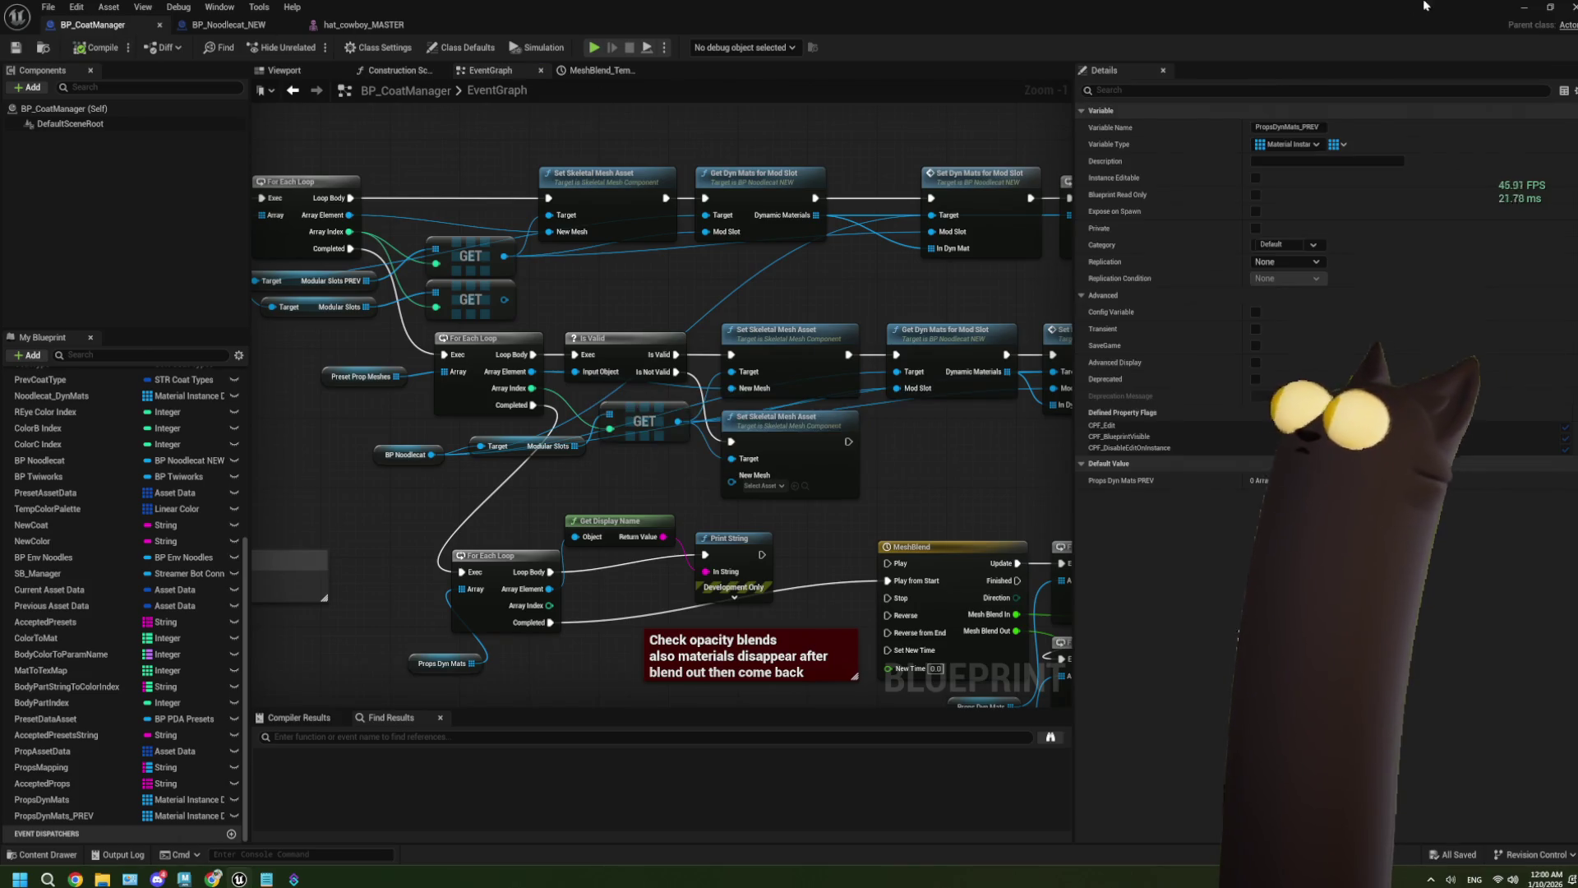
key("alt+Tab")
Step: Play the level, press H to swap the cat's hat, then stop the session
key("alt+p")
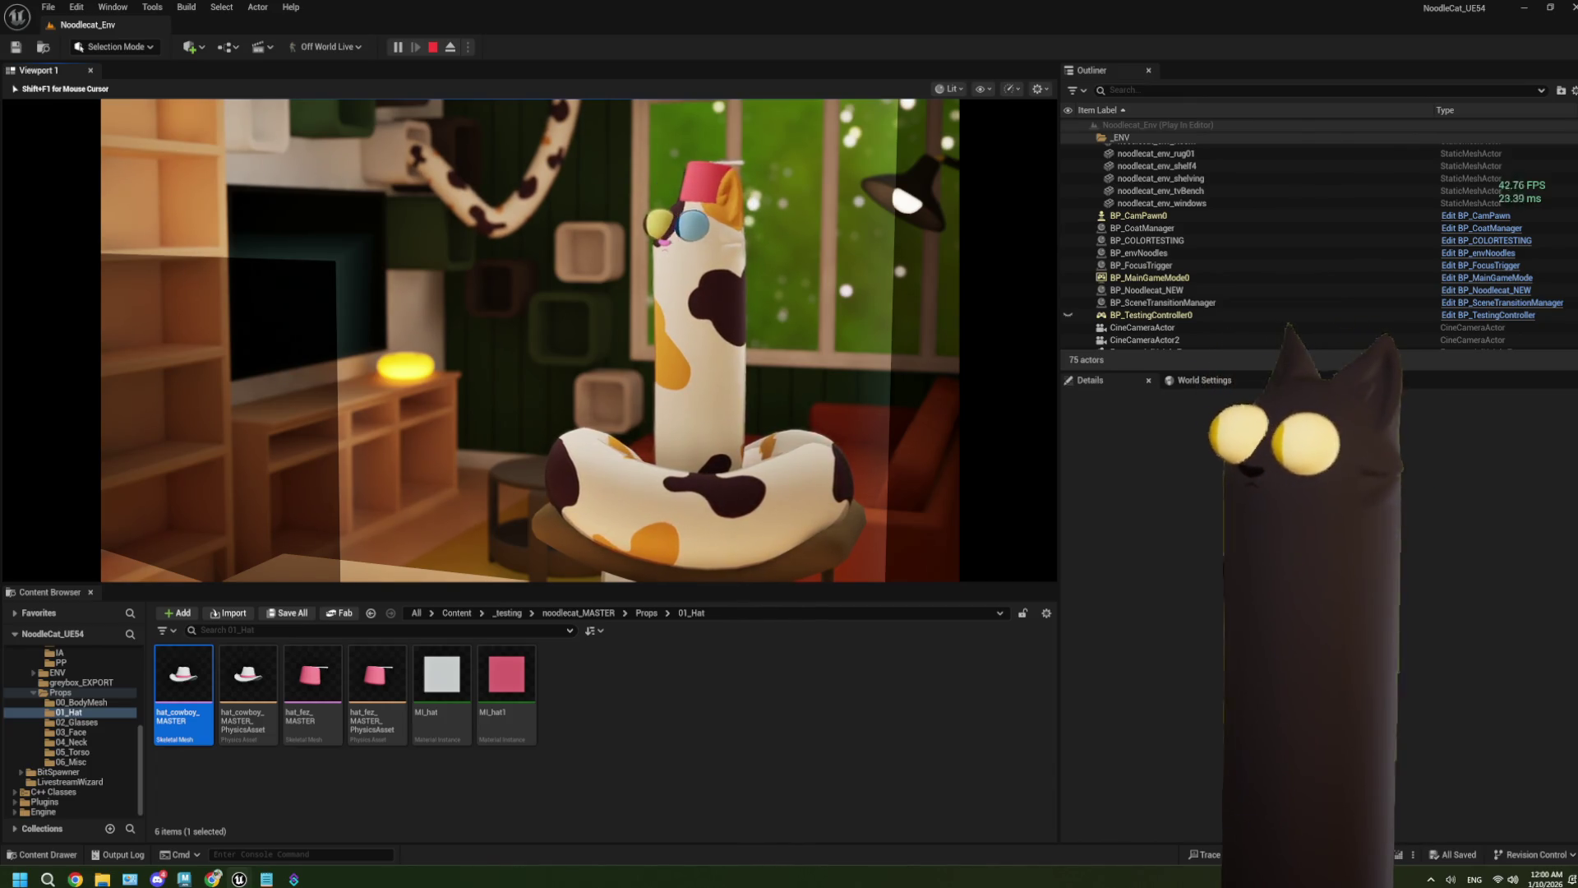
key("h")
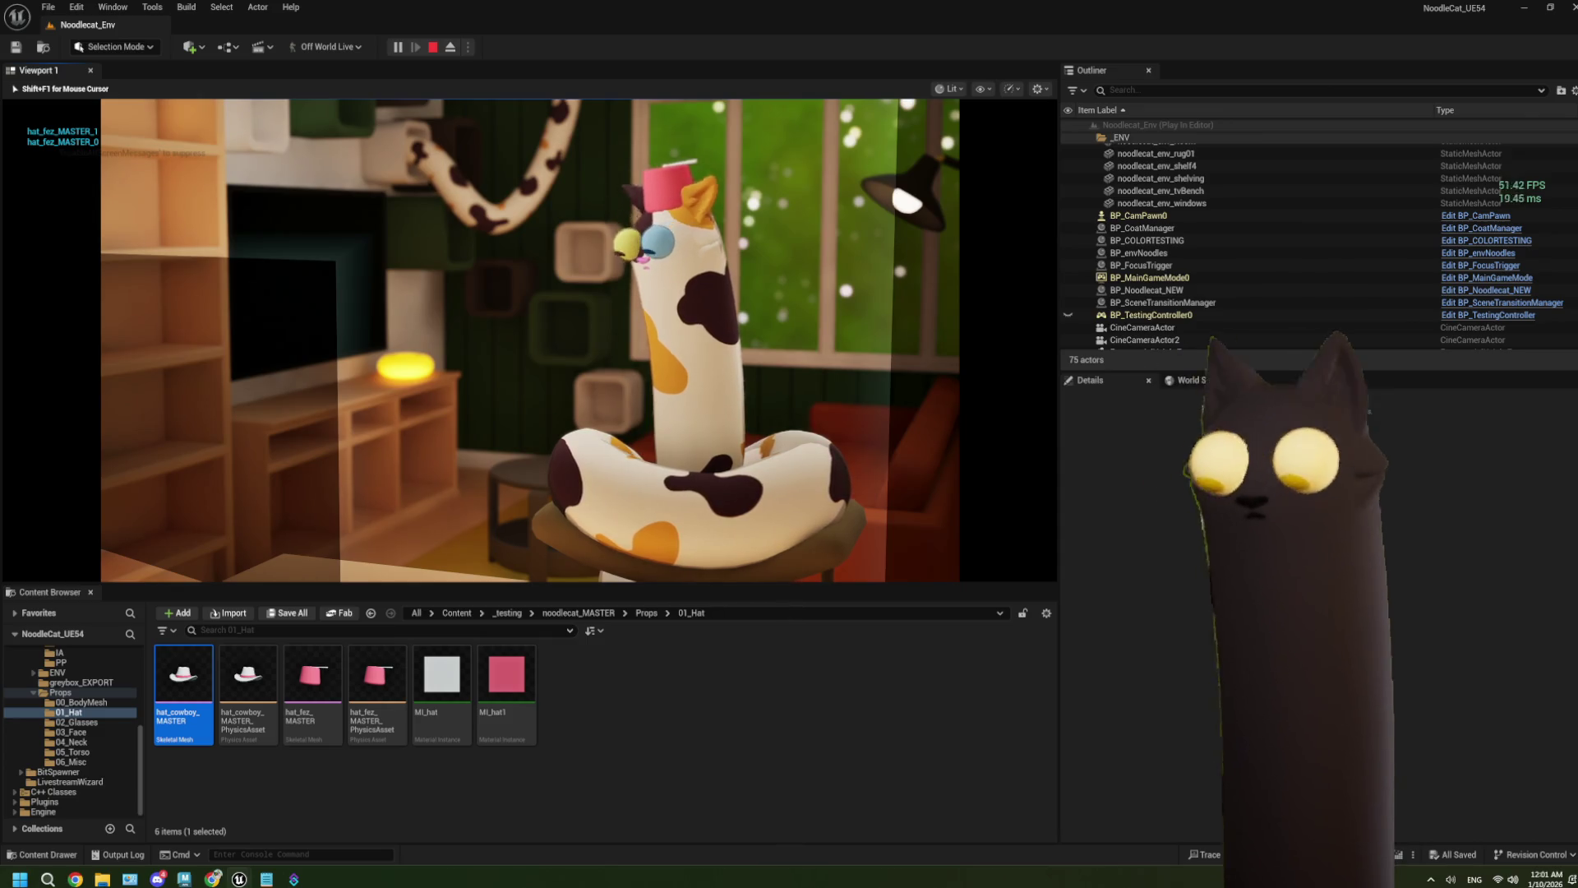
key("Escape")
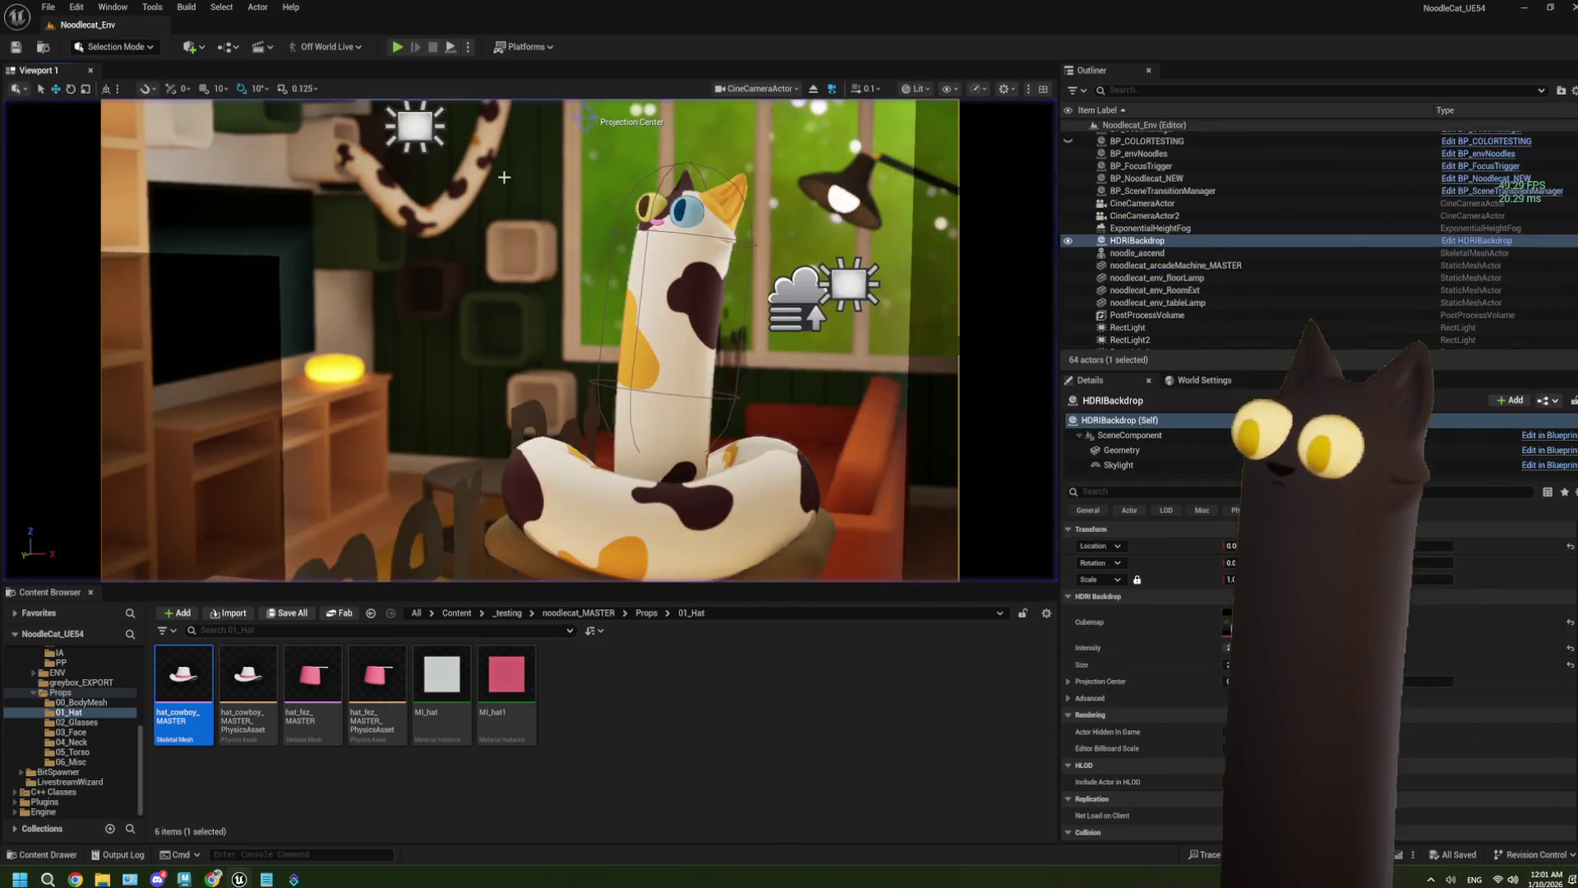
Step: Inspect hat_cowboy_MASTER's two material slots in a widened preview, close it, and return to BP_CoatManager
left_click(612, 785)
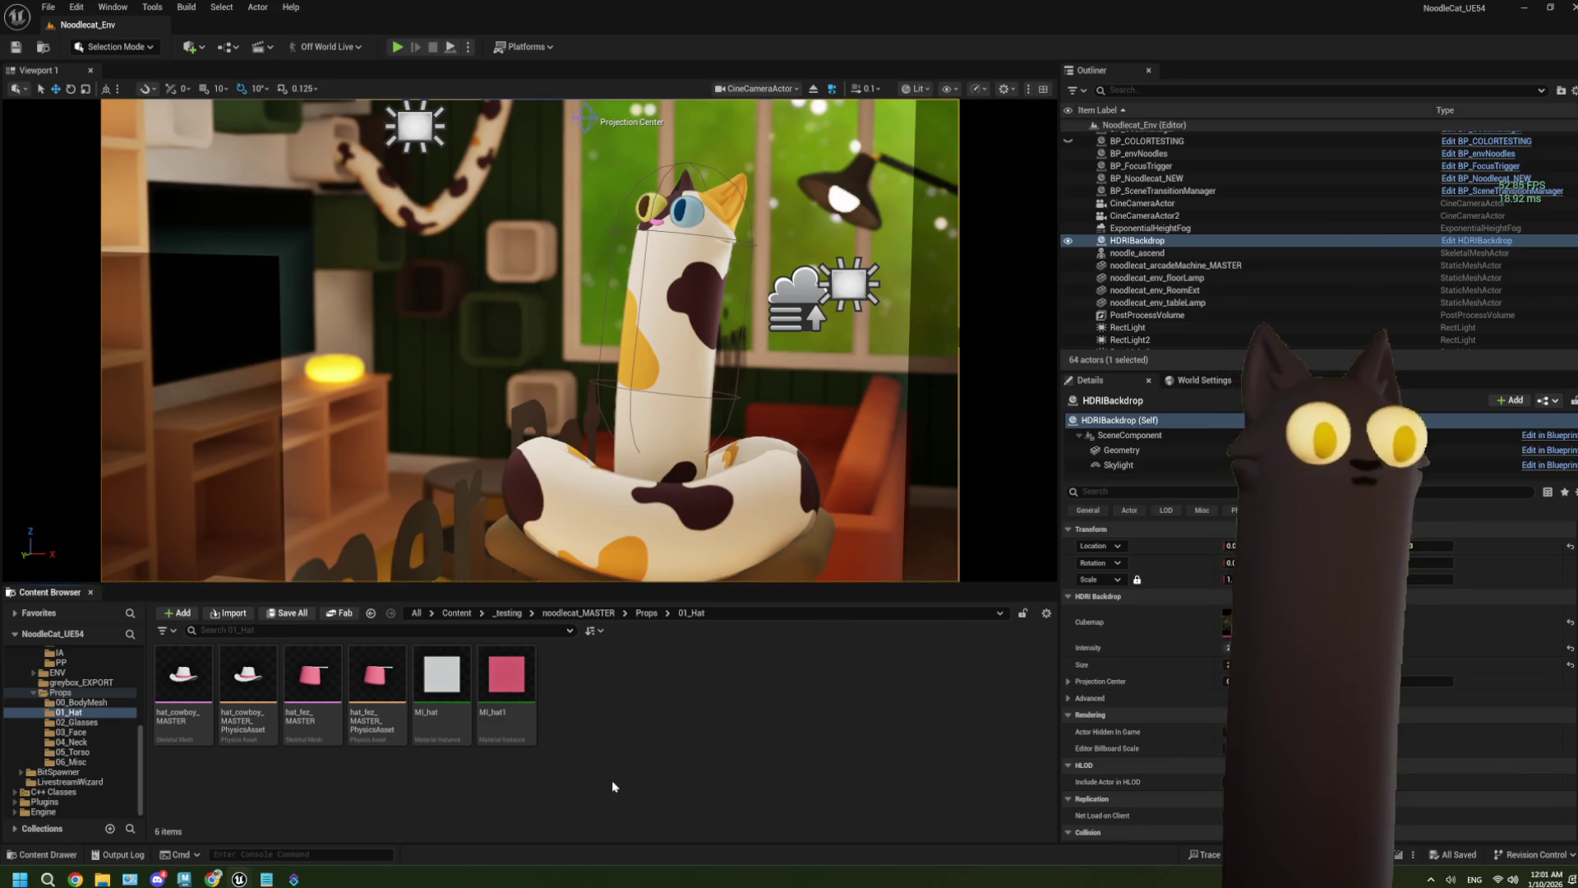
double_click(182, 678)
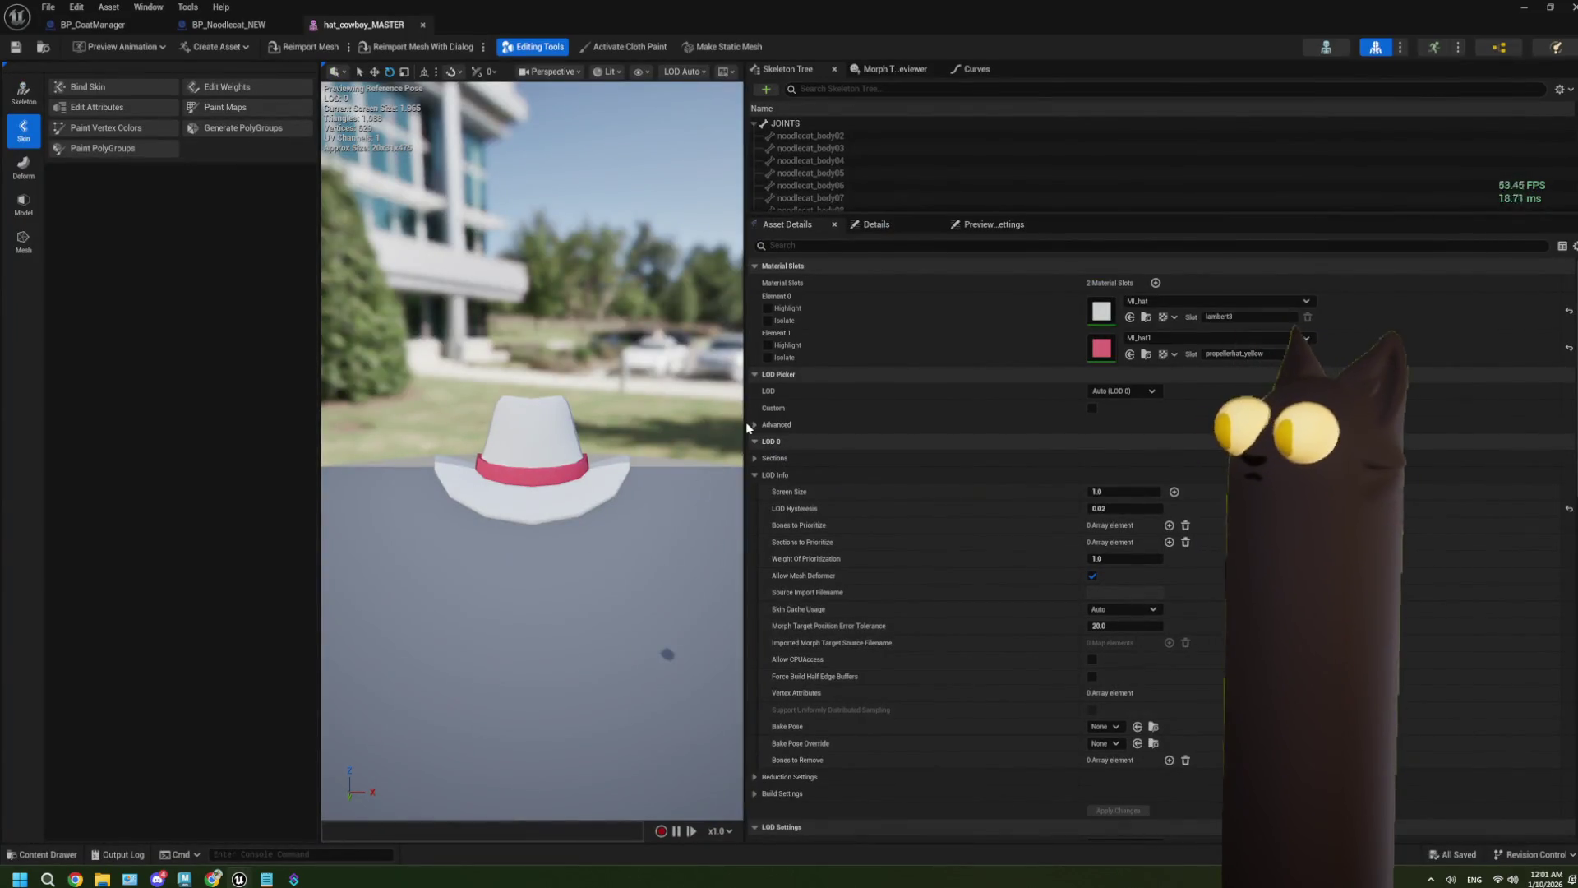
left_click_drag(745, 422, 942, 423)
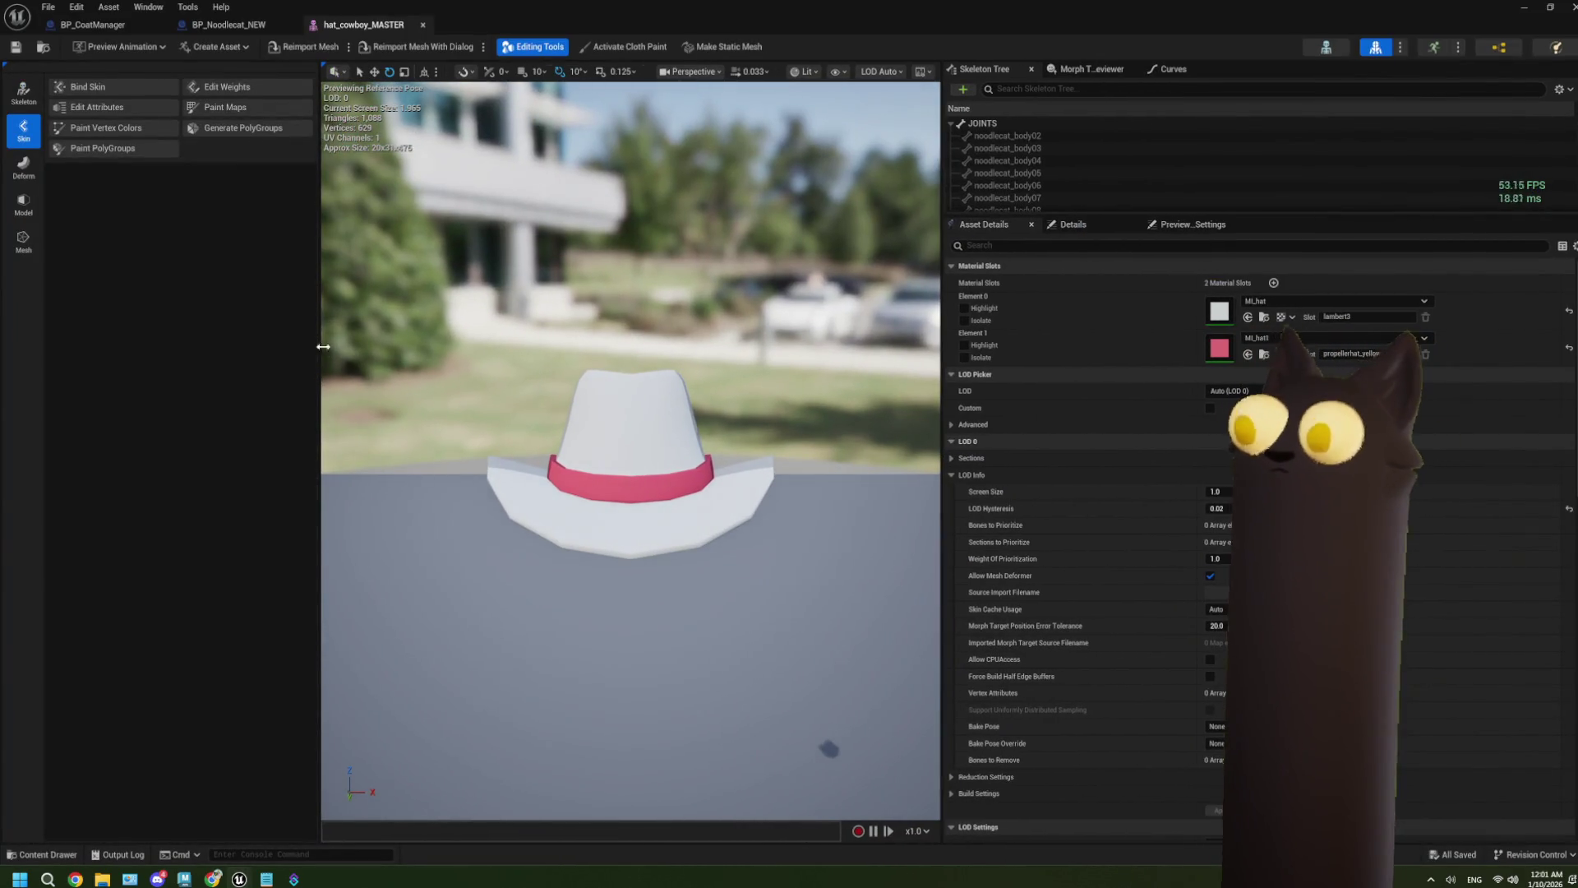
left_click(422, 24)
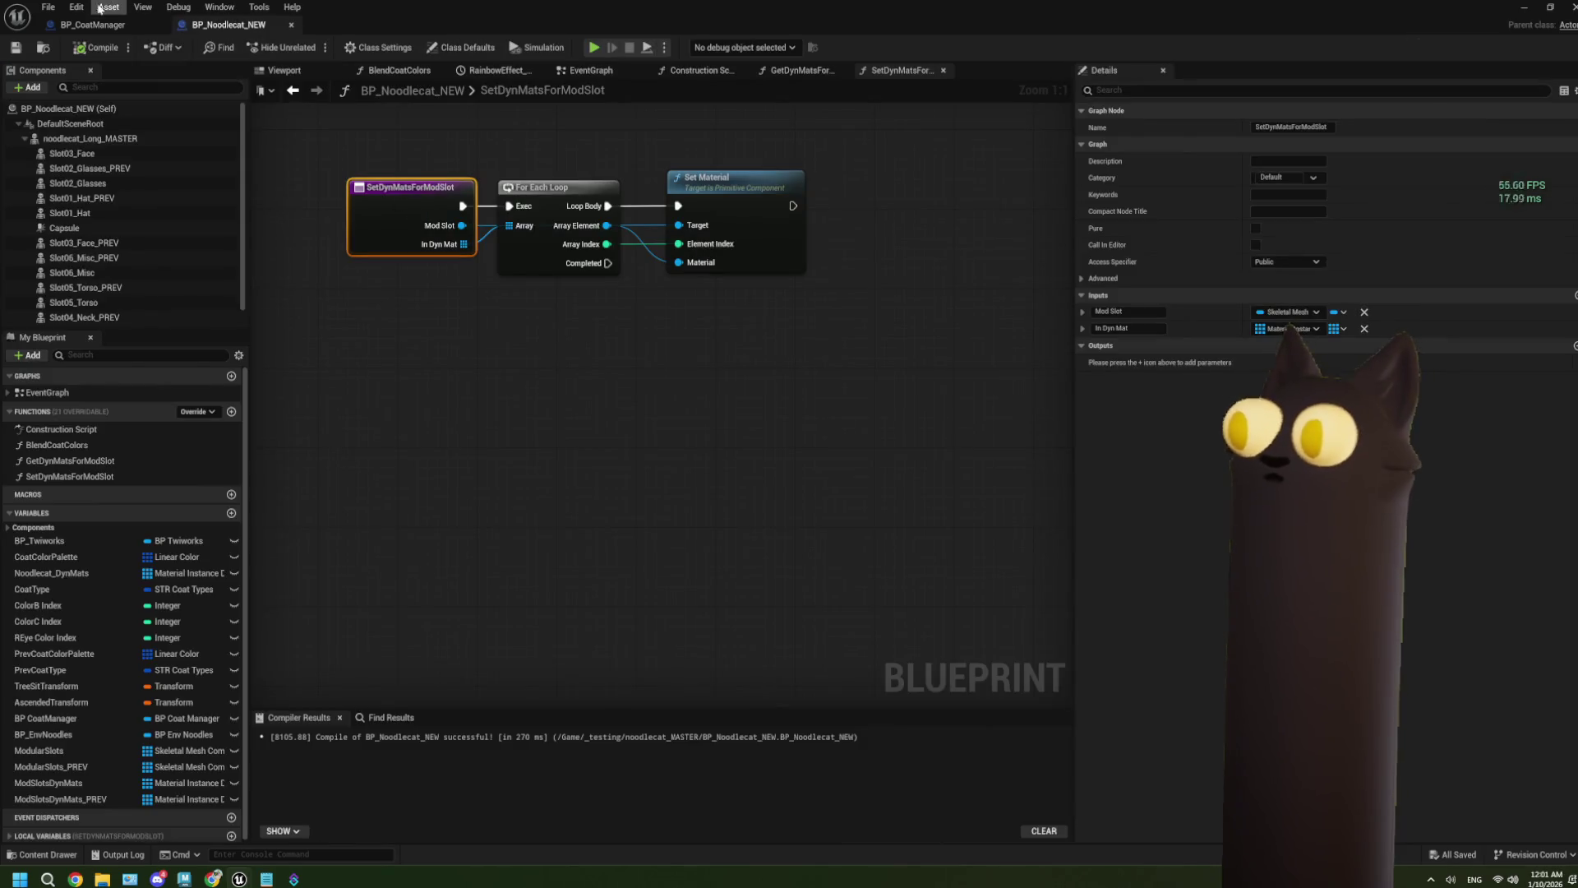
left_click(92, 25)
scroll(705, 451, "down", 1)
scroll(720, 541, "up", 1)
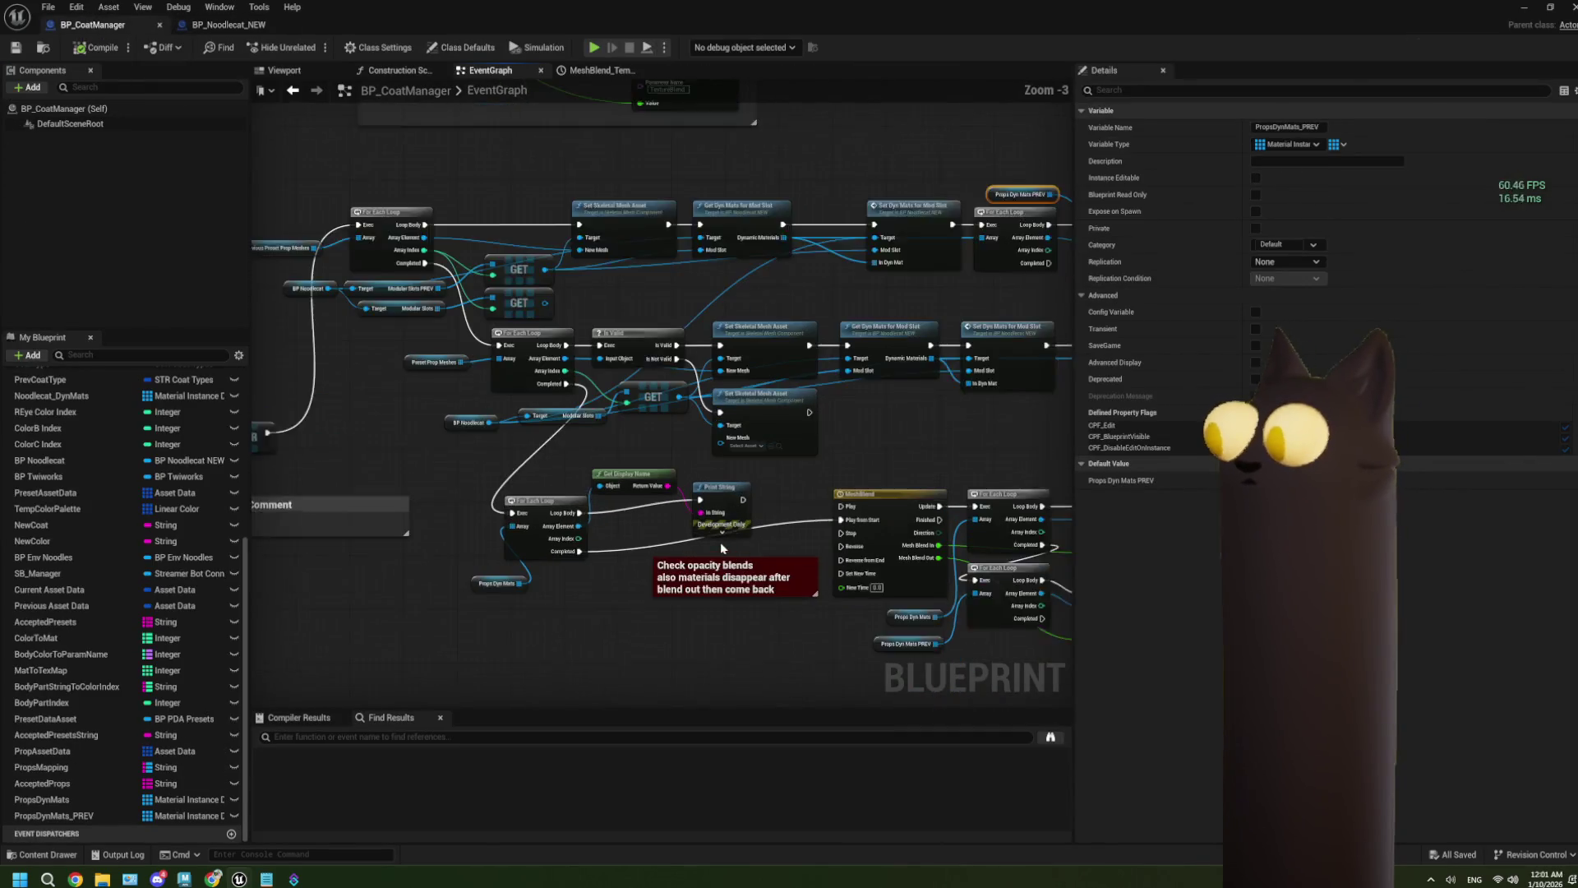
Step: Move the Props Dyn Mats getter up-left beside its print For Each Loop
scroll(720, 540, "up", 1)
left_click_drag(447, 480, 724, 526)
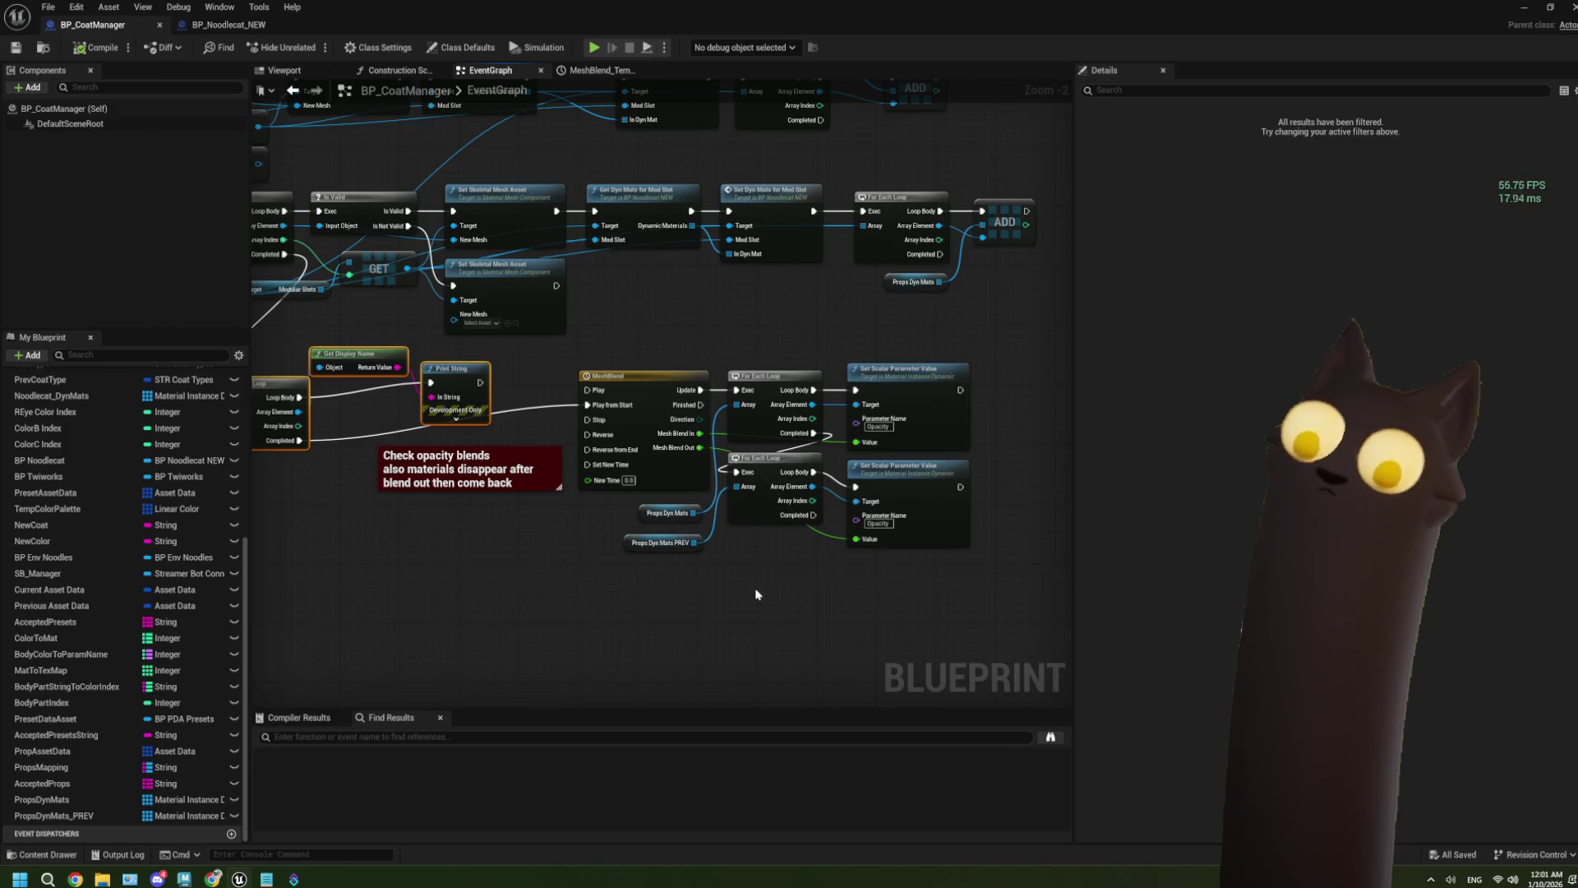
mouse_move(627, 552)
left_mouse_down()
mouse_move(630, 574)
mouse_move(541, 494)
left_mouse_up()
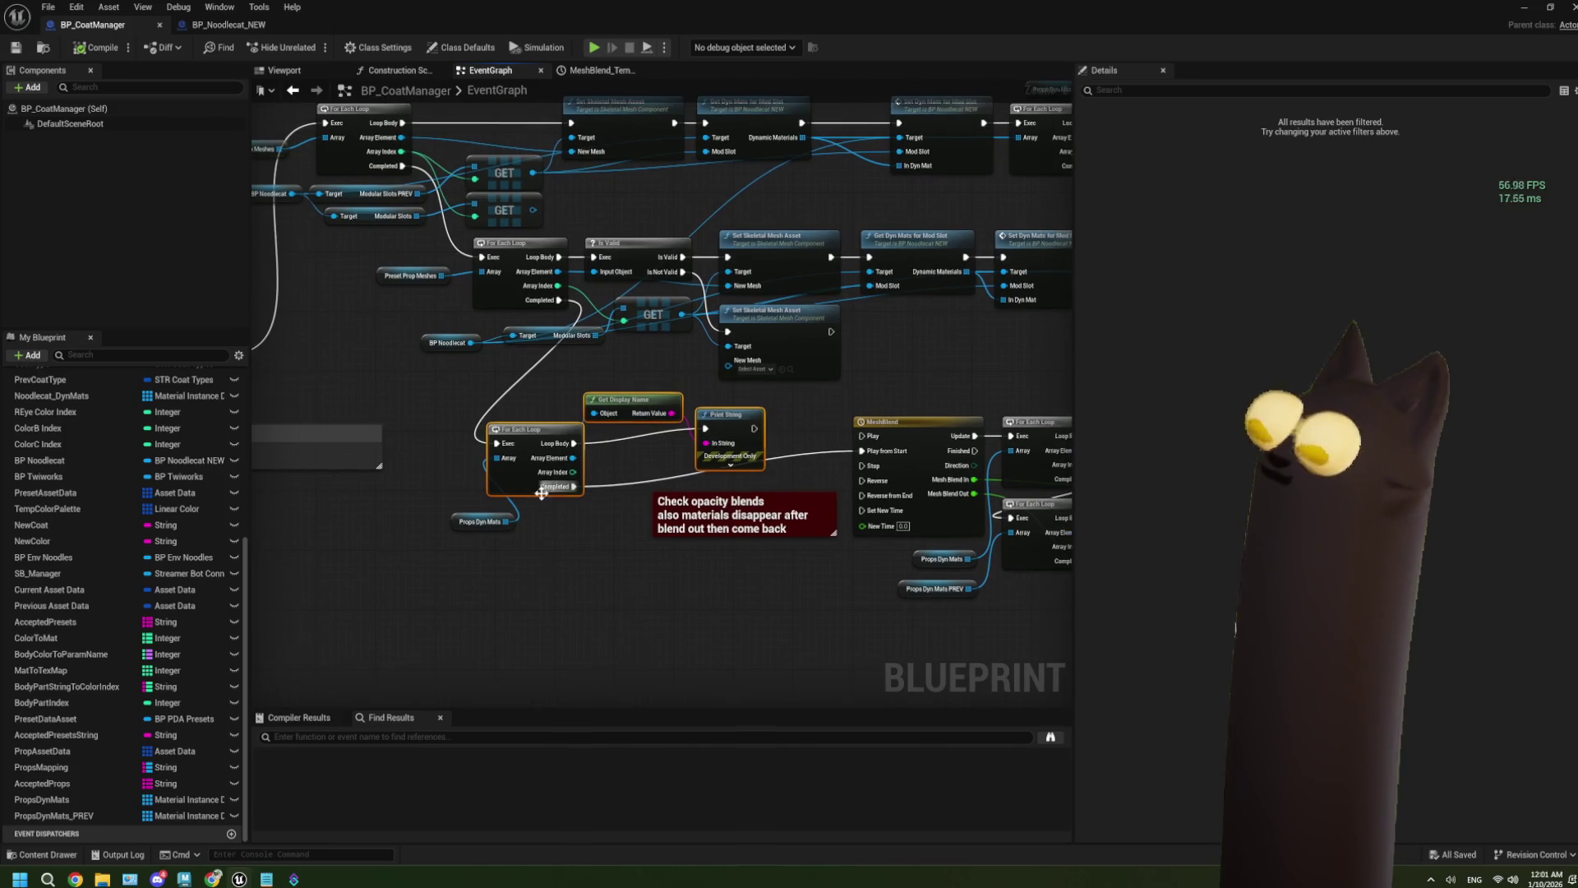
scroll(645, 557, "up", 1)
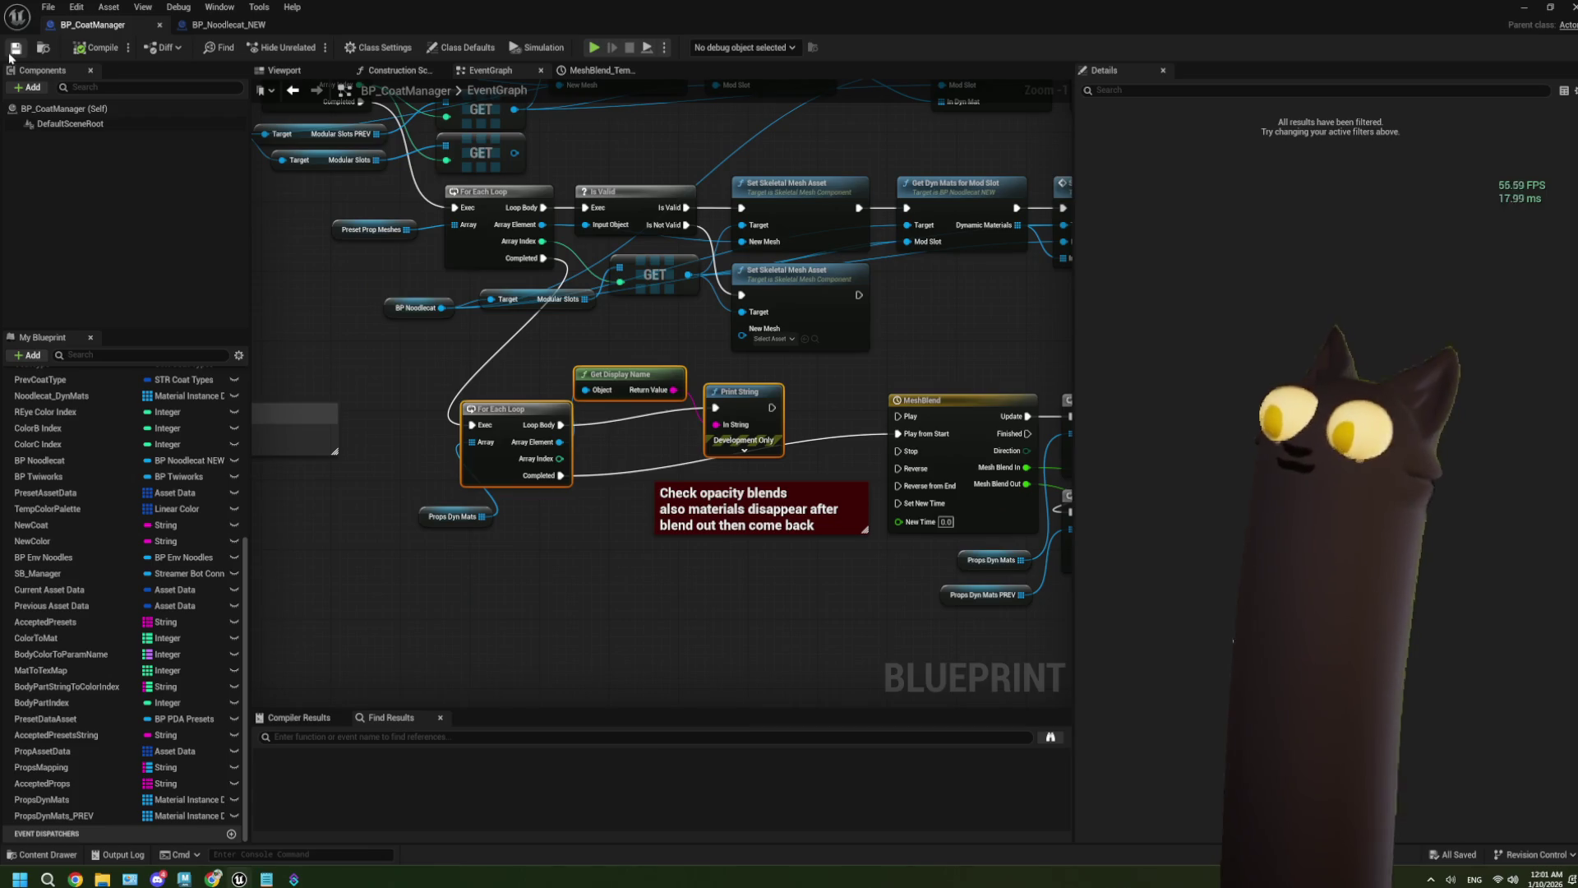
left_click_drag(671, 588, 601, 573)
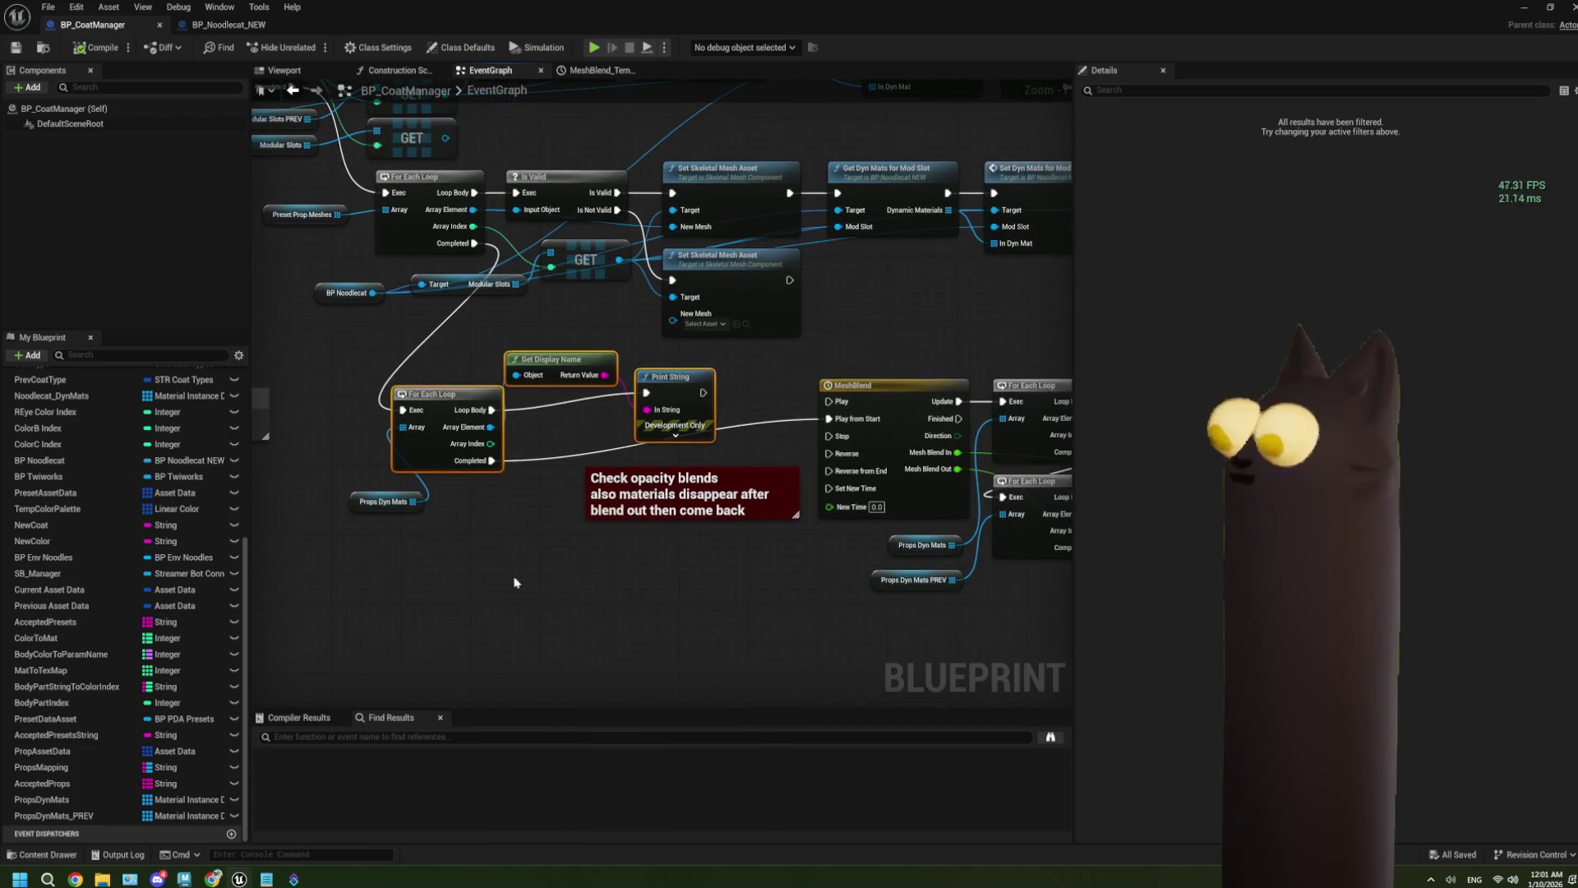
left_click_drag(411, 503, 358, 469)
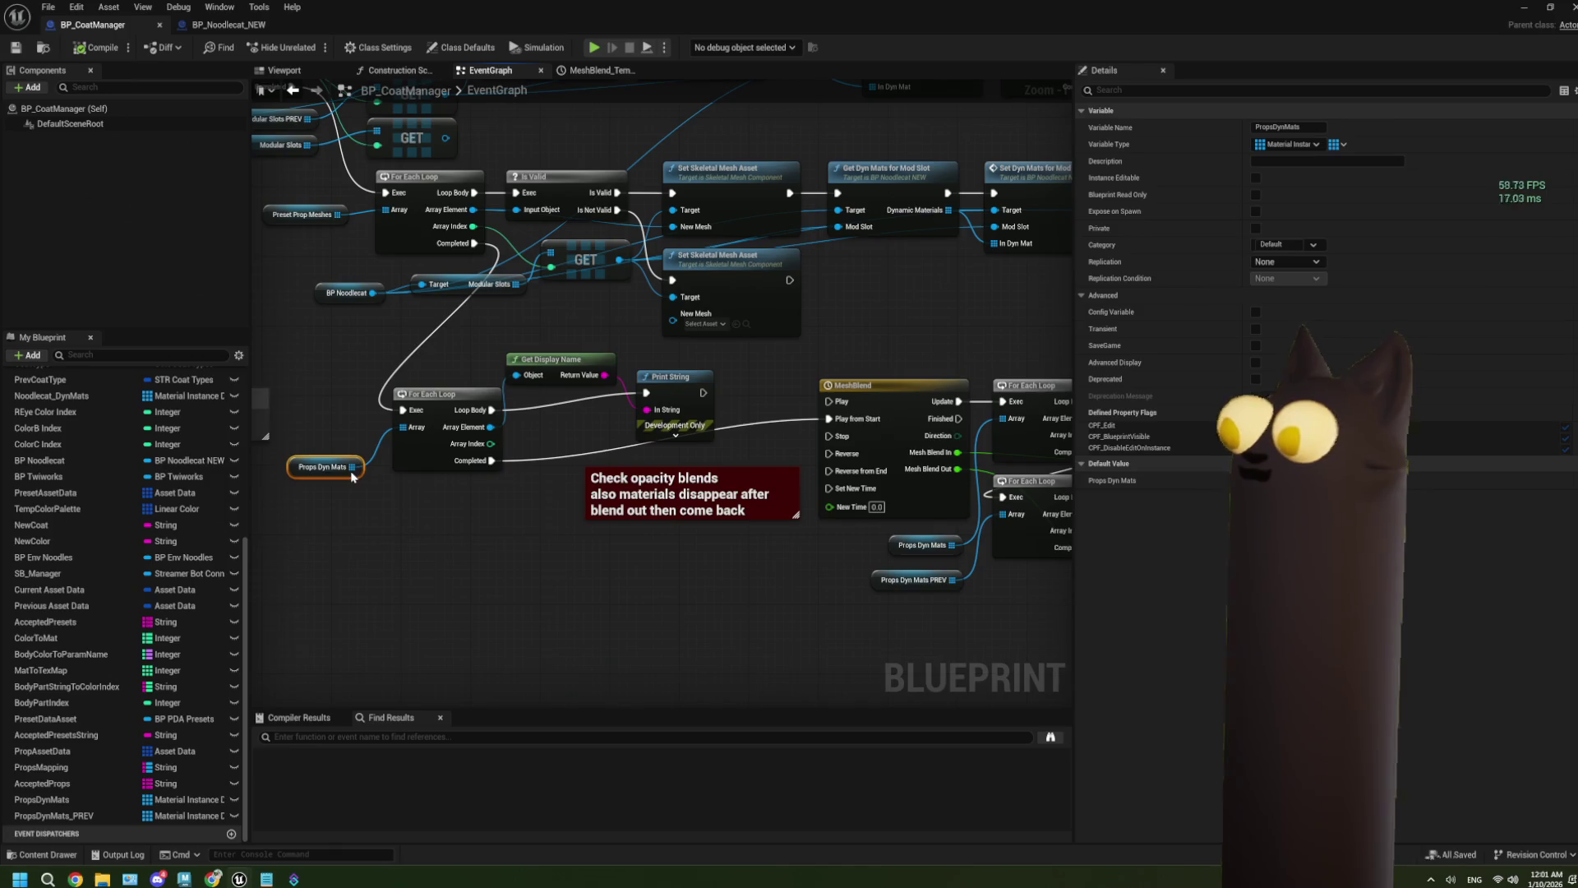
Step: Review the ADD node filling Props Dyn Mats PREV, then open the MeshBlend timeline curves
left_click_drag(415, 538, 715, 301)
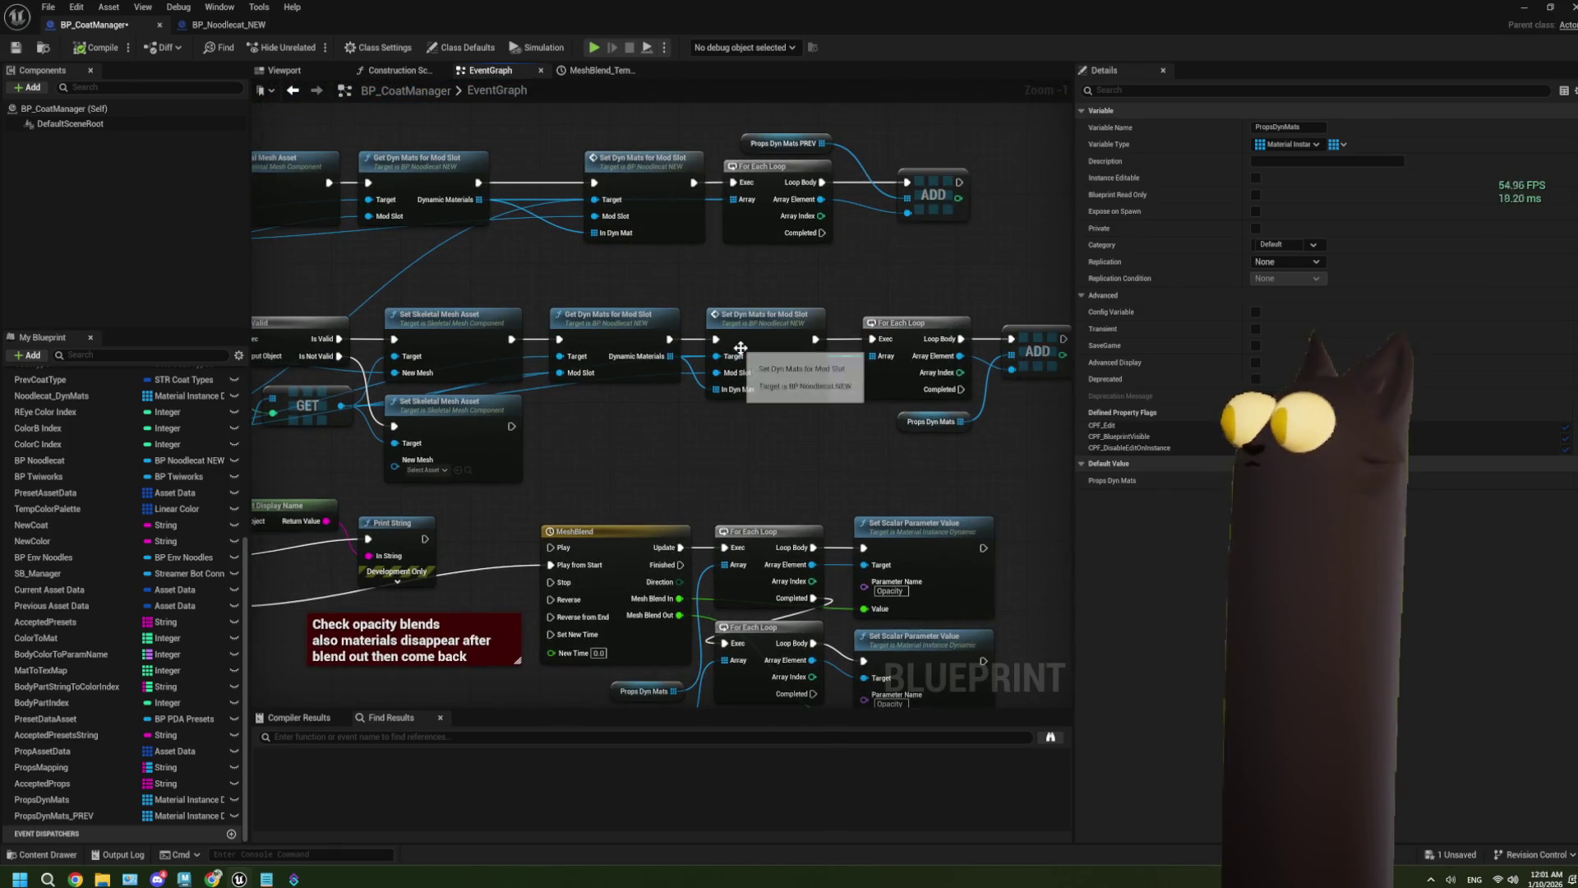
mouse_move(703, 236)
left_mouse_down()
mouse_move(694, 293)
mouse_move(779, 300)
left_mouse_up()
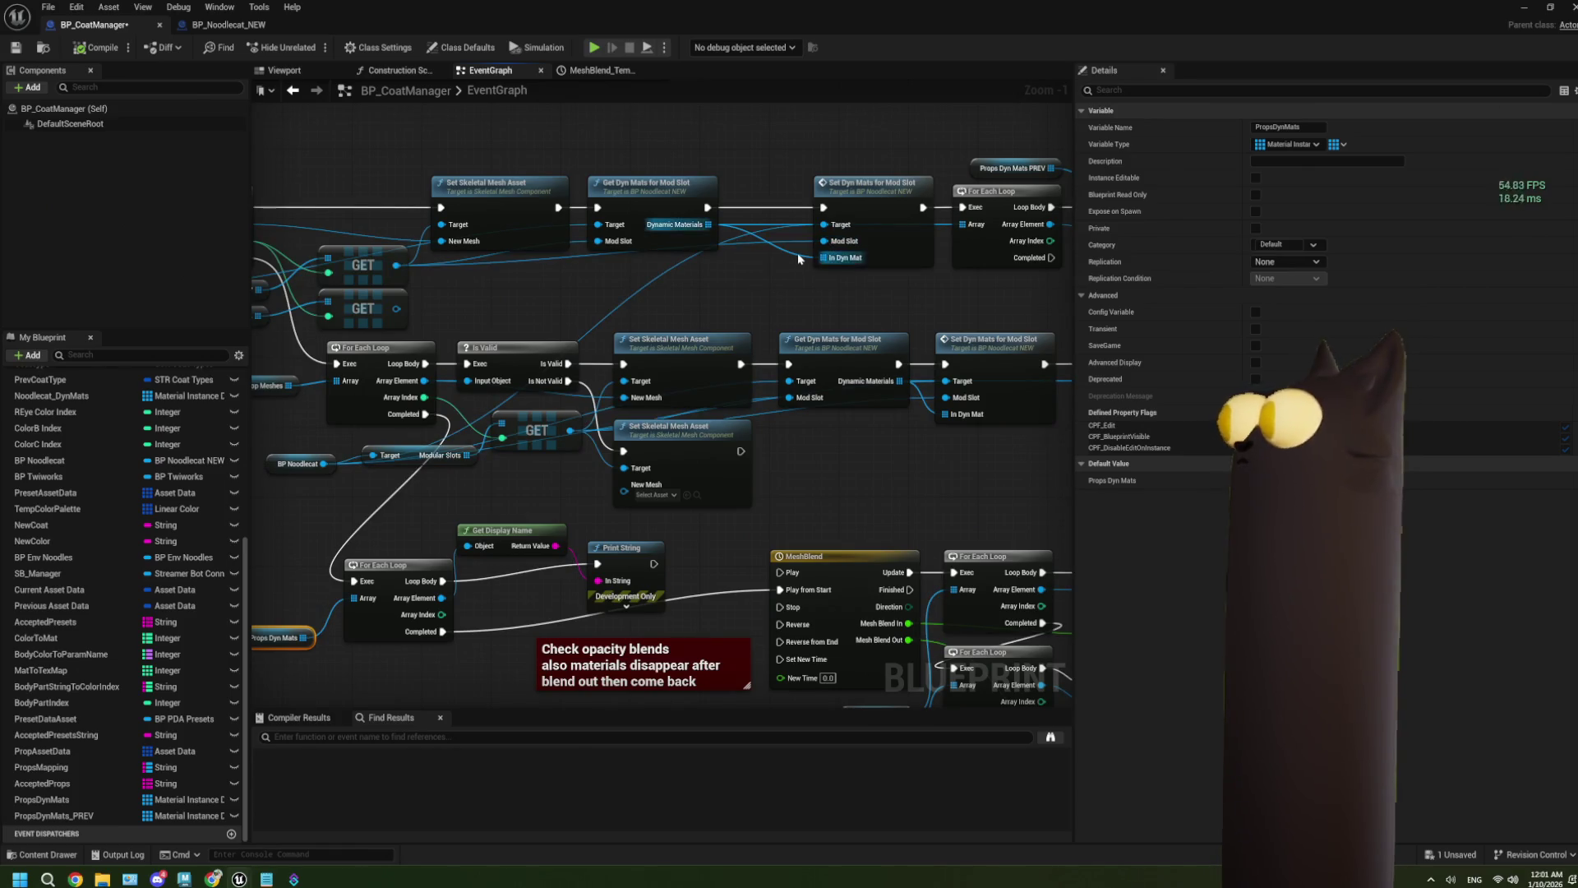
left_click_drag(948, 277, 781, 287)
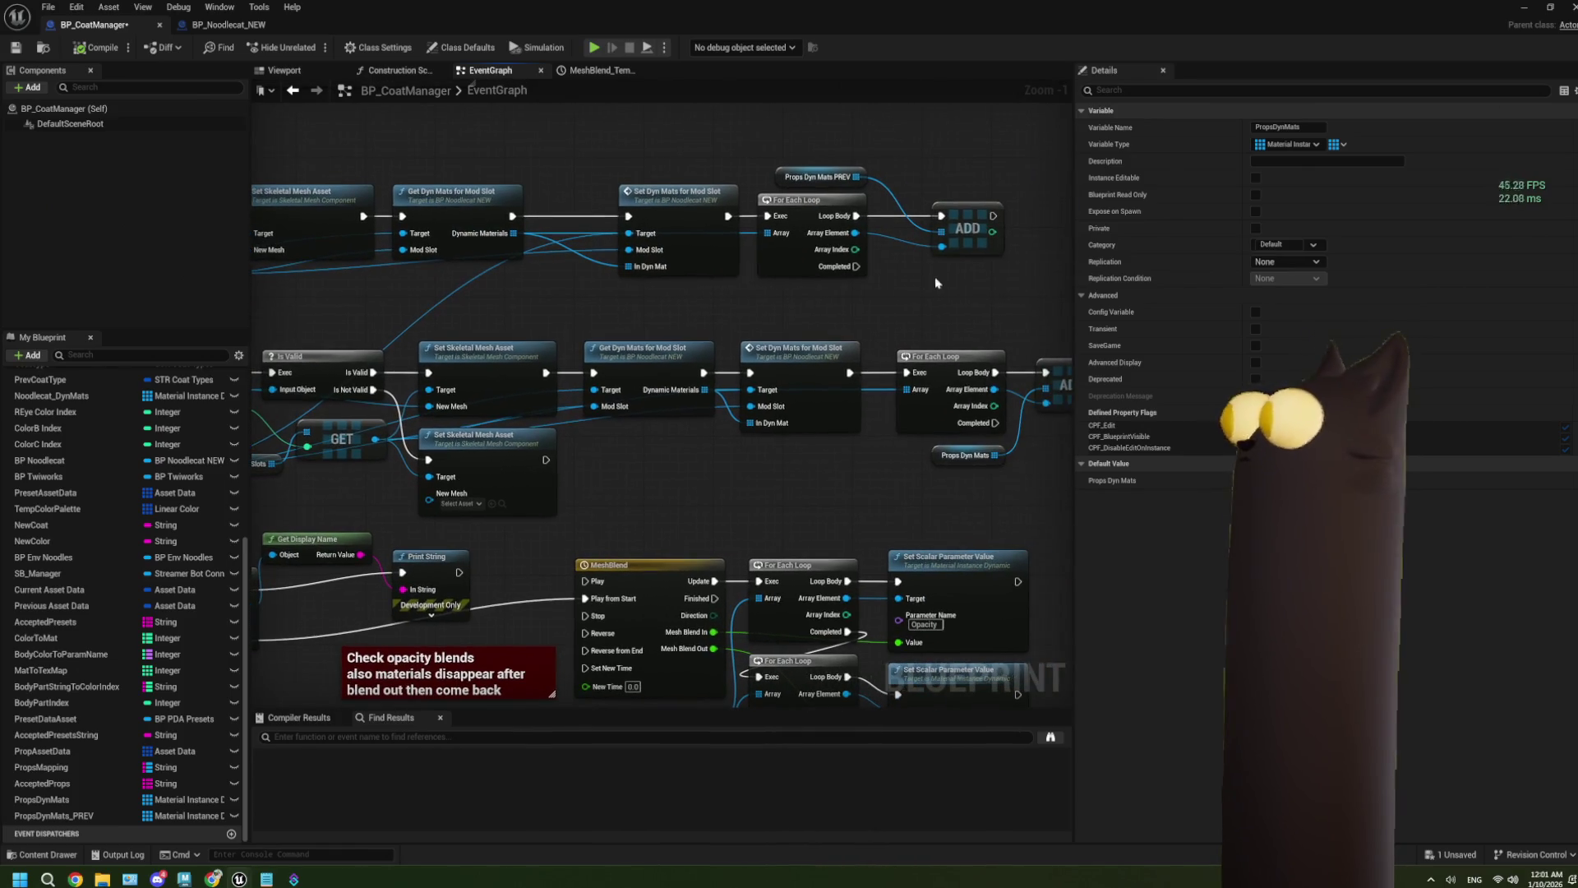
left_click(934, 221)
scroll(935, 222, "down", 1)
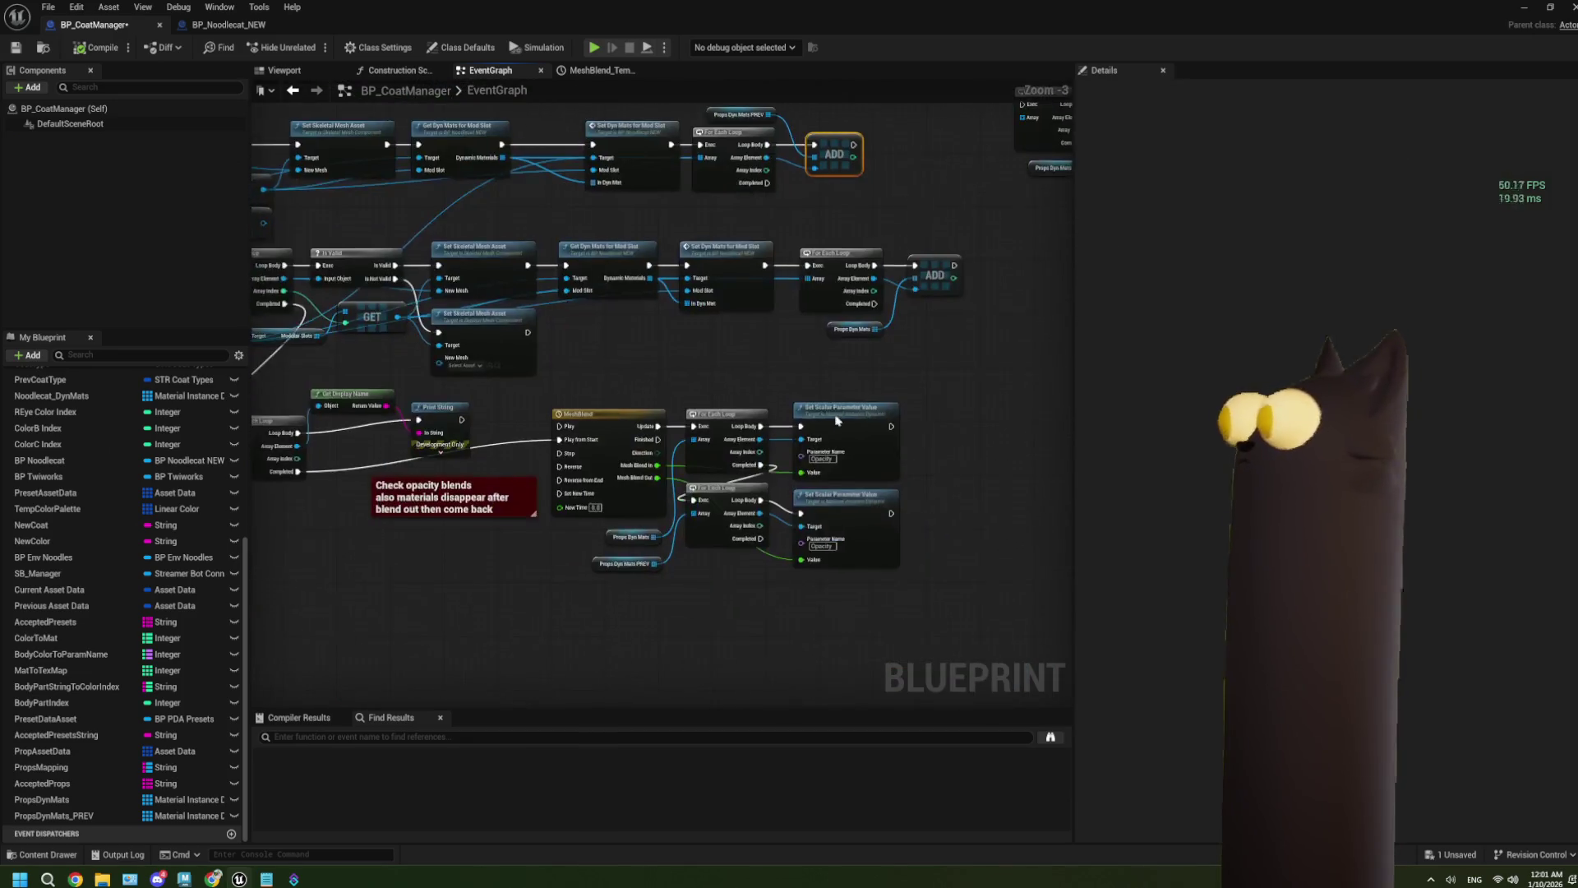
scroll(814, 435, "up", 2)
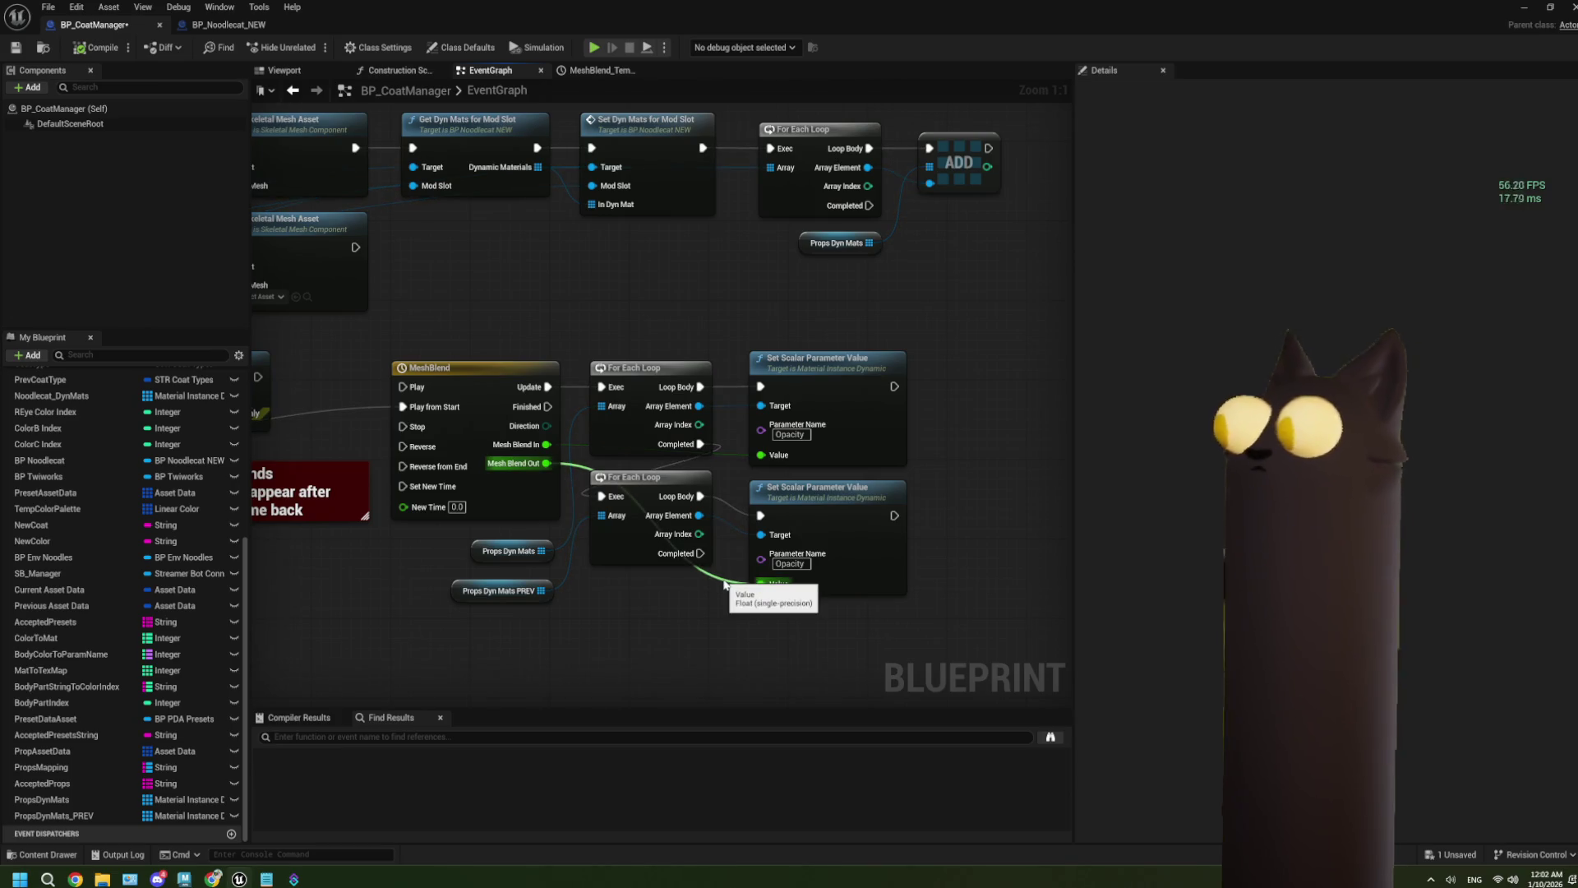
double_click(541, 516)
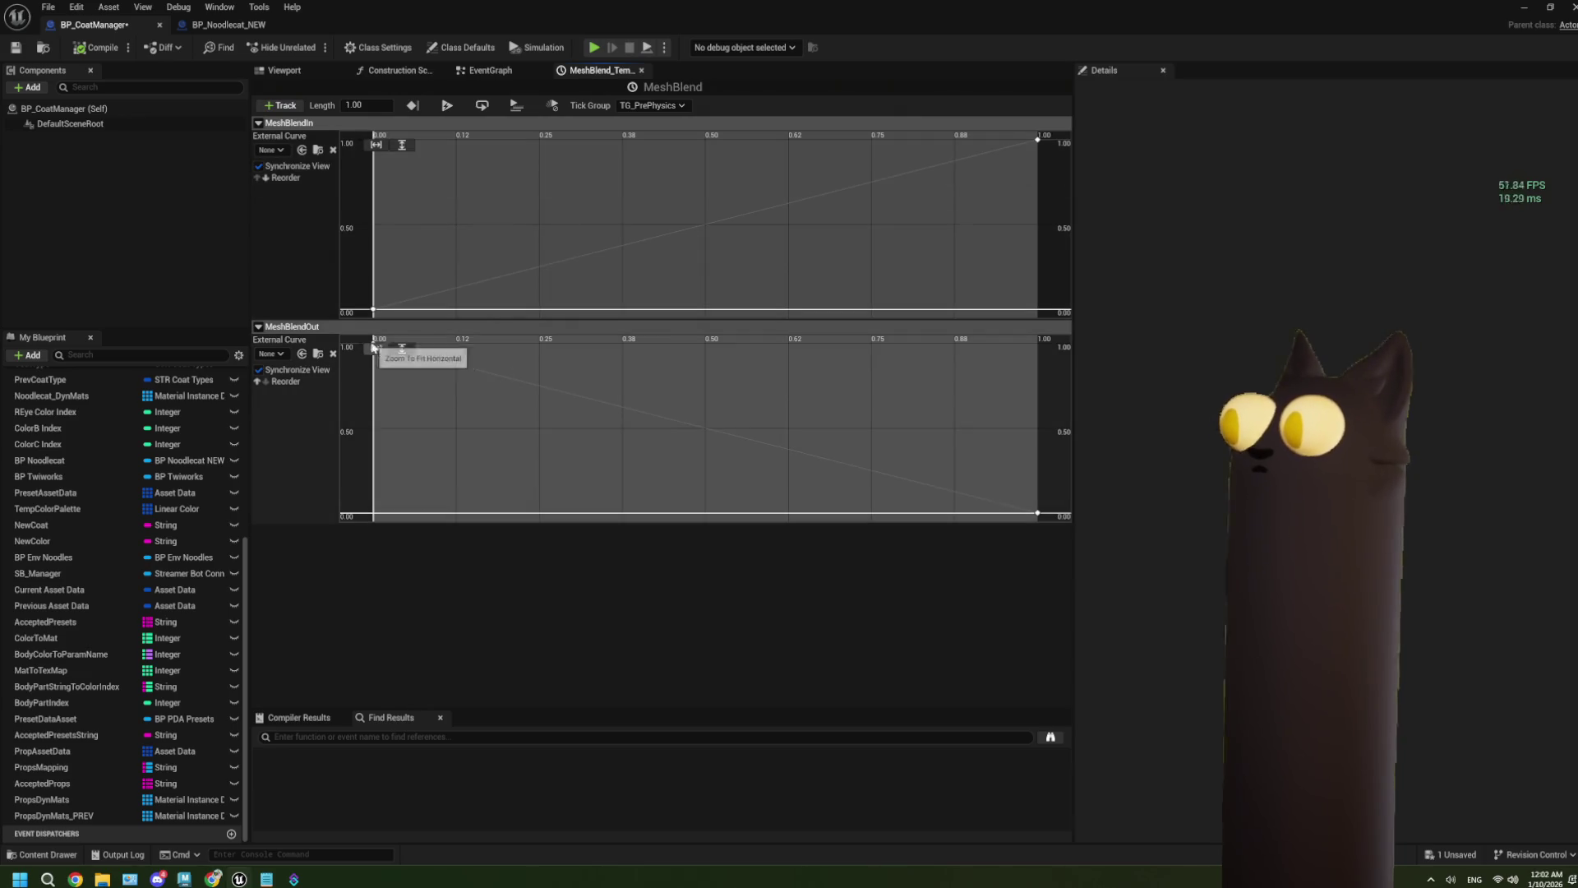
Step: Check the MeshBlendOut starting key values, then save and close BP_CoatManager
left_click_drag(454, 404, 360, 339)
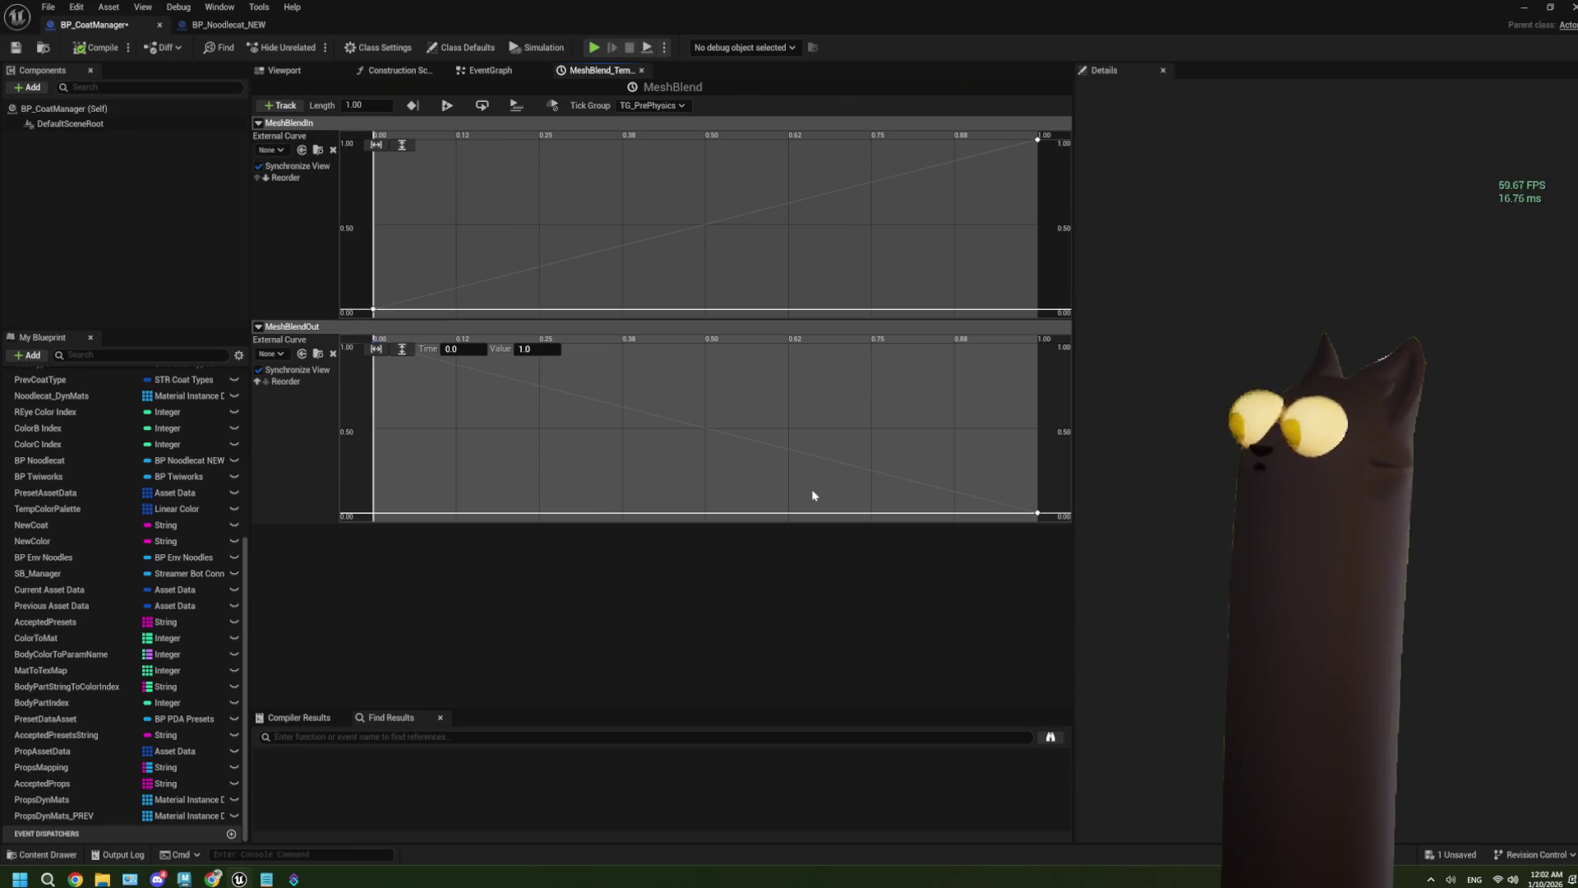
left_click(15, 49)
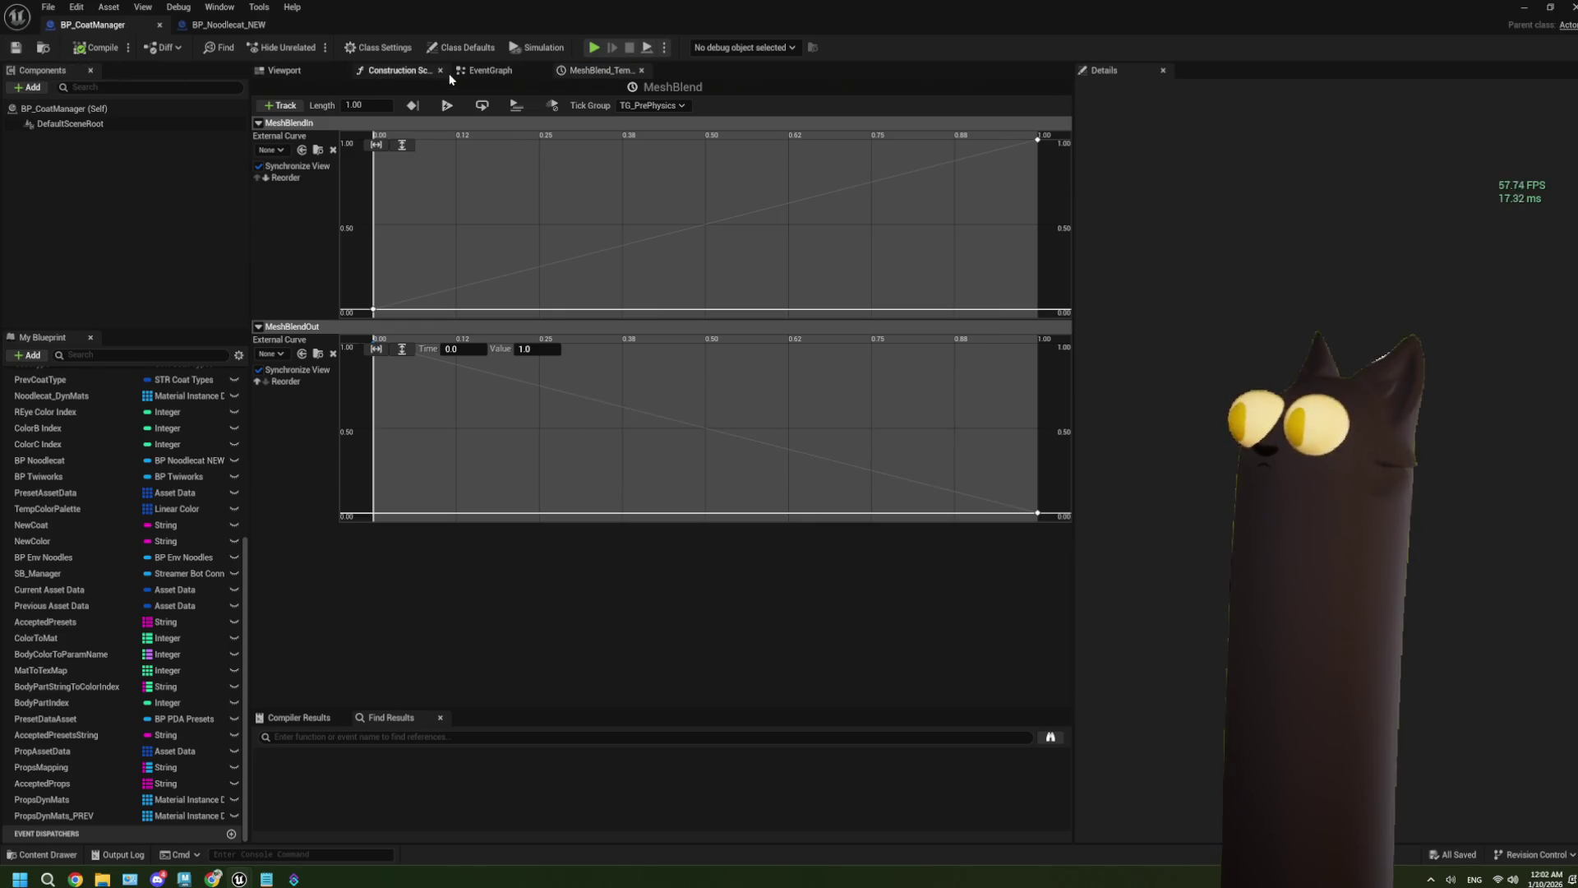
left_click(1572, 8)
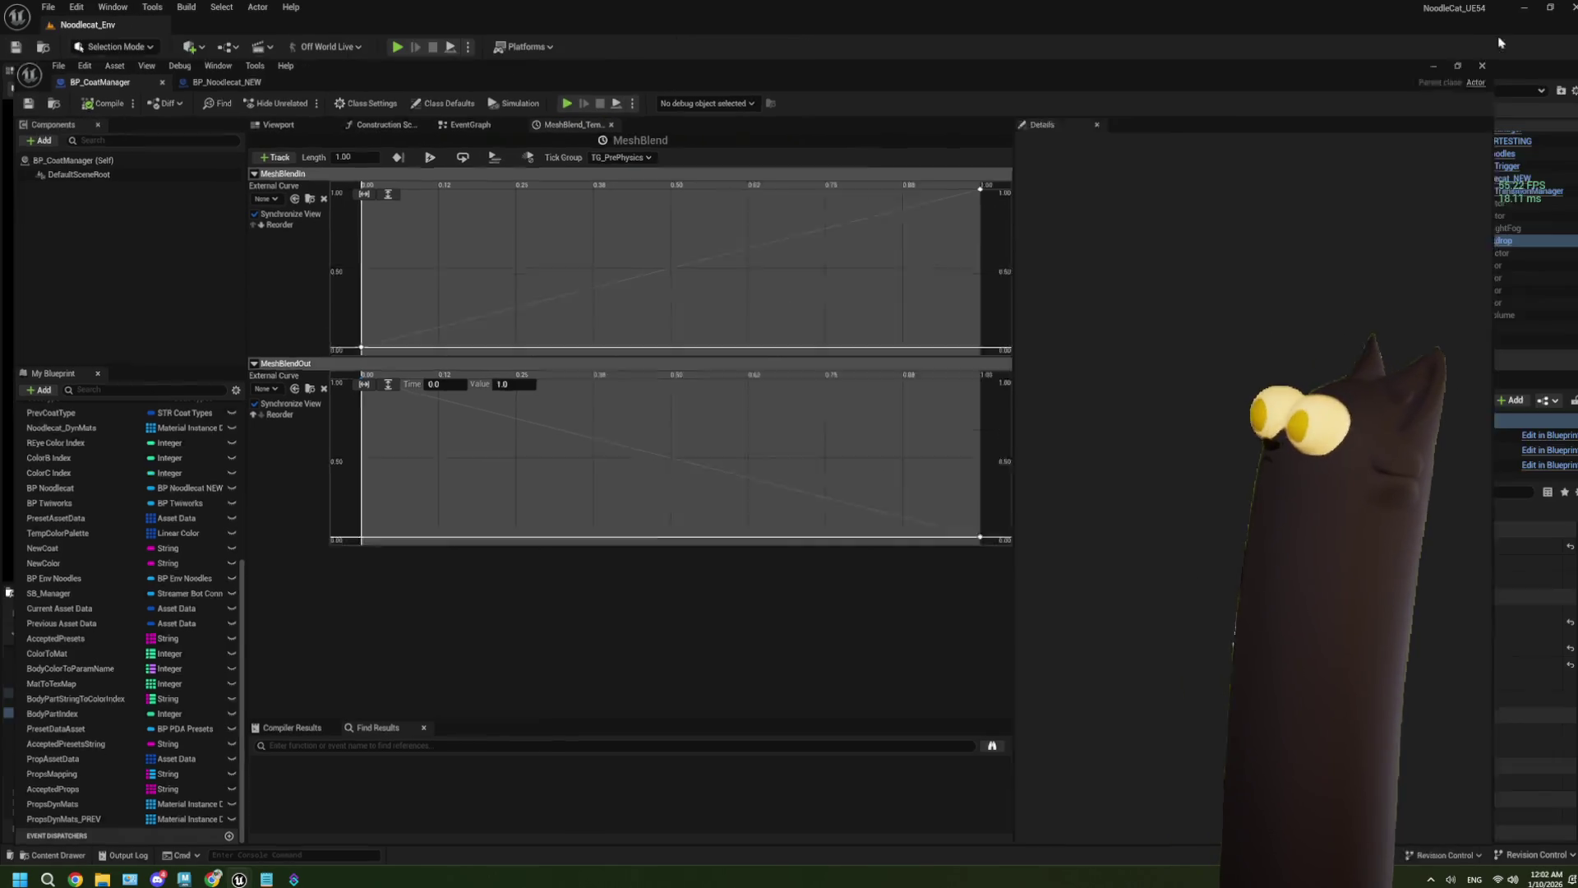
Step: Open the hat_cowboy_MASTER mesh, then return to BP_CoatManager's event graph with its two opacity loops
double_click(182, 683)
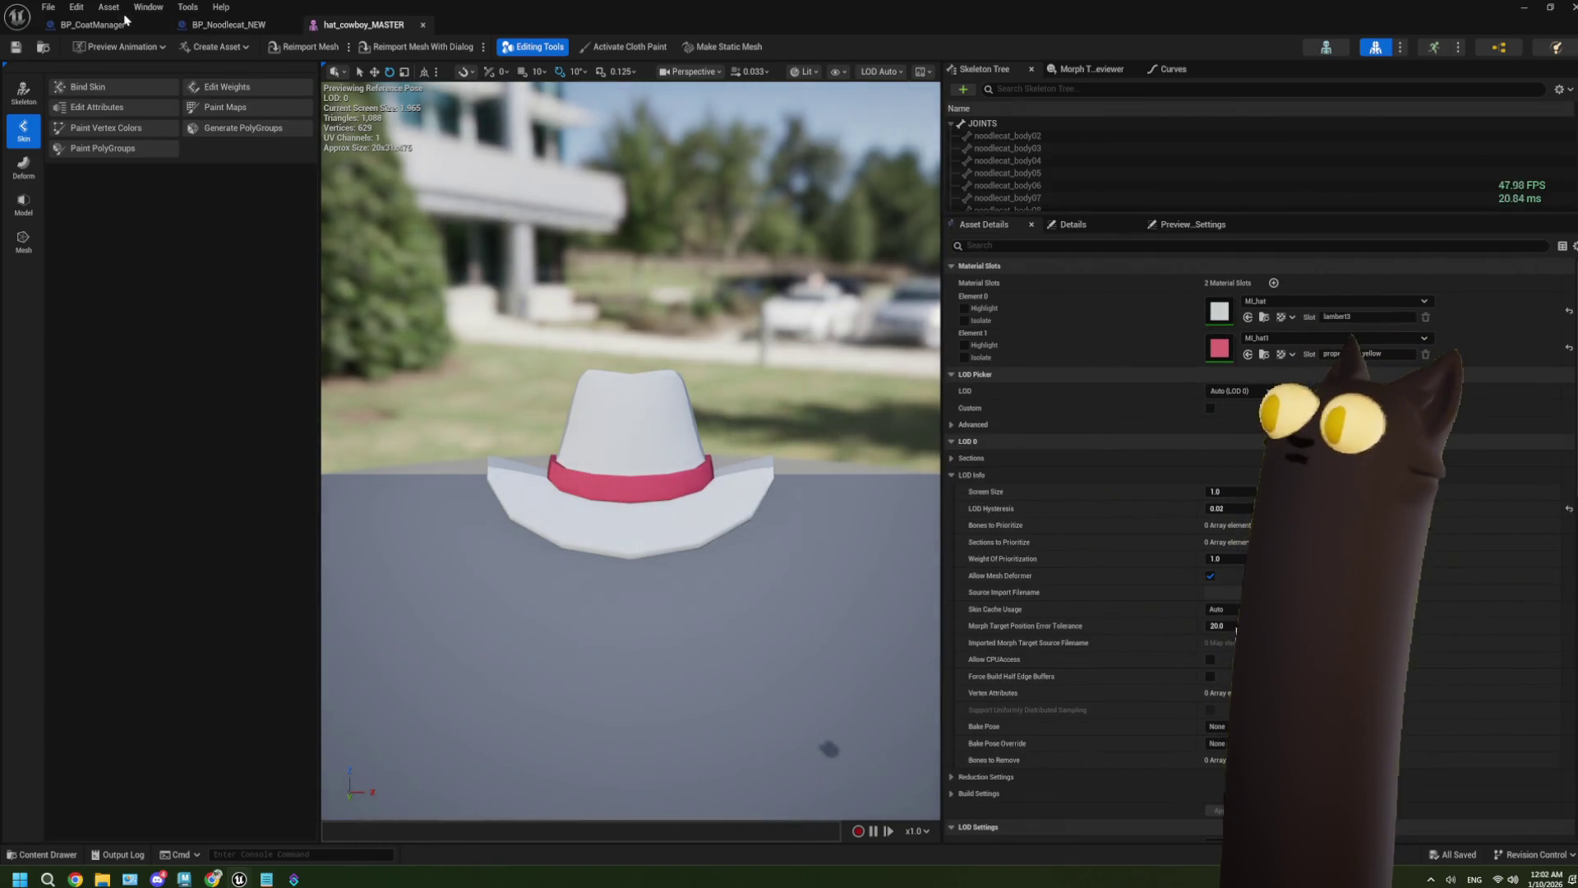
left_click(92, 25)
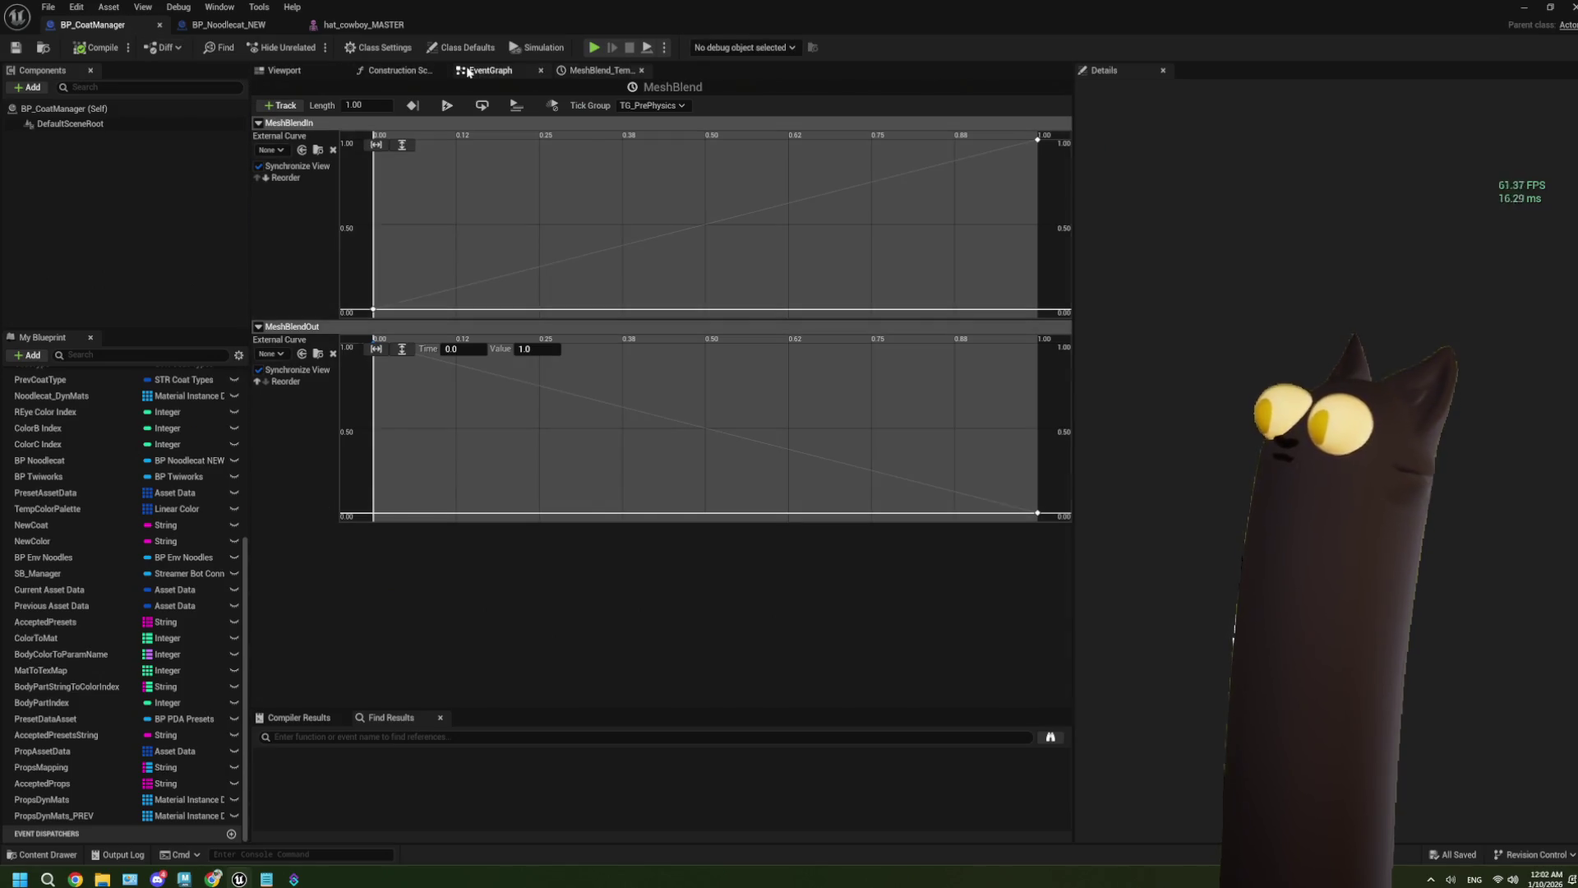
left_click(485, 70)
left_click_drag(822, 554, 665, 504)
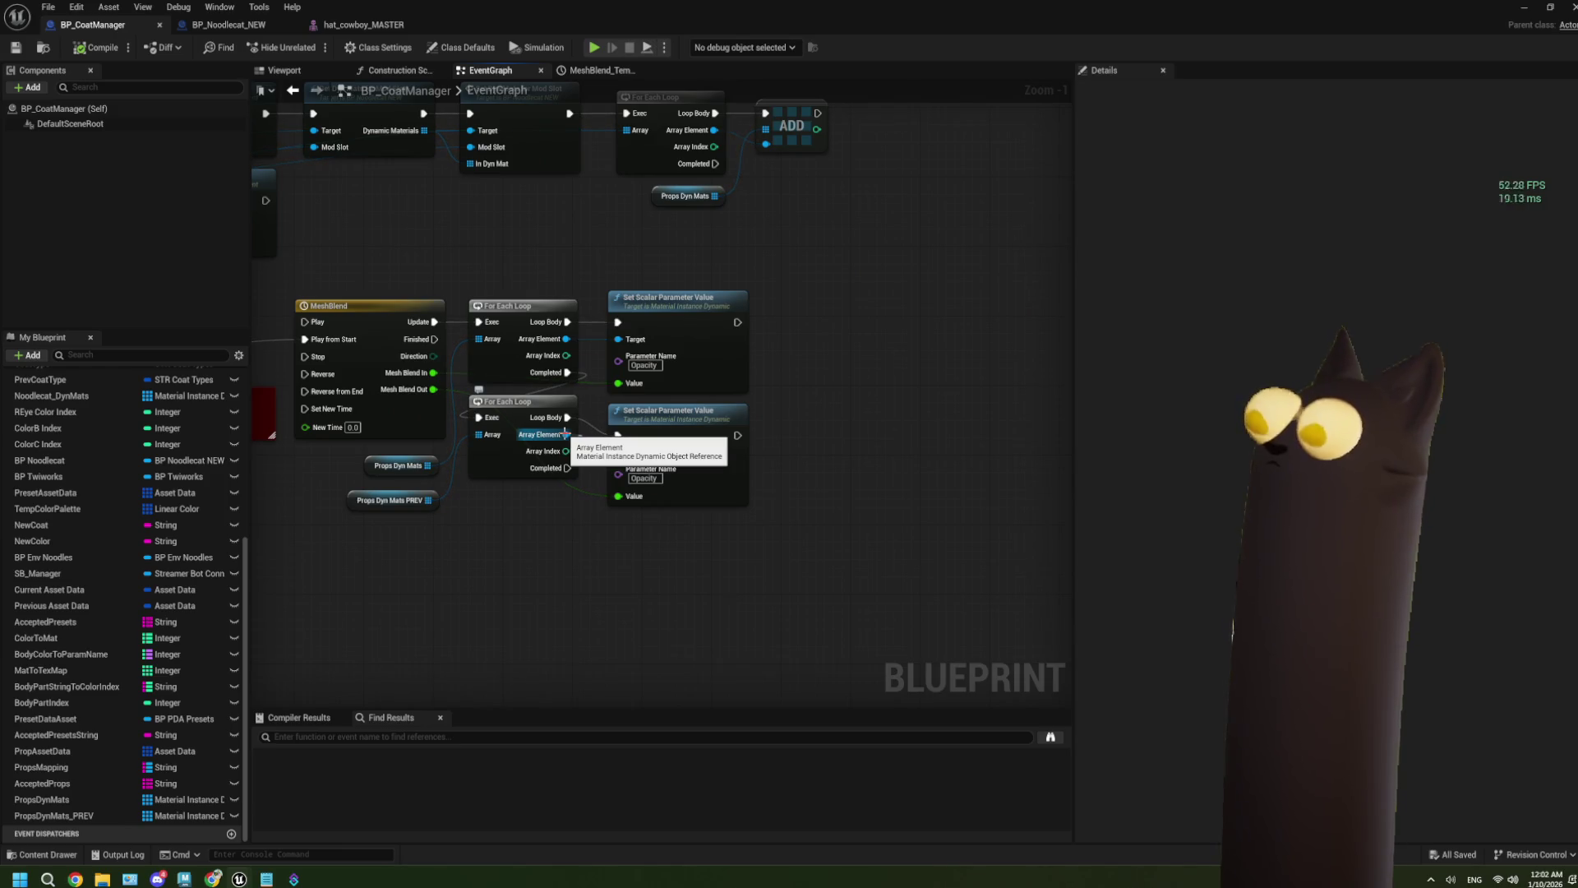
Step: Remove the Props Dyn Mats getter from the debug print loop
left_click_drag(565, 433, 603, 557)
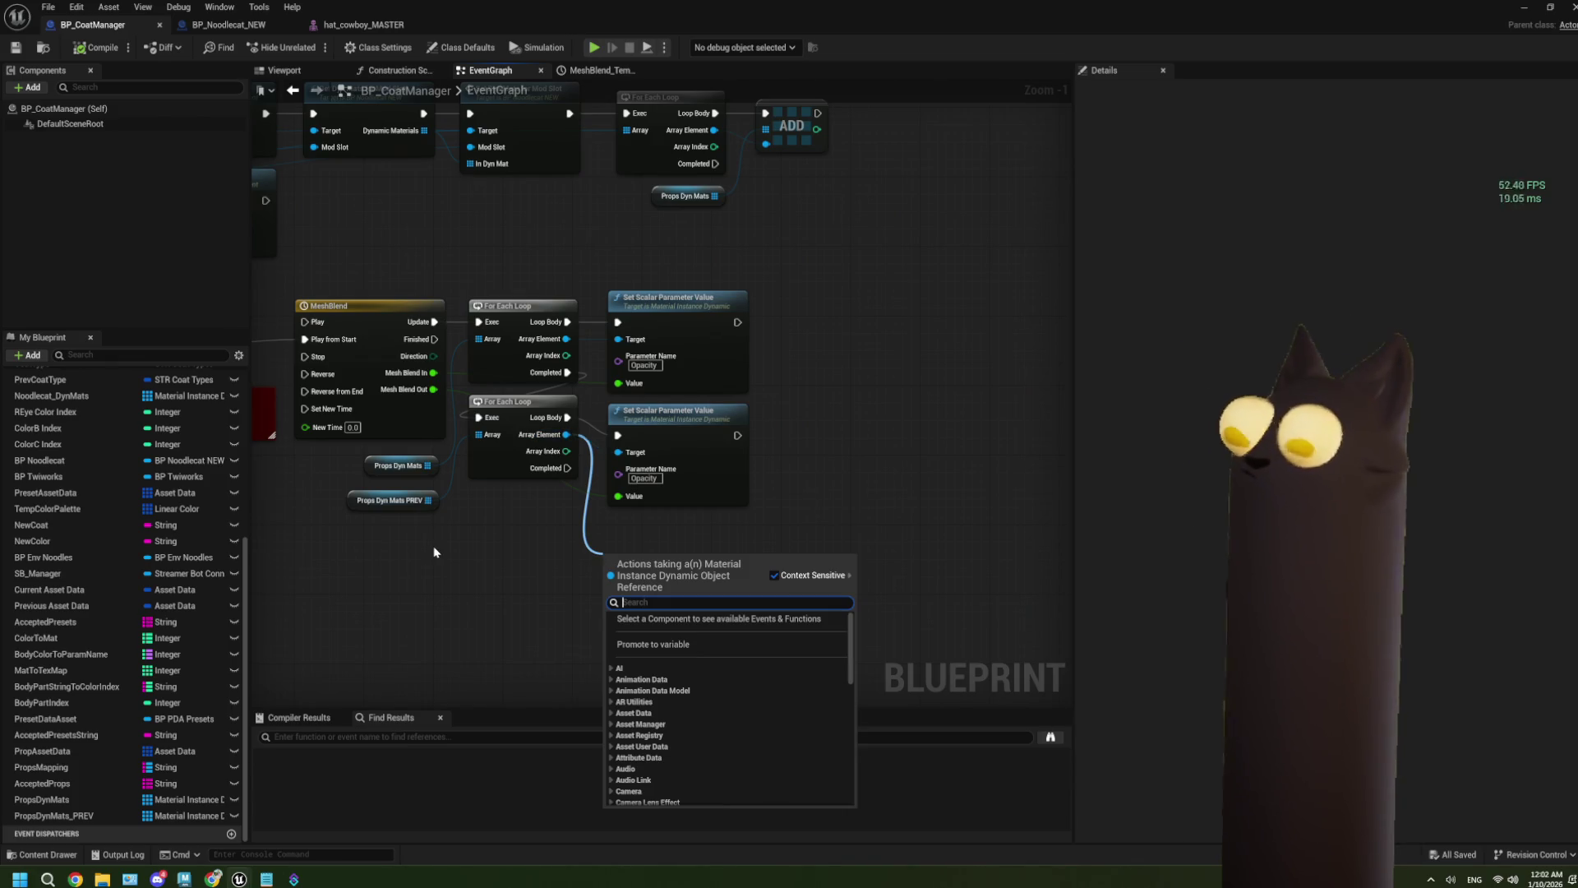
left_click(378, 550)
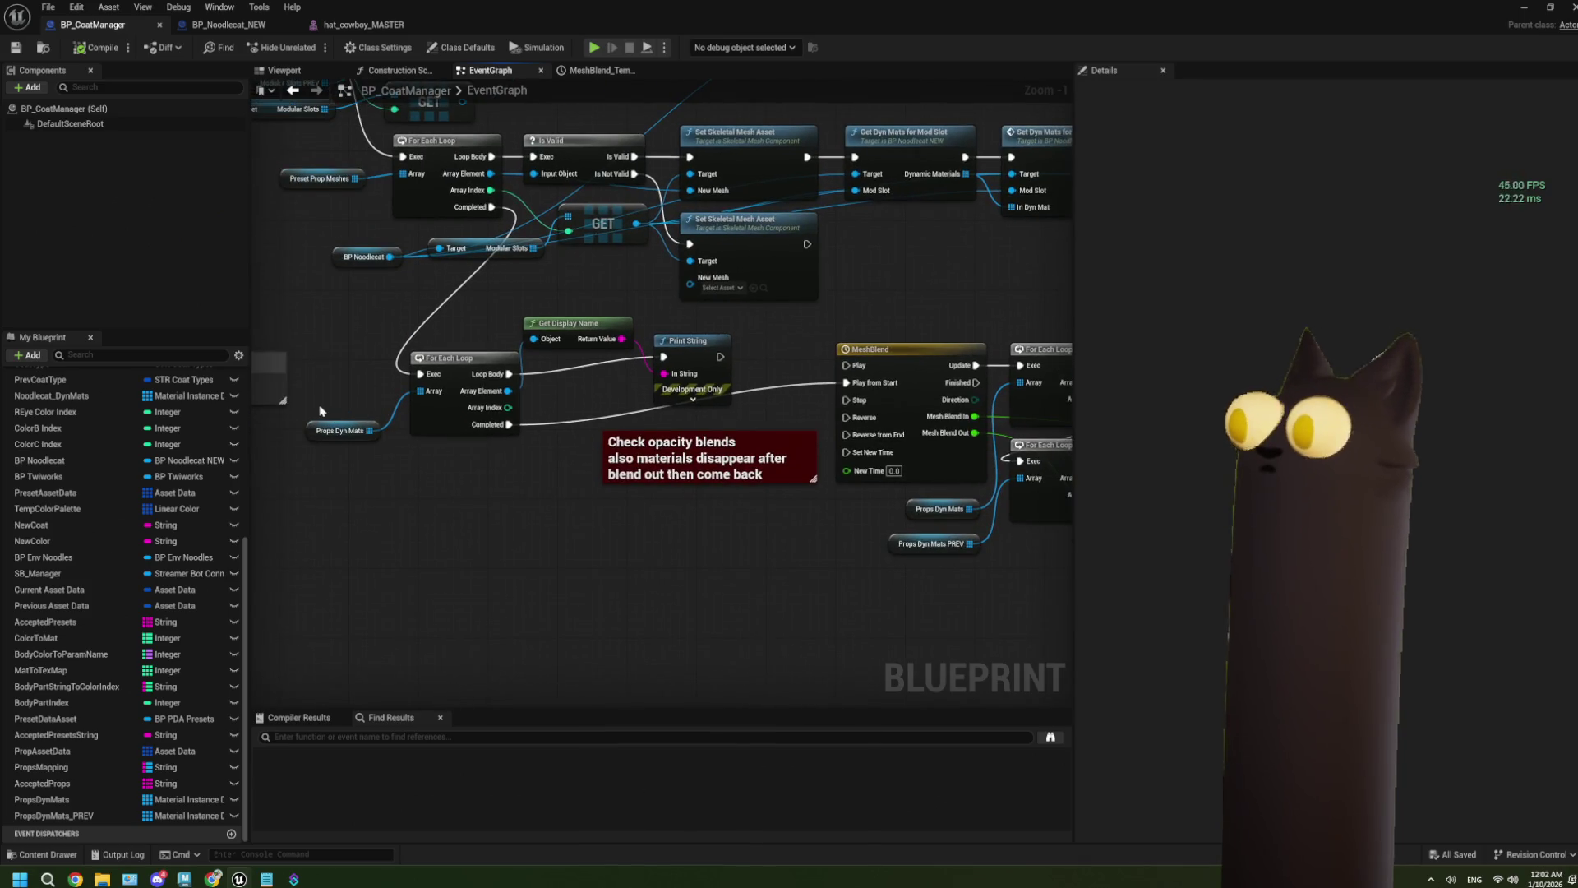
left_click(345, 431)
key("Delete")
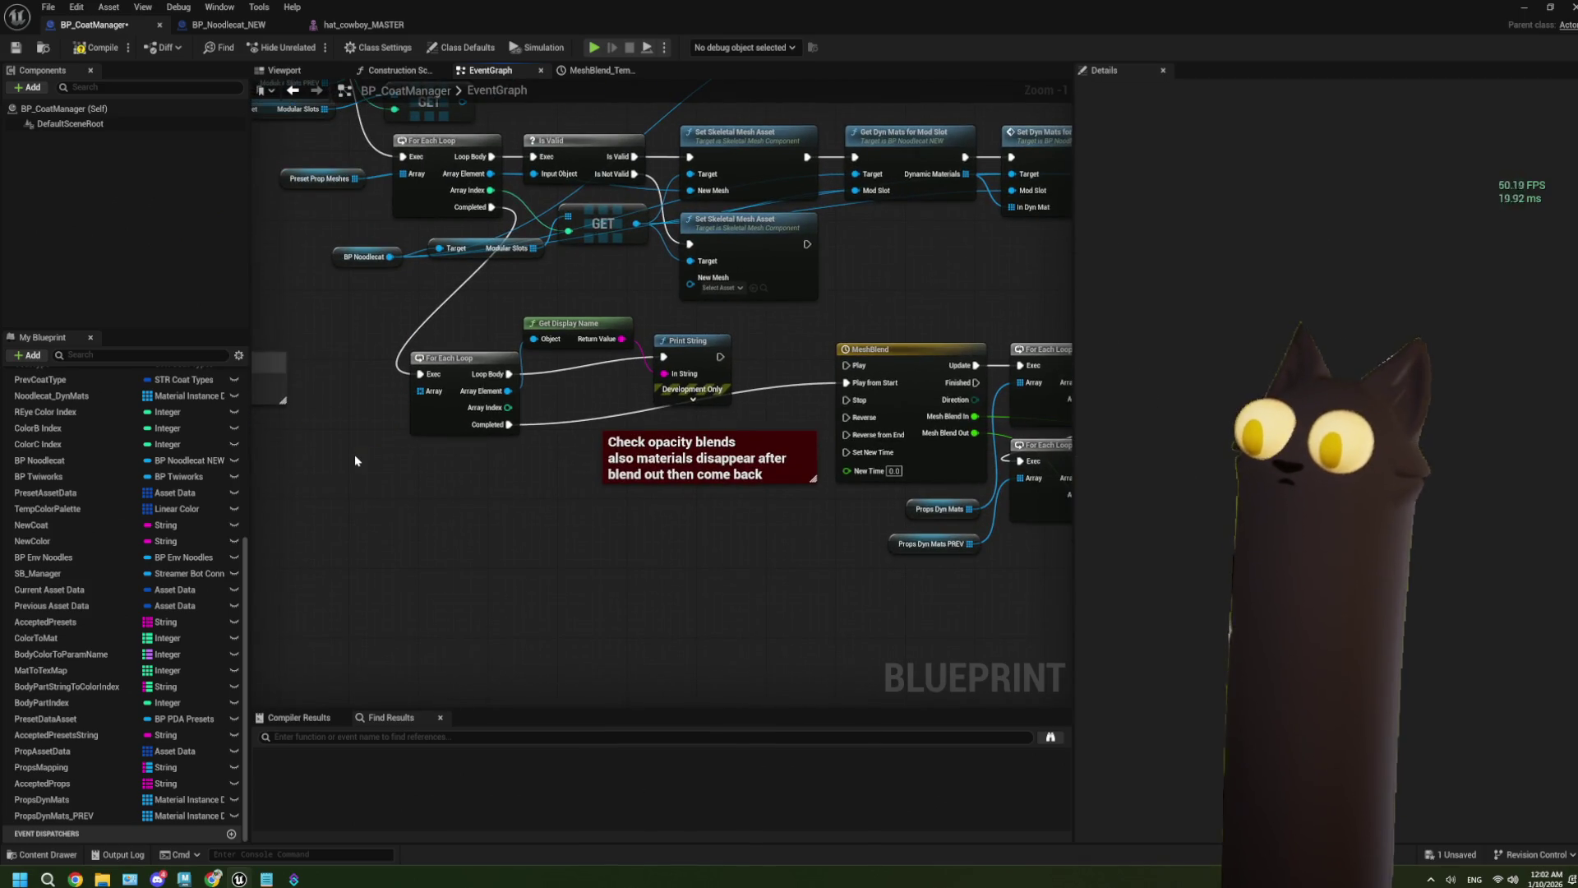
Step: Feed PropsDynMats_PREV into the print loop's Array and start a Play in Editor test
mouse_move(54, 815)
left_mouse_down()
mouse_move(66, 822)
mouse_move(296, 573)
mouse_move(300, 417)
mouse_move(421, 391)
left_mouse_up()
left_click(345, 427)
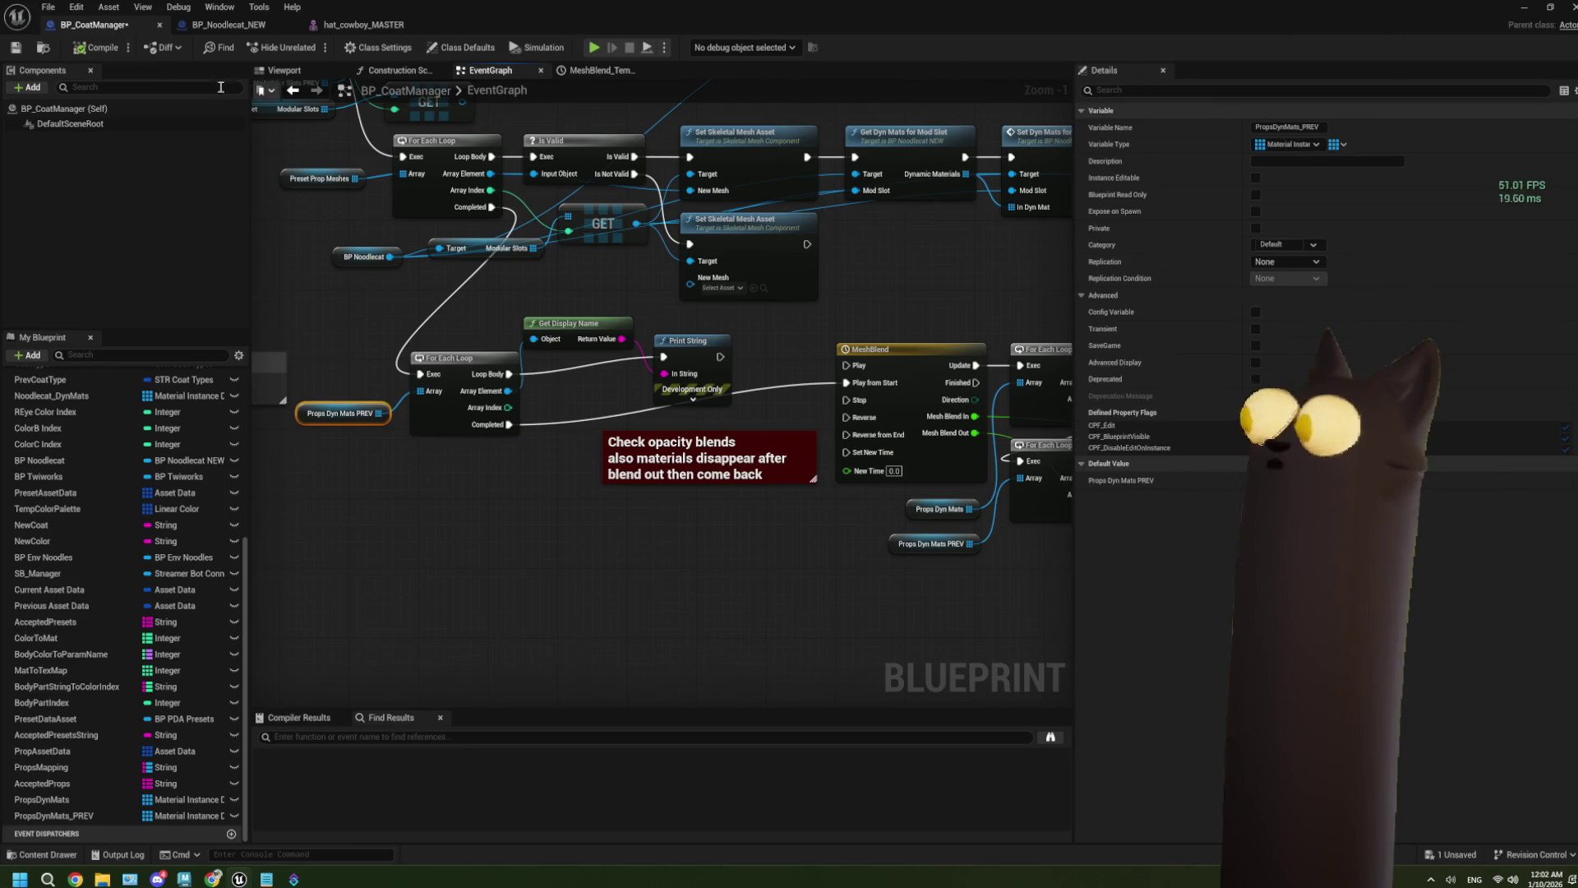
key("alt+p")
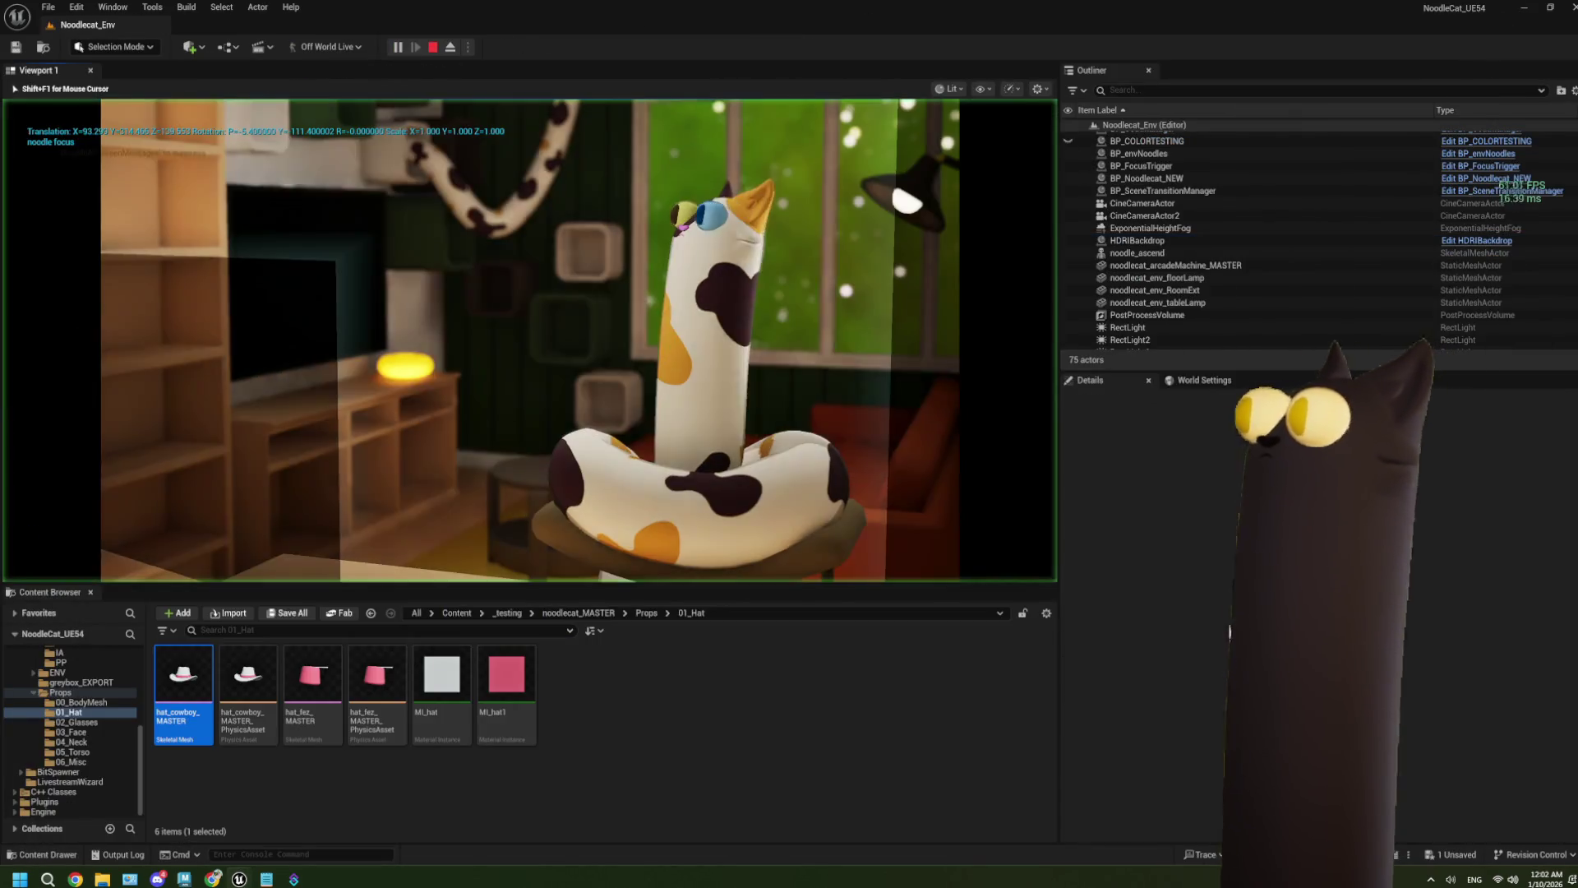
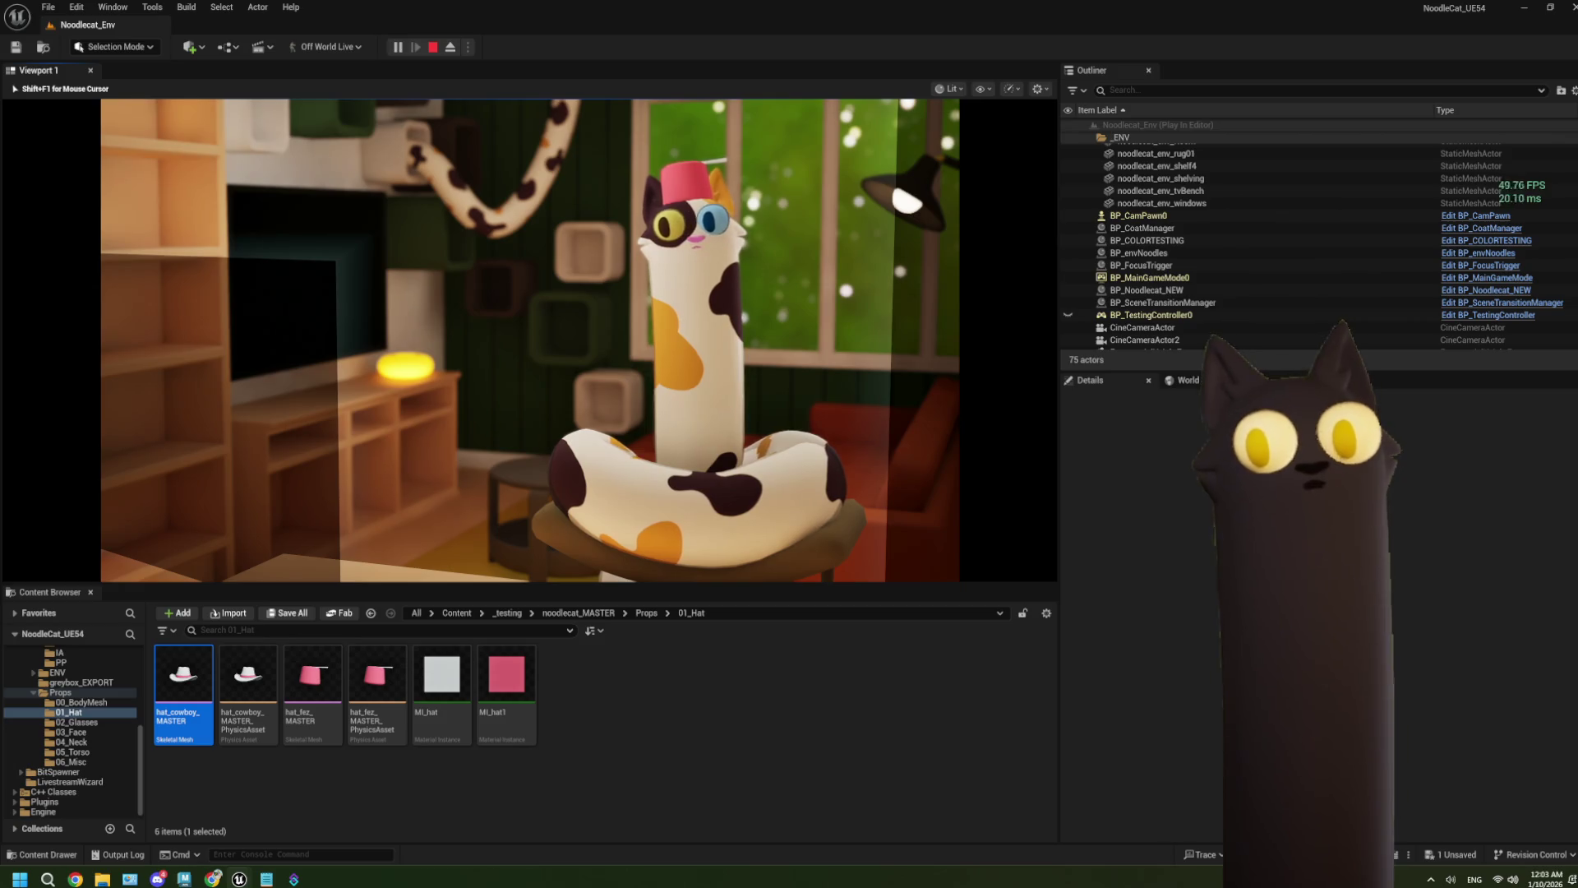
Step: Cycle the cat's hat twice, from the red fez to the white cowboy hat, then eject to the editor
key("h")
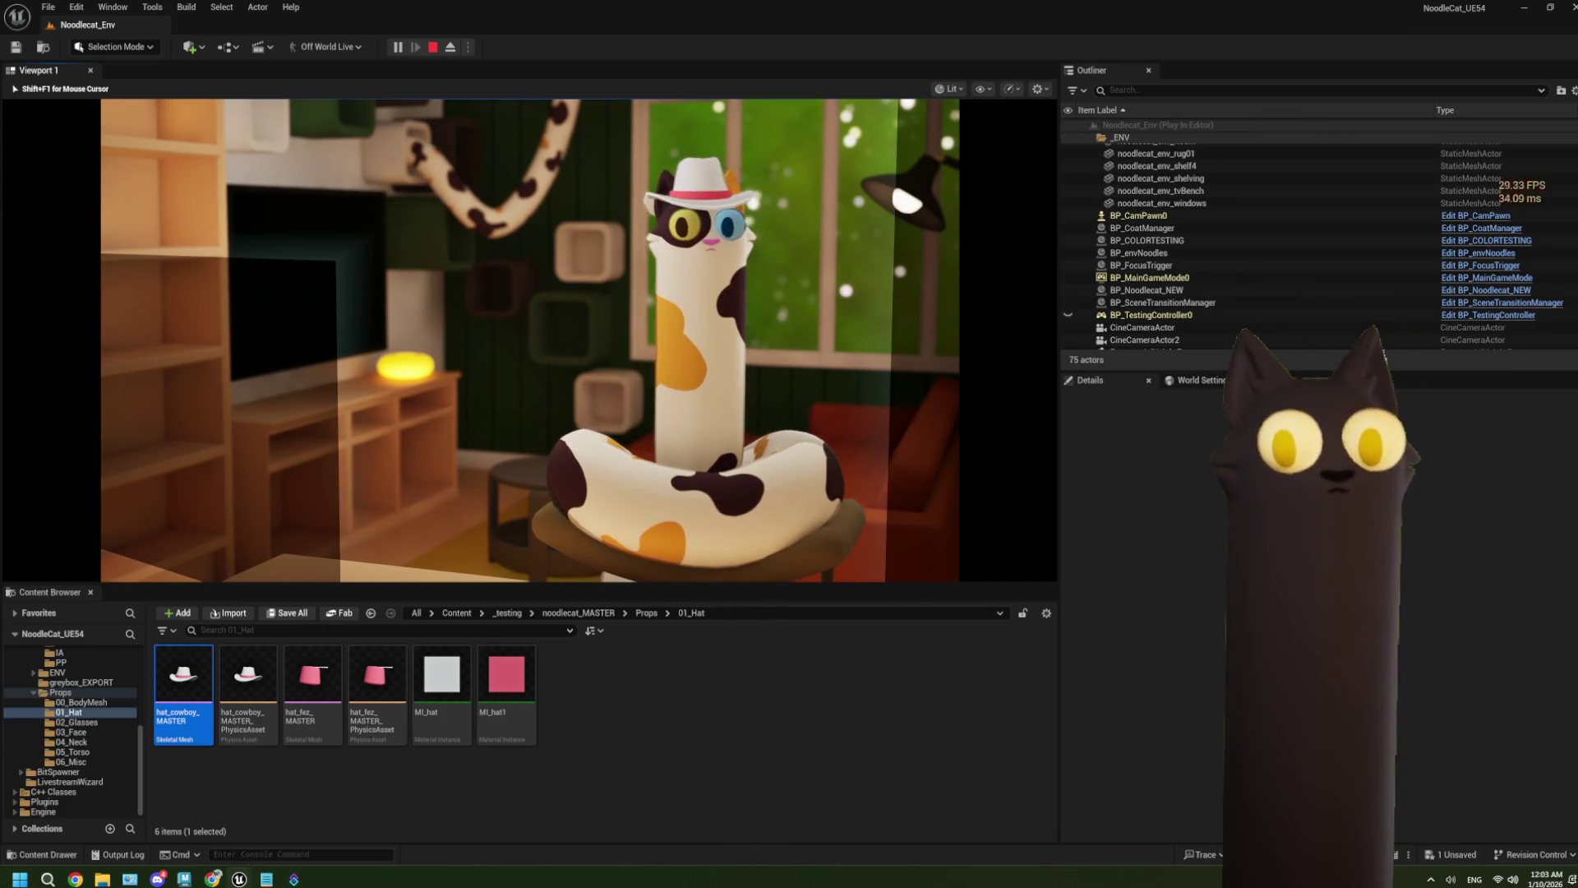
key("h")
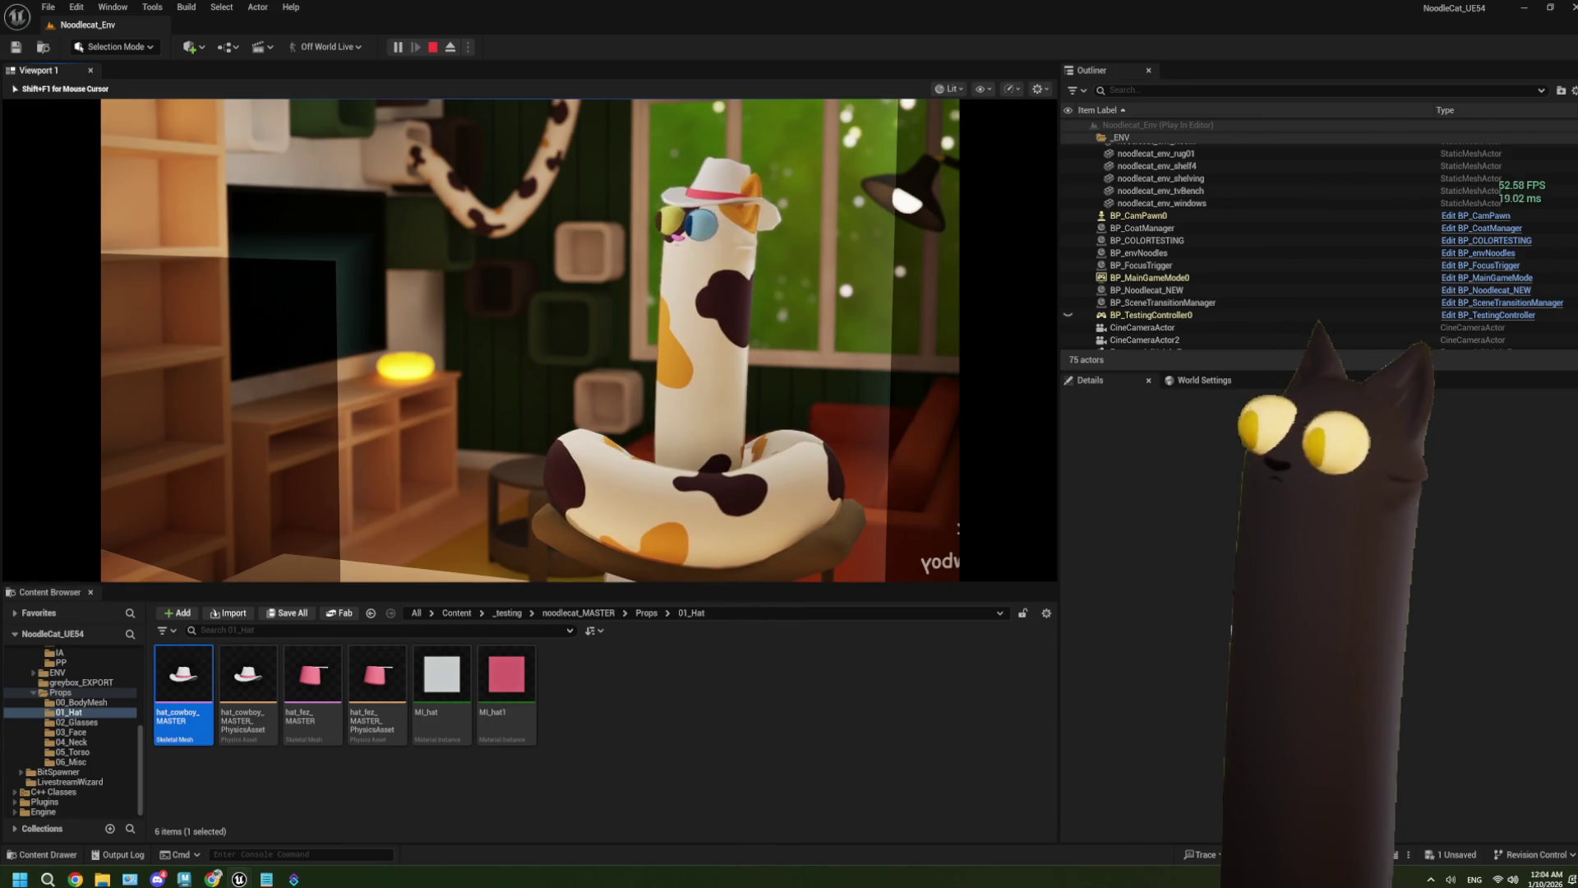
key("F8")
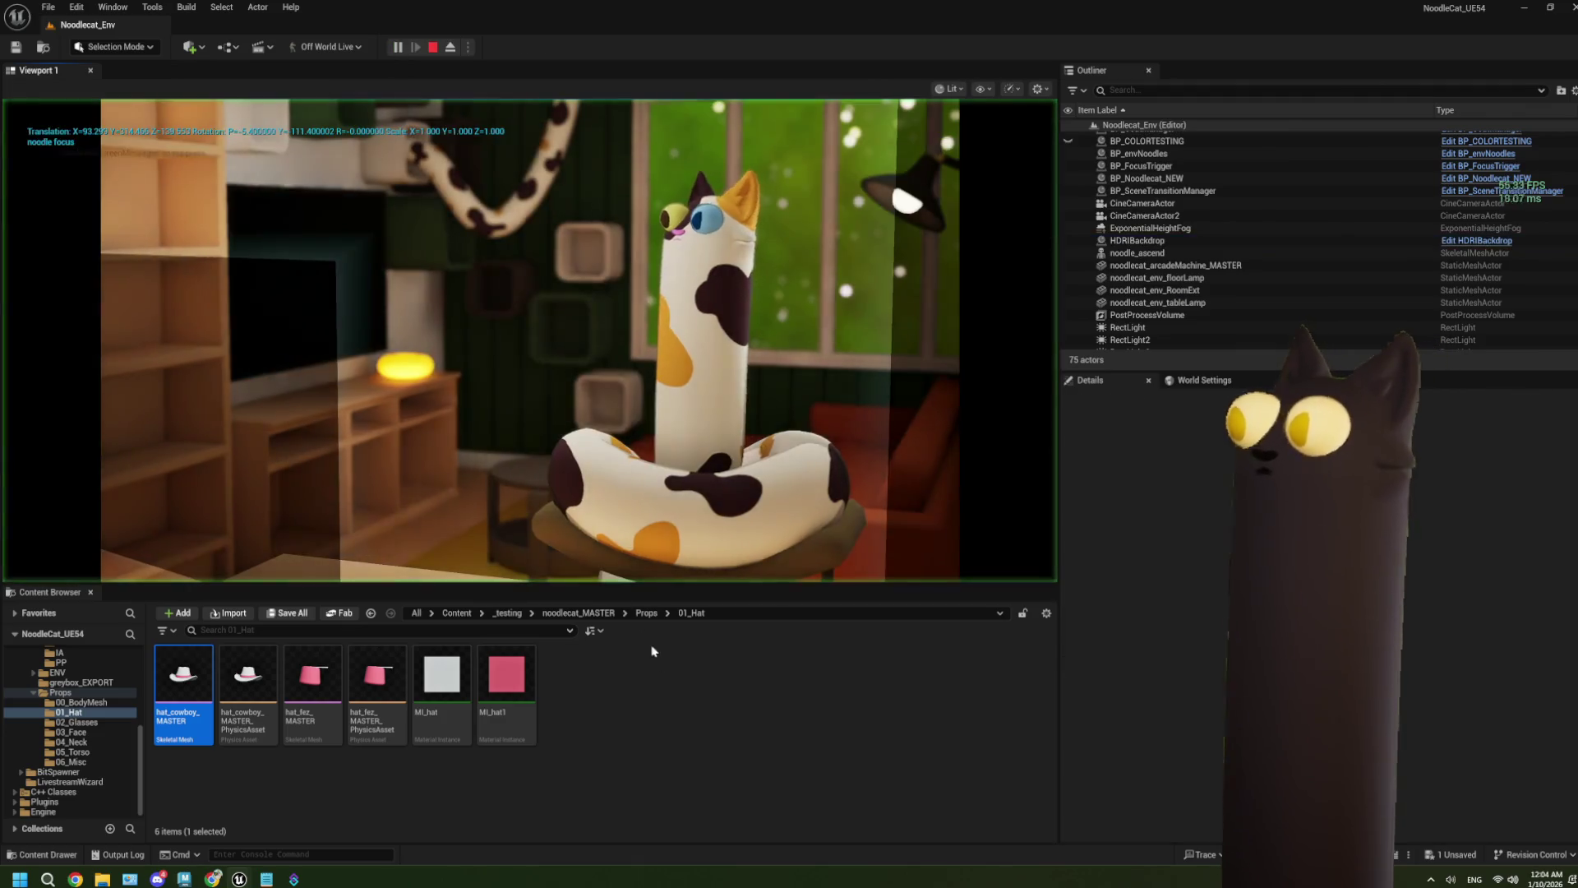
Step: Stop the play test and browse Props, BFL and Core to reach the noodlecat_MASTER folder
left_click(678, 691)
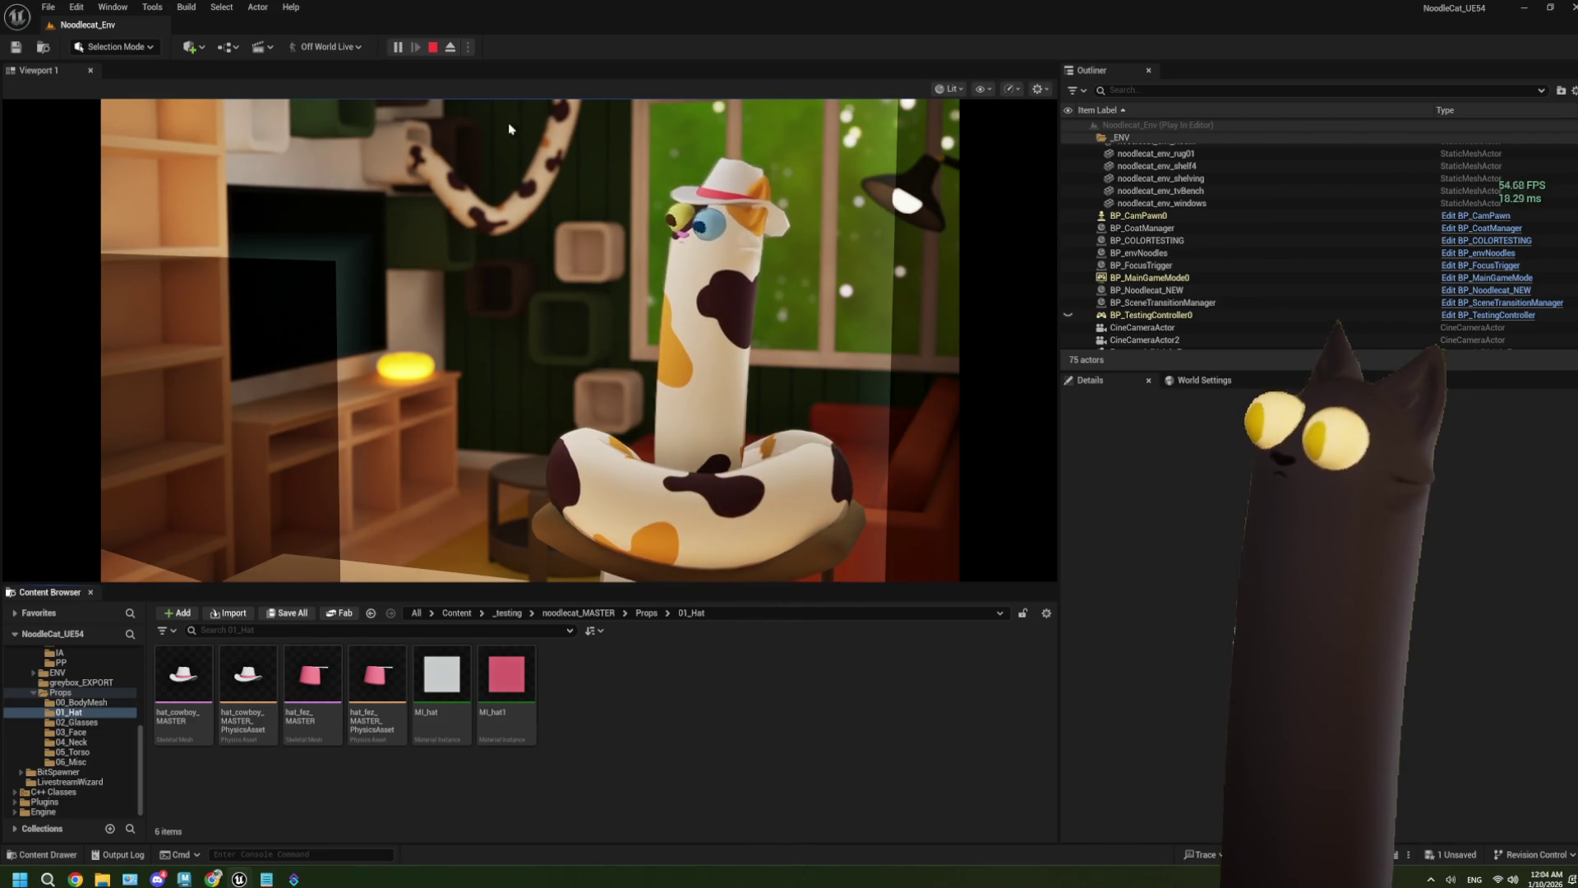
left_click(433, 47)
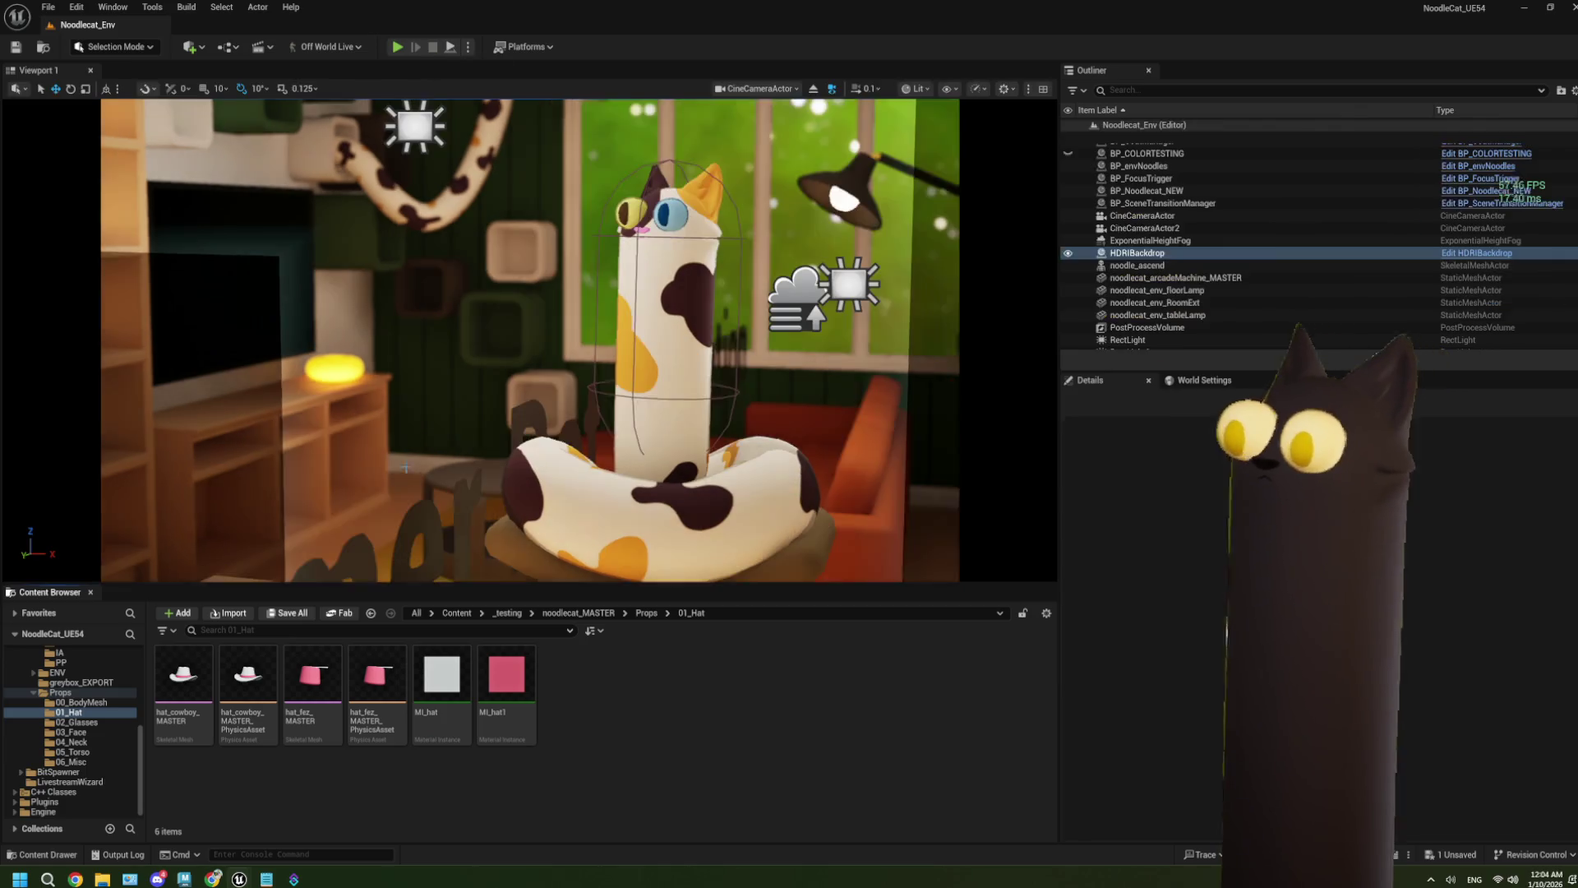
left_click(82, 693)
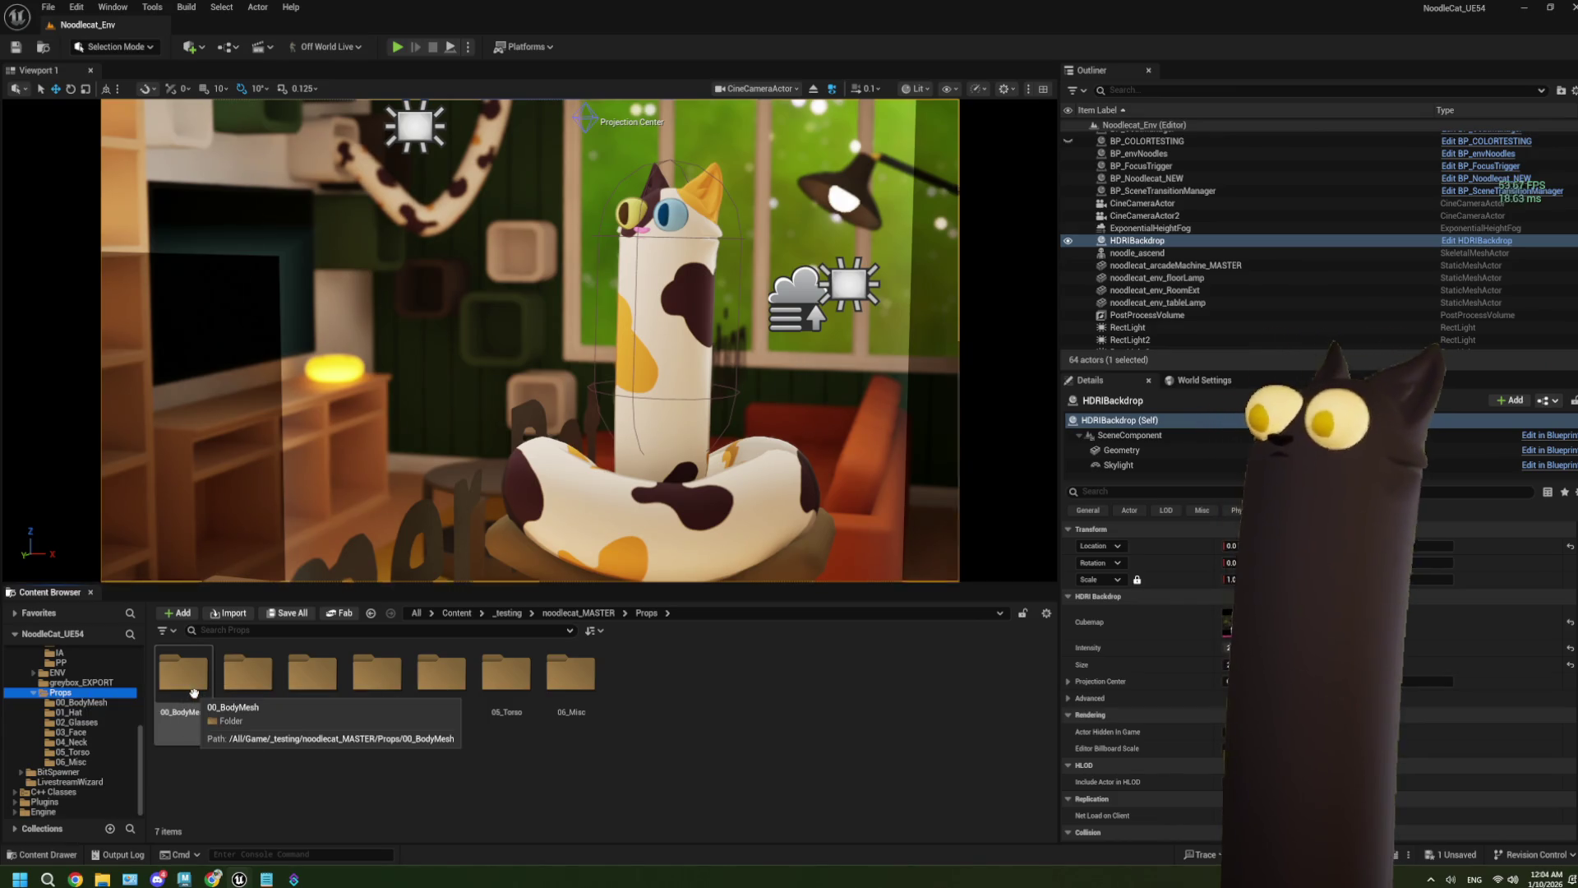
scroll(79, 750, "up", 3)
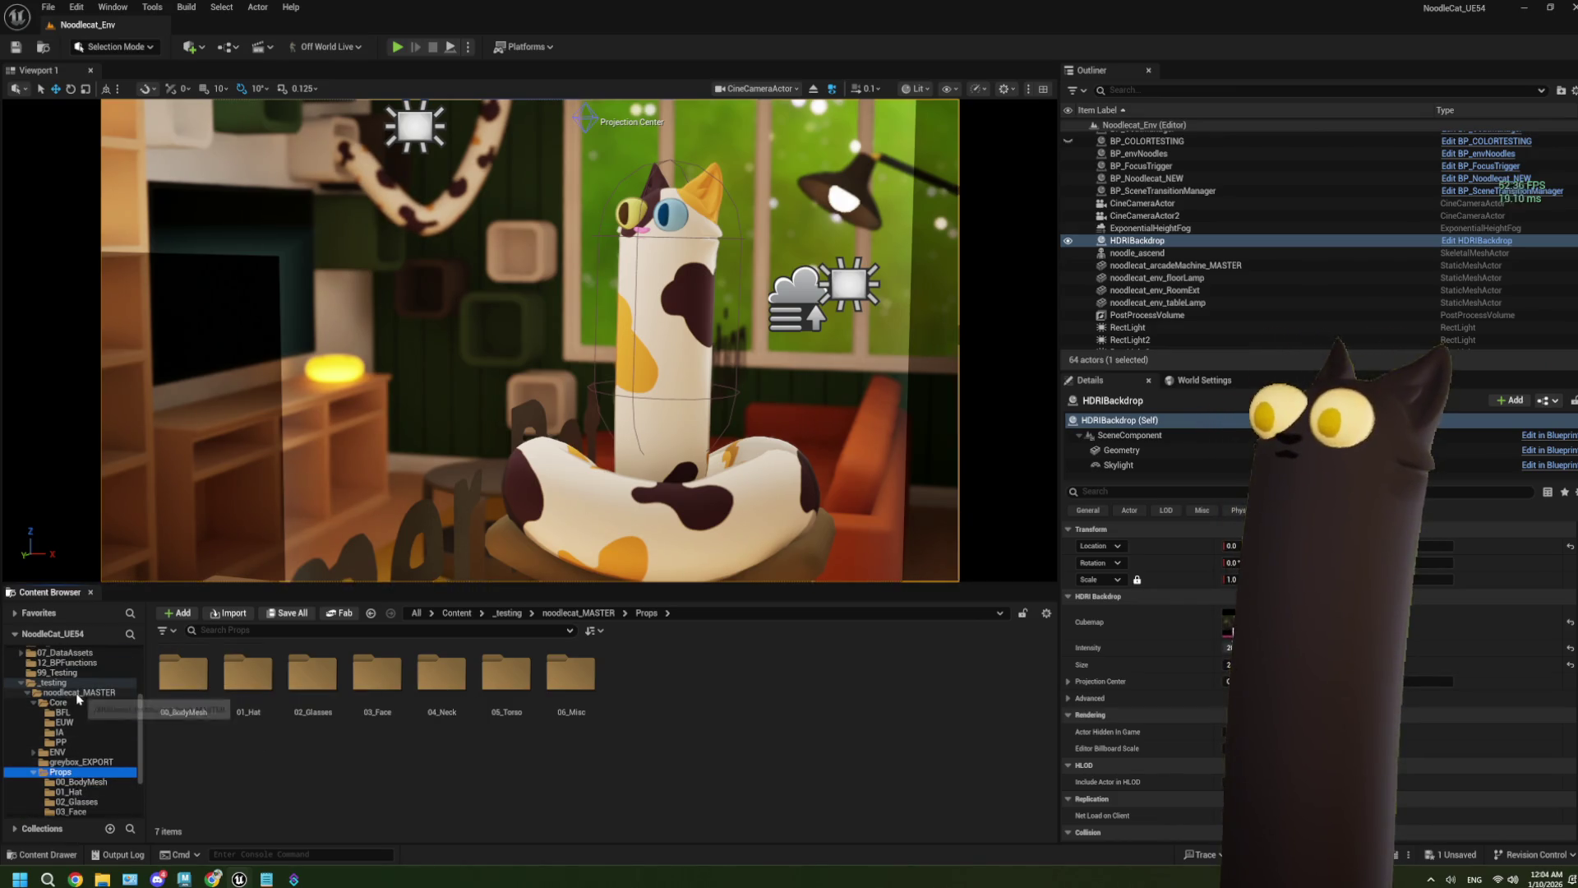
scroll(76, 723, "down", 2)
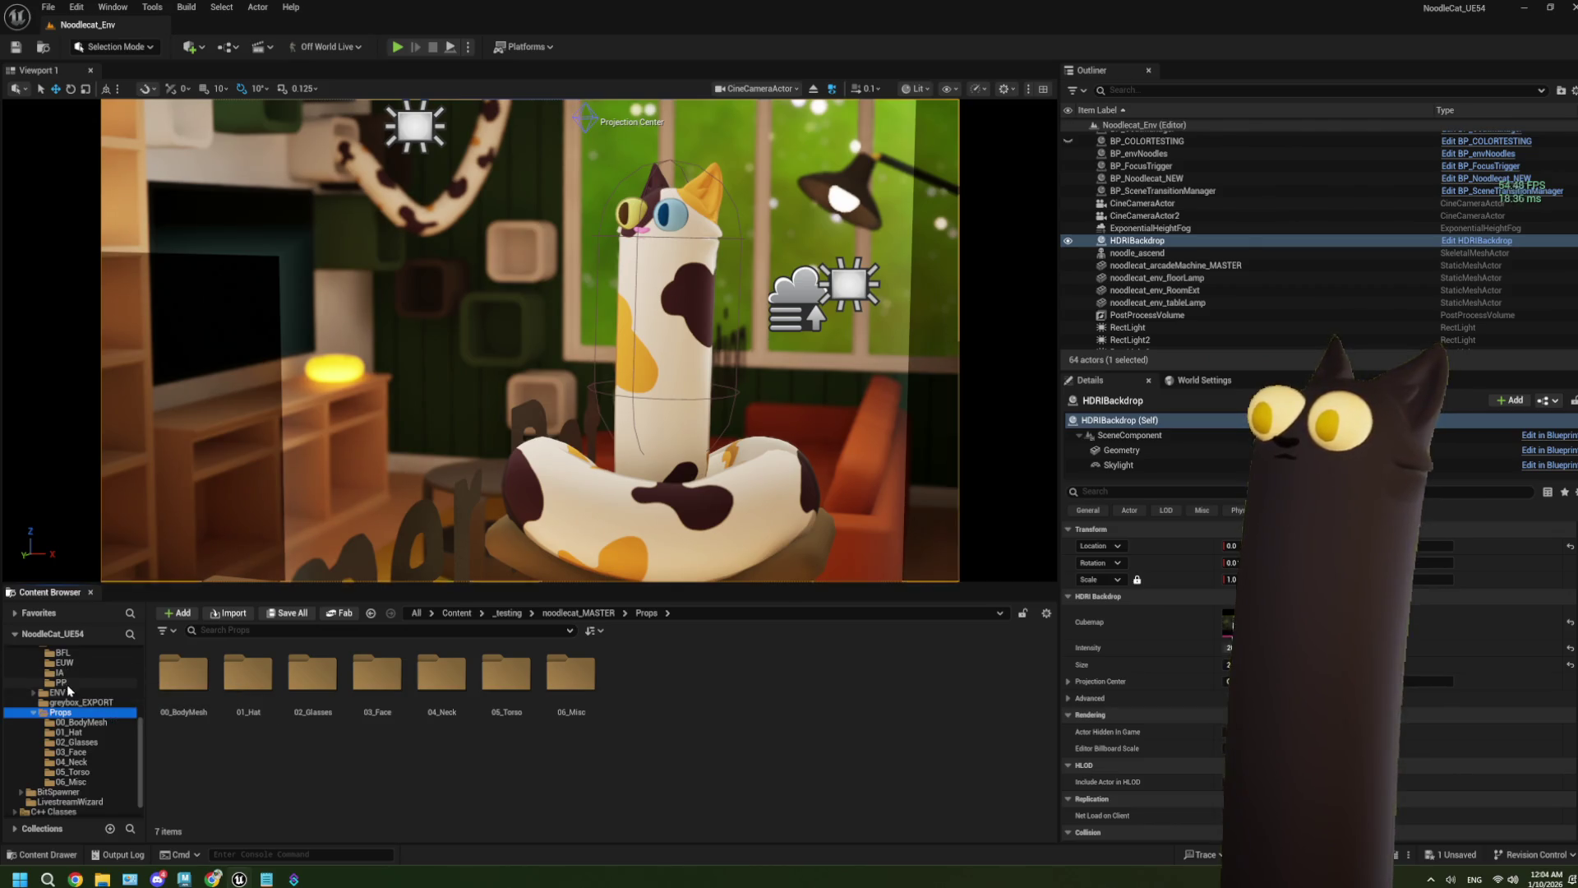
scroll(74, 674, "up", 1)
left_click(75, 672)
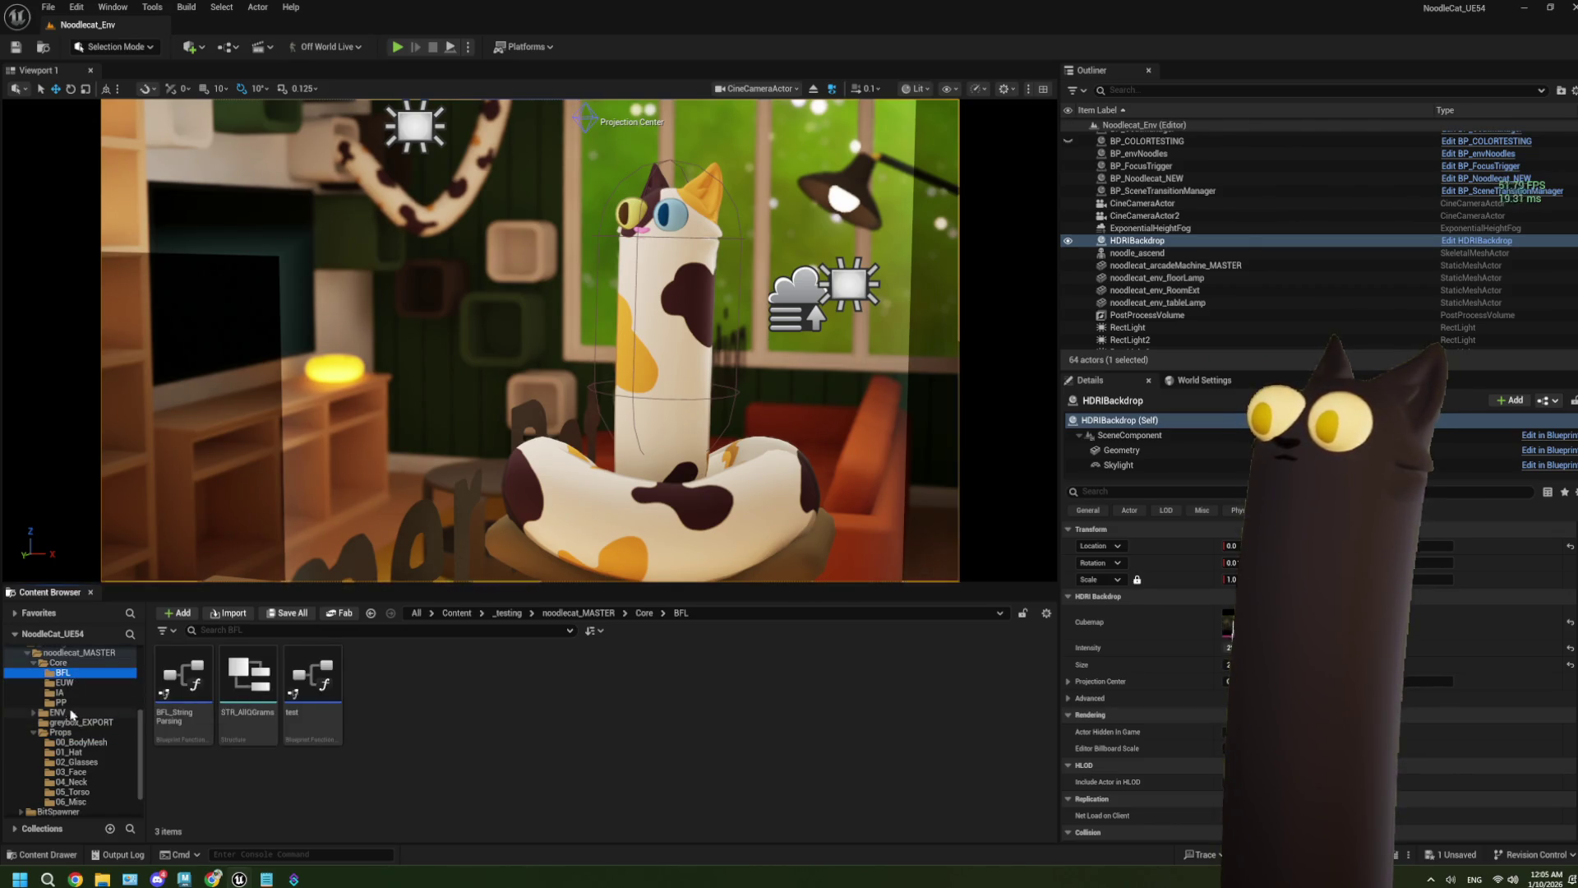
left_click(69, 664)
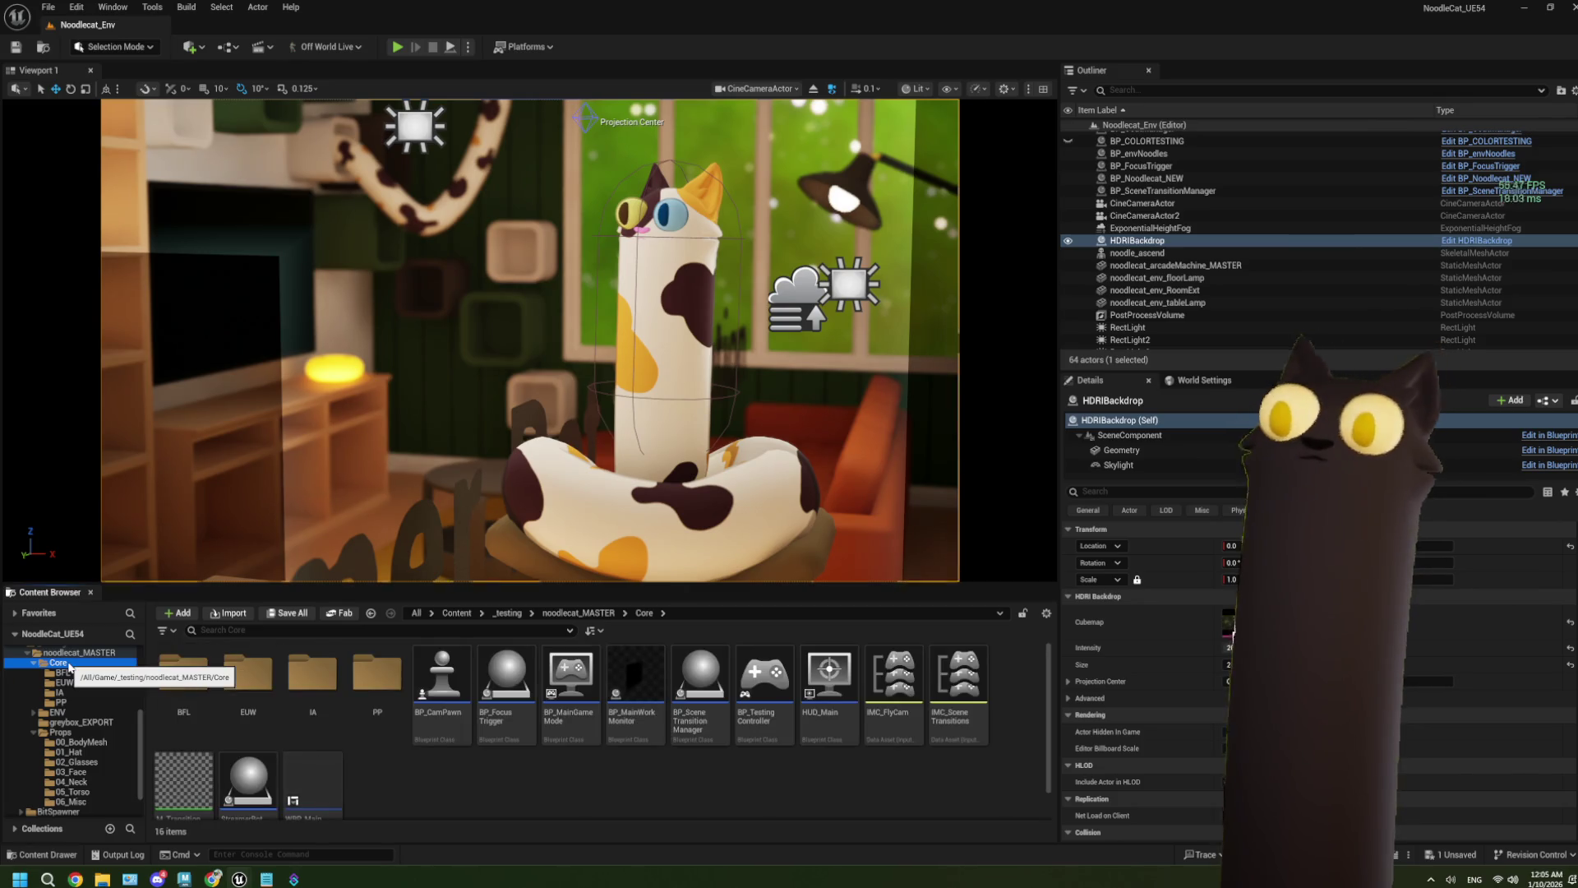
left_click(65, 652)
Step: Open BP_CoatManager and bring the opacity blend For Each Loops into view
double_click(506, 682)
scroll(847, 567, "down", 1)
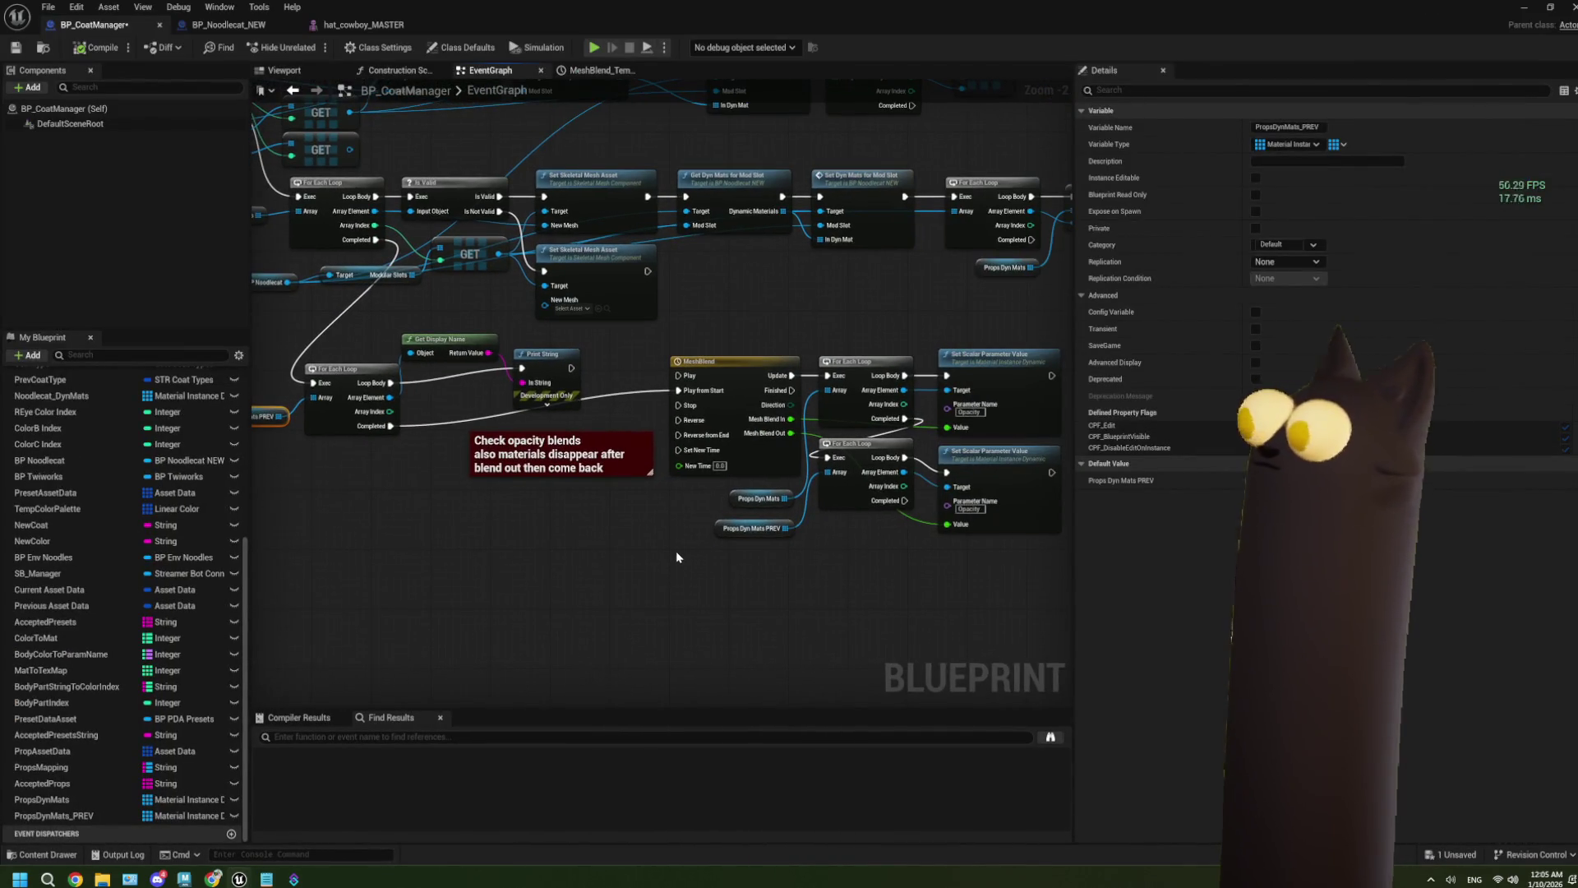
left_click_drag(676, 552, 561, 548)
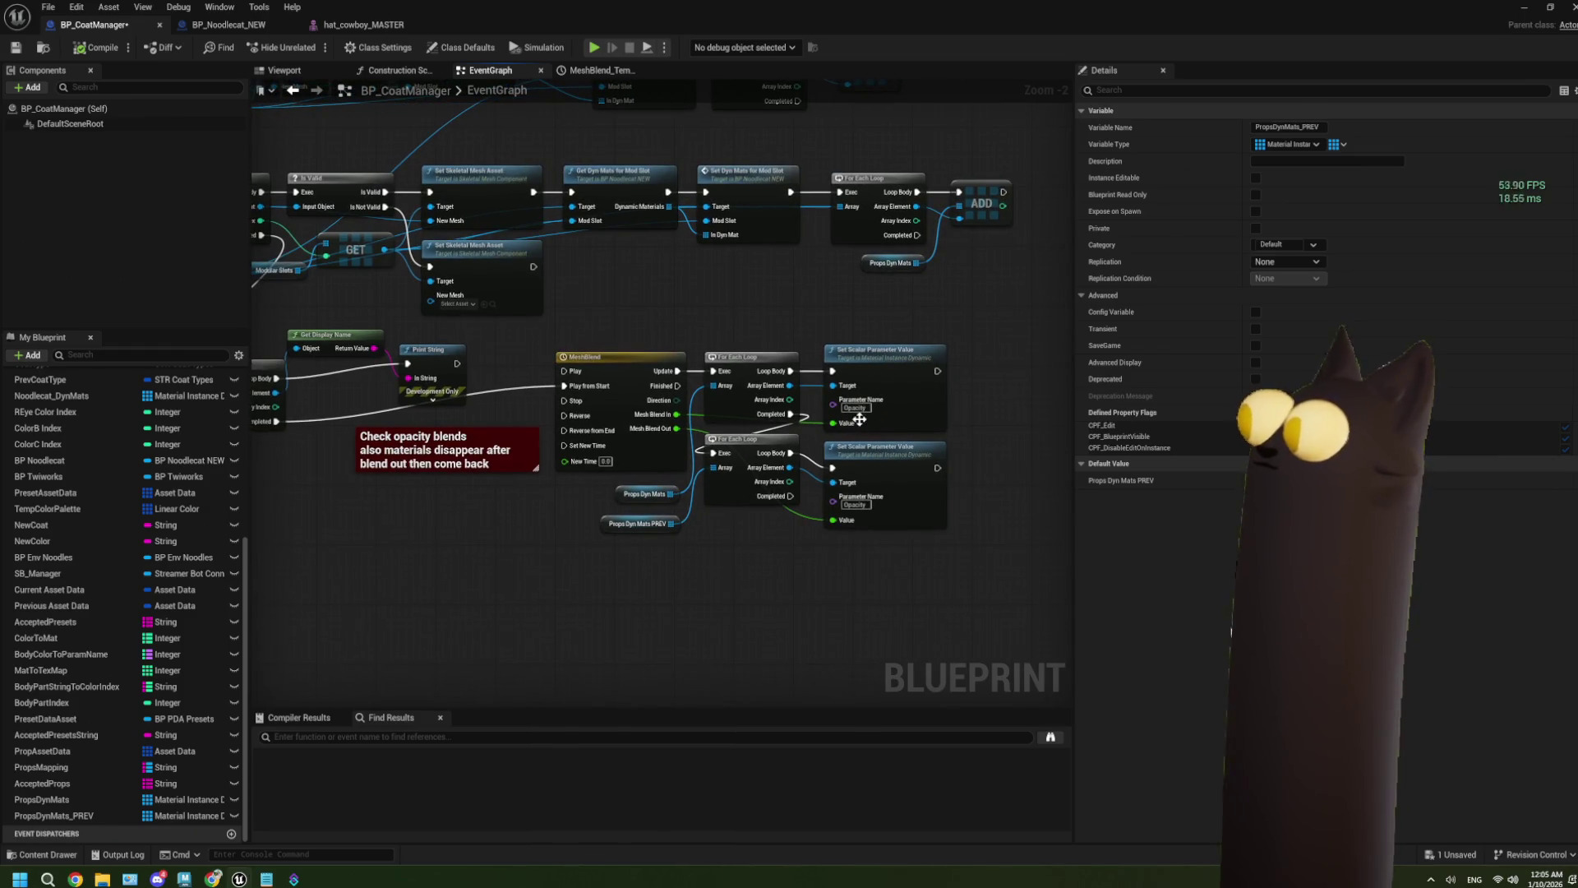
scroll(864, 417, "up", 2)
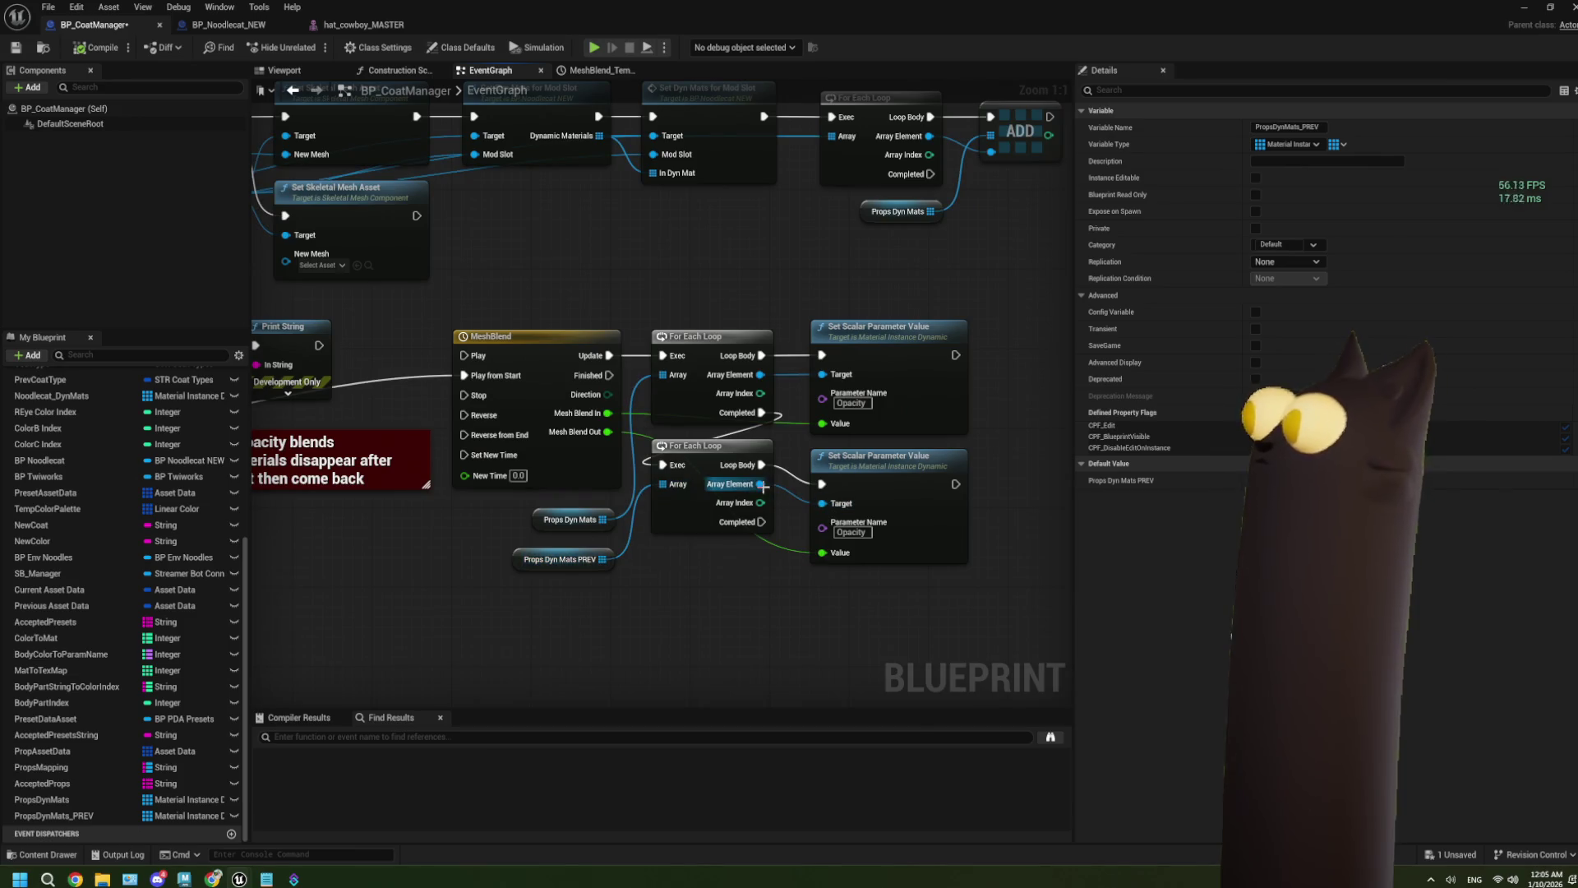
Step: Attach a Print String to the lower loop's body, then compile and save the blueprint
left_click_drag(761, 484, 727, 667)
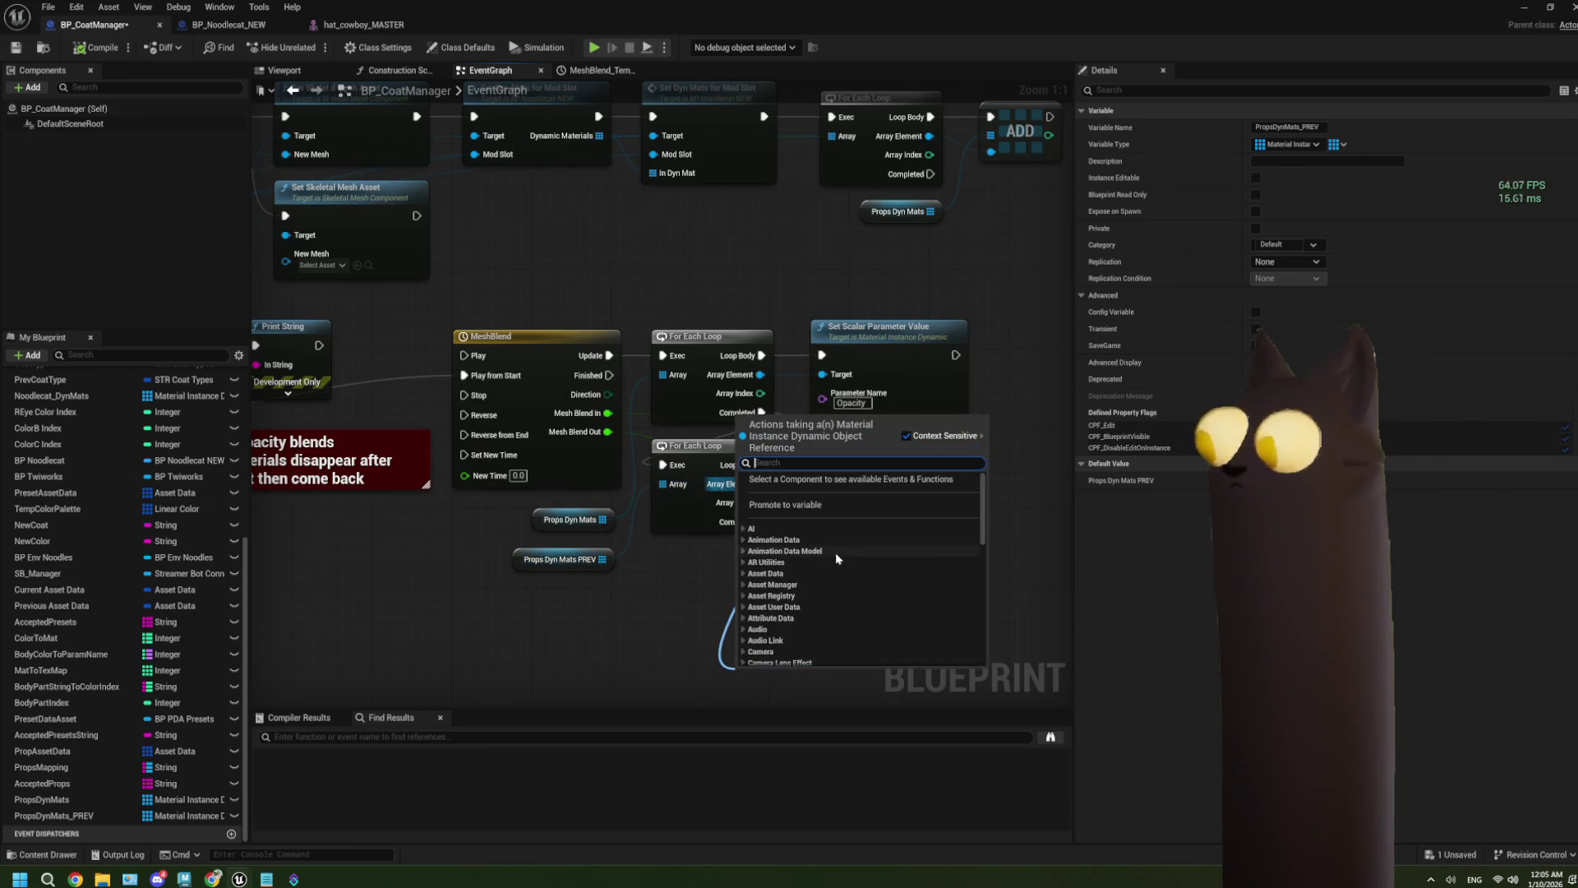
left_click(680, 598)
left_click_drag(761, 464, 729, 626)
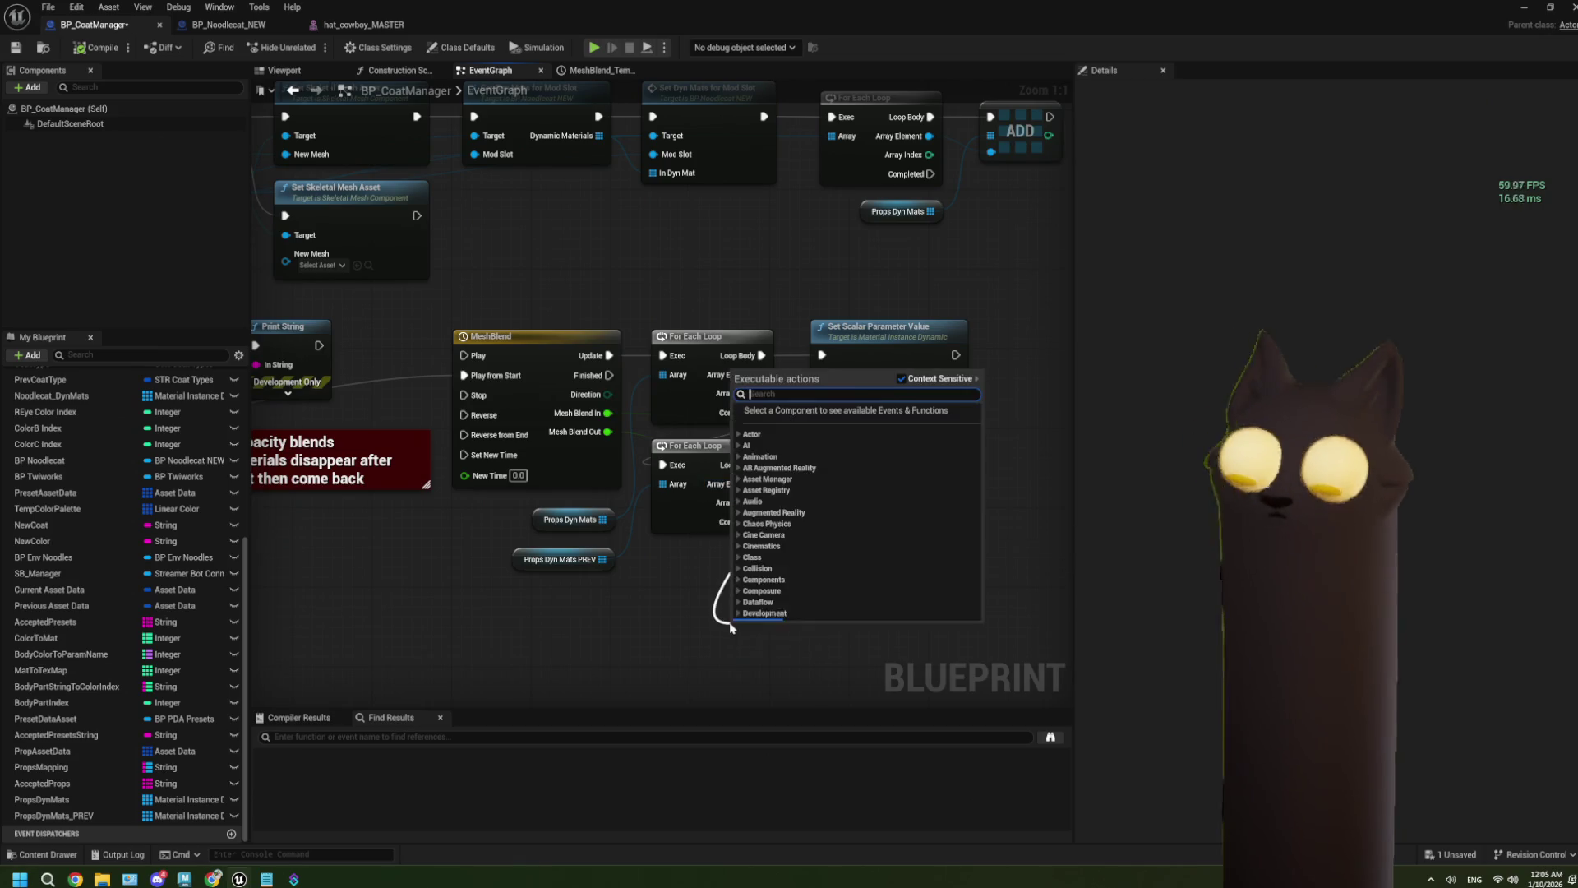
type("print")
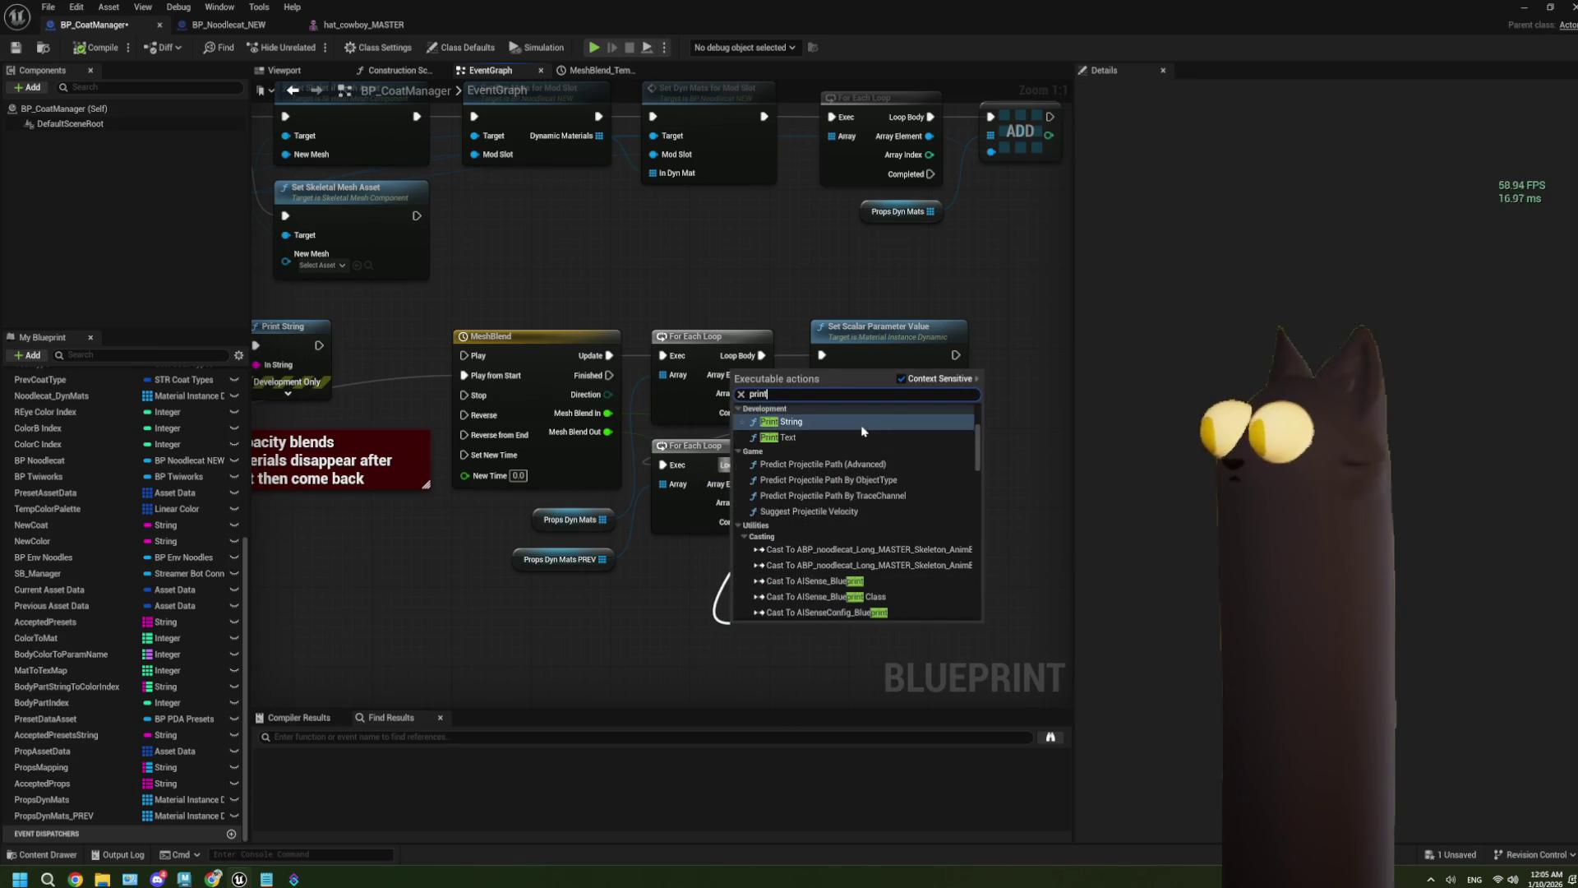
key("Return")
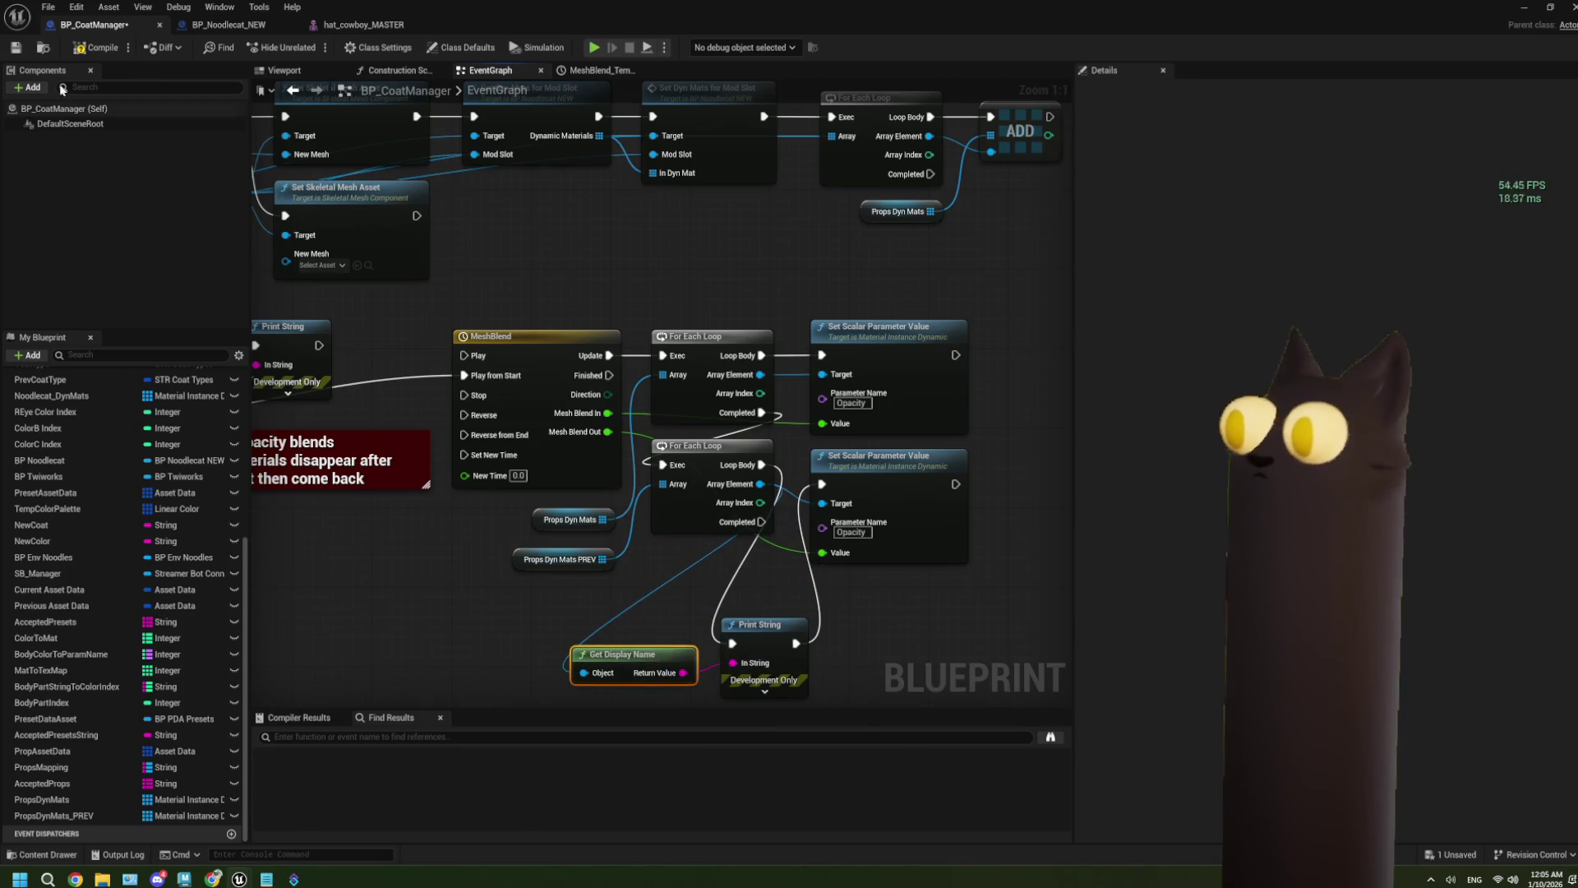
key("ctrl+s")
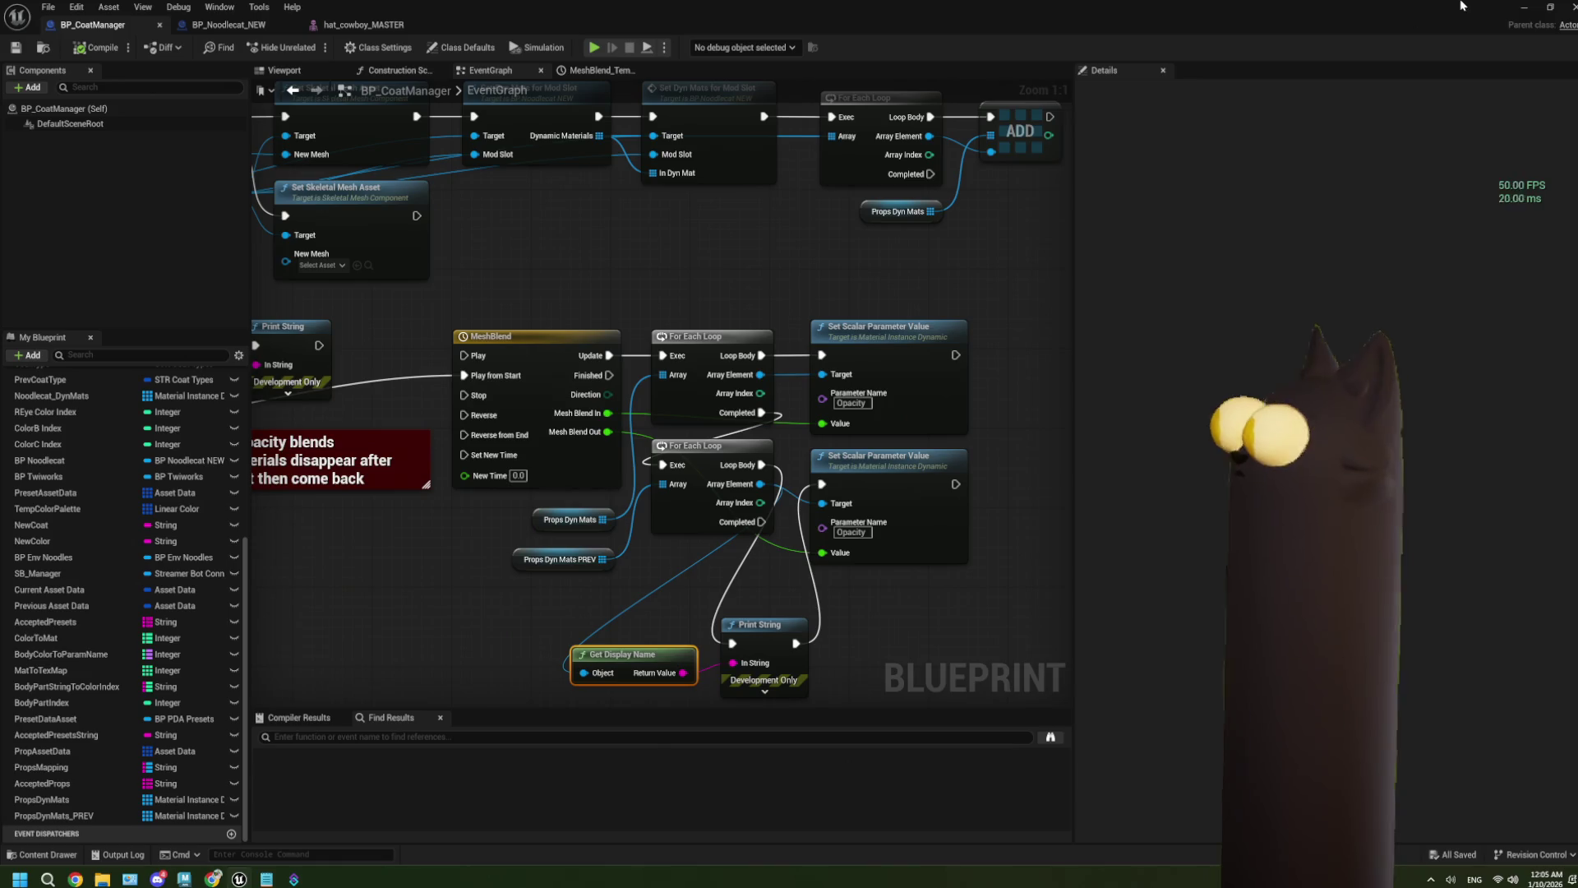
Step: Play-test, swap the fez for the cowboy hat, stop, and reopen BP_CoatManager
left_click(1521, 7)
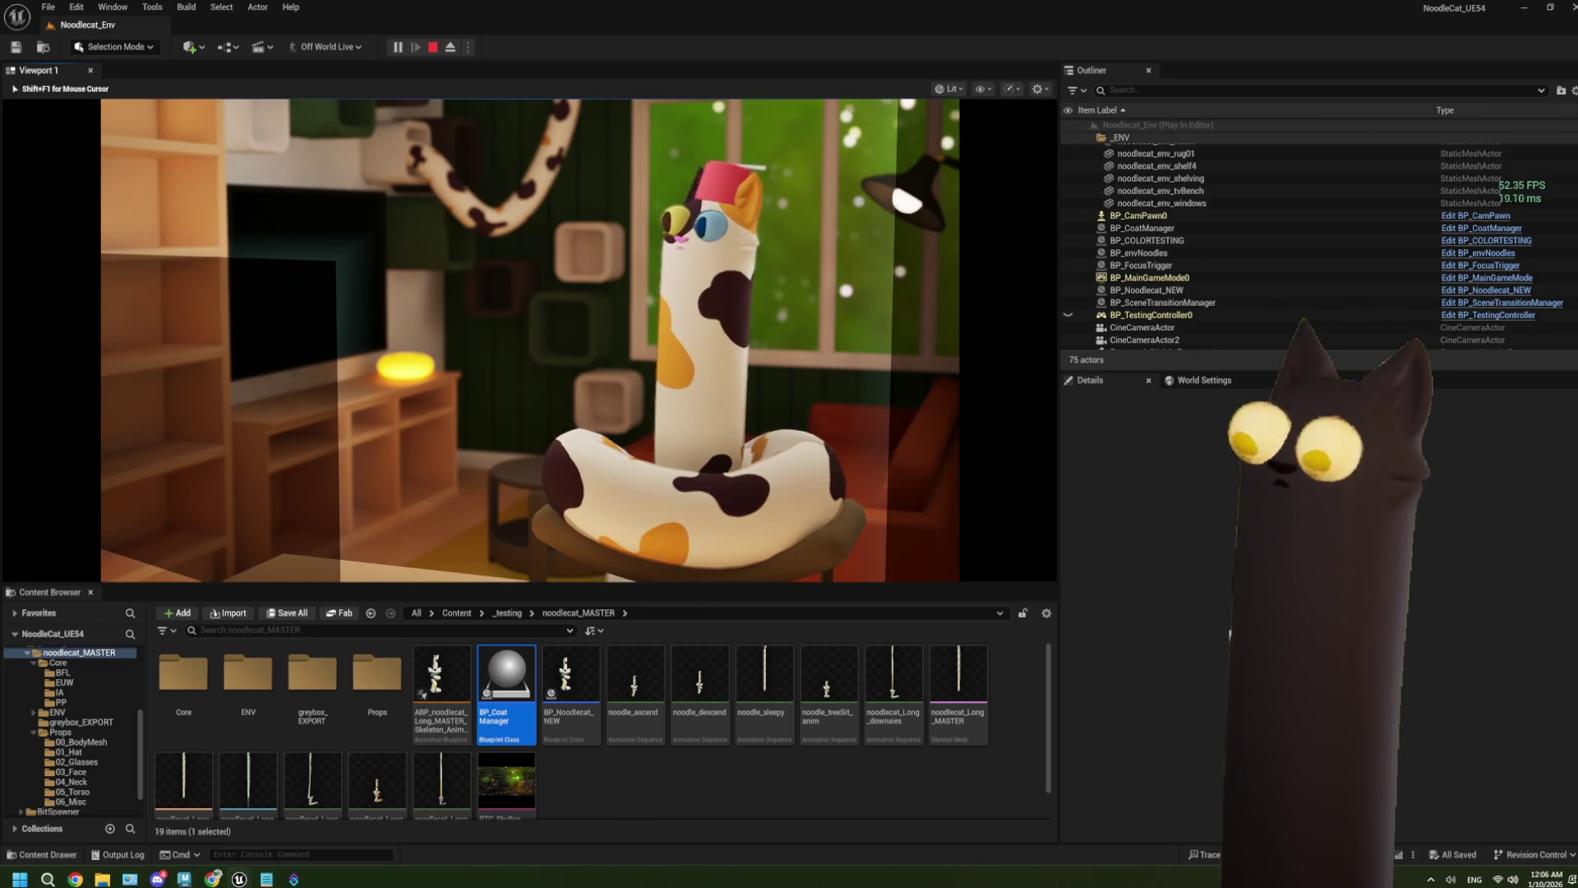
key("h")
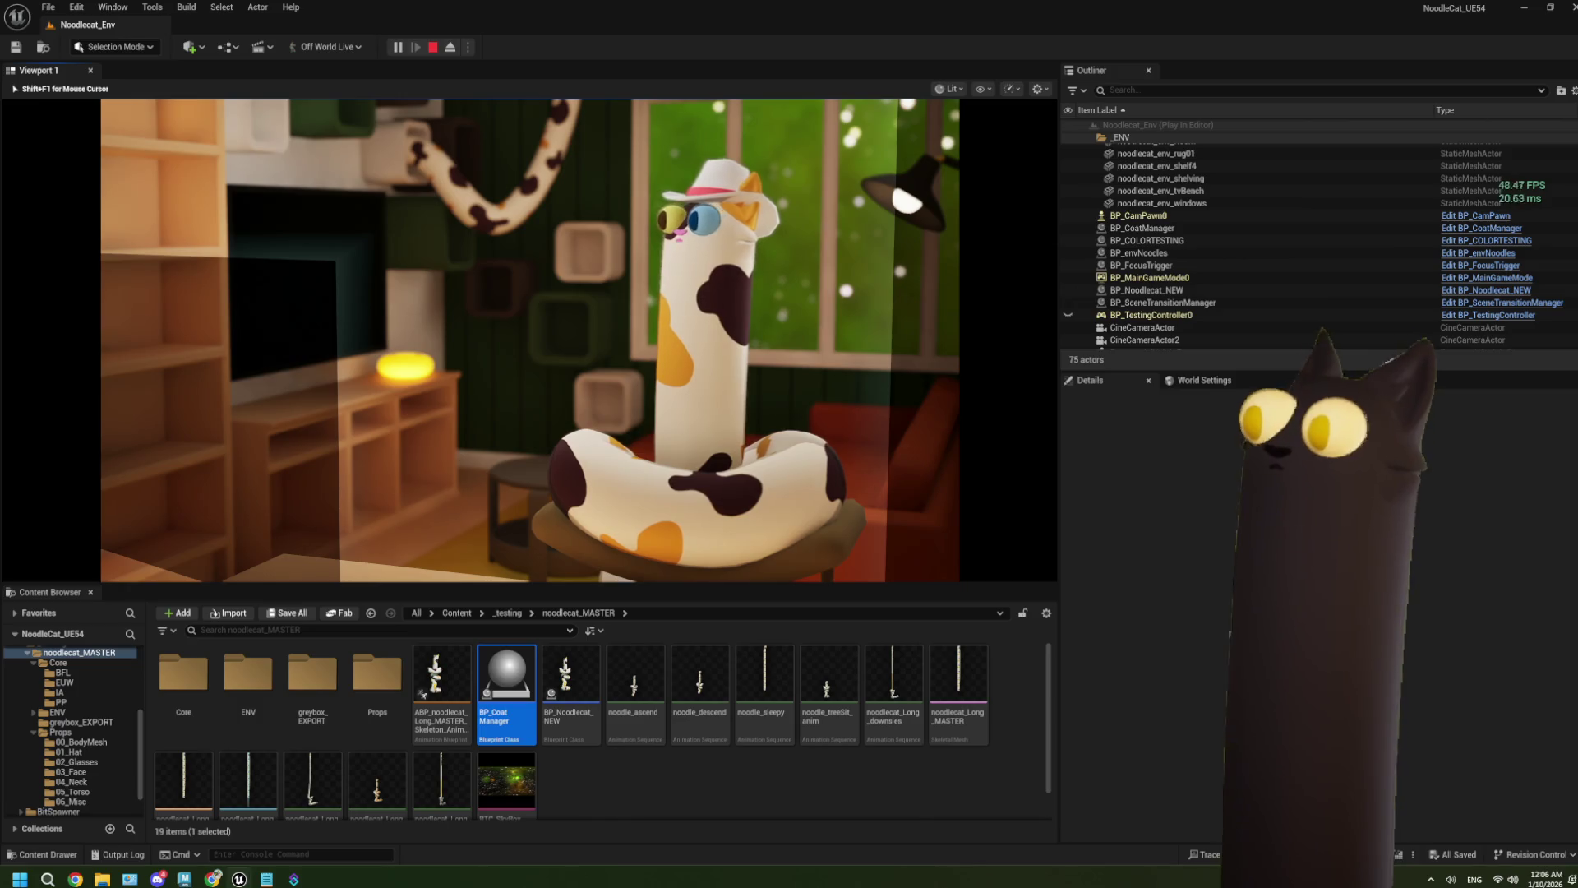
key("Escape")
double_click(506, 690)
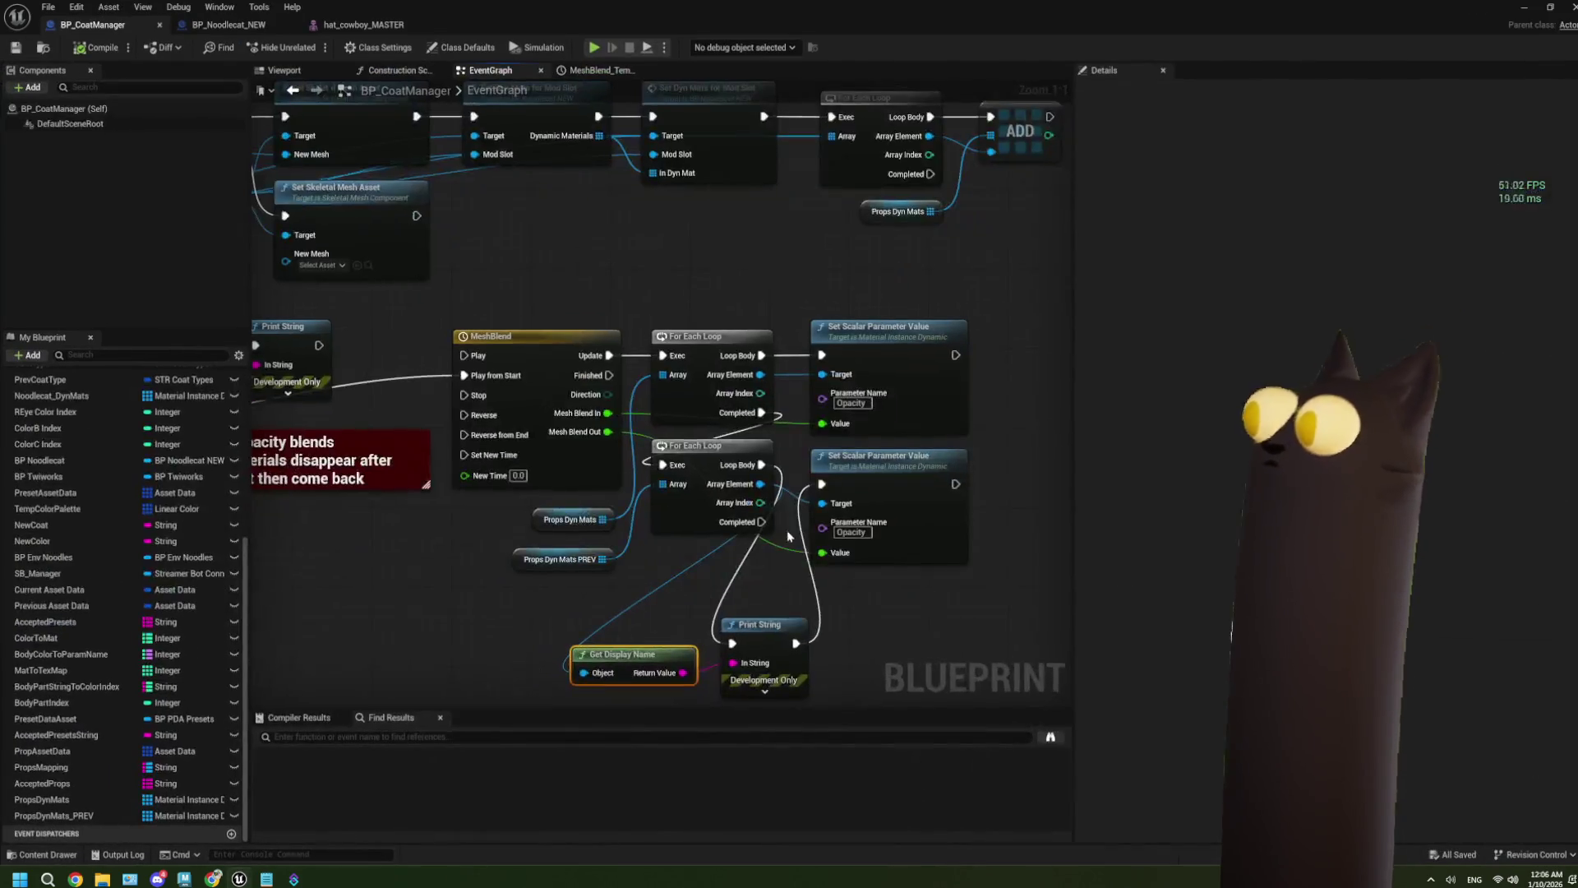
Step: Duplicate the Print String to print Mesh Blend Out after the opacity setter, then play-test
left_click_drag(591, 567, 542, 538)
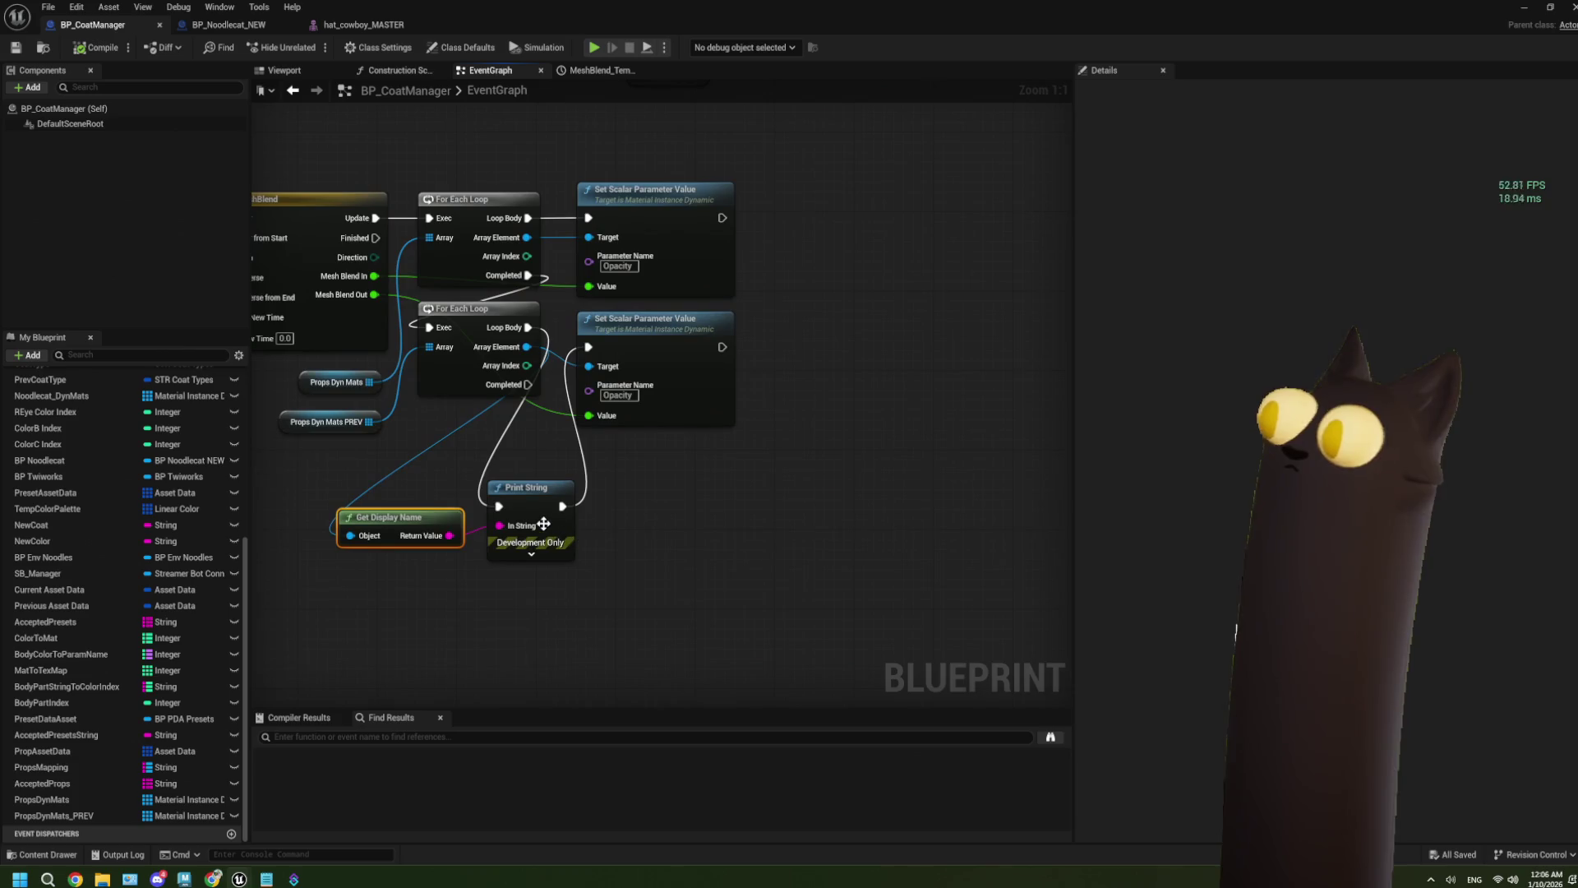
left_click(549, 522)
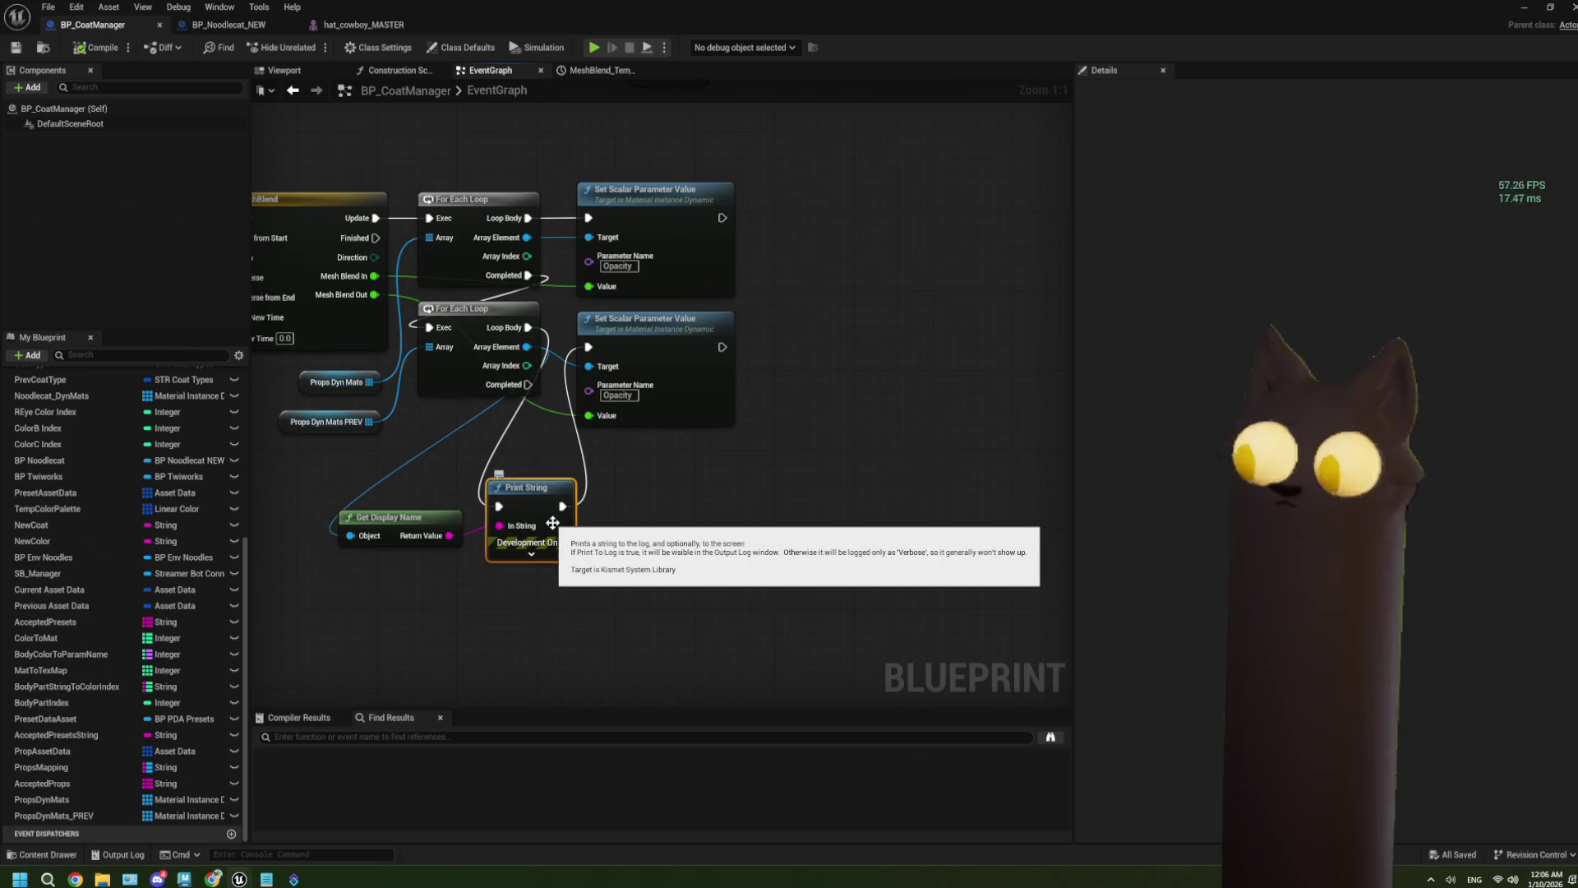
key("ctrl+d")
left_click_drag(664, 546, 588, 347)
left_click_drag(613, 527, 661, 498)
mouse_move(374, 294)
left_mouse_down()
mouse_move(588, 571)
mouse_move(628, 535)
left_mouse_up()
left_click_drag(448, 355, 538, 598)
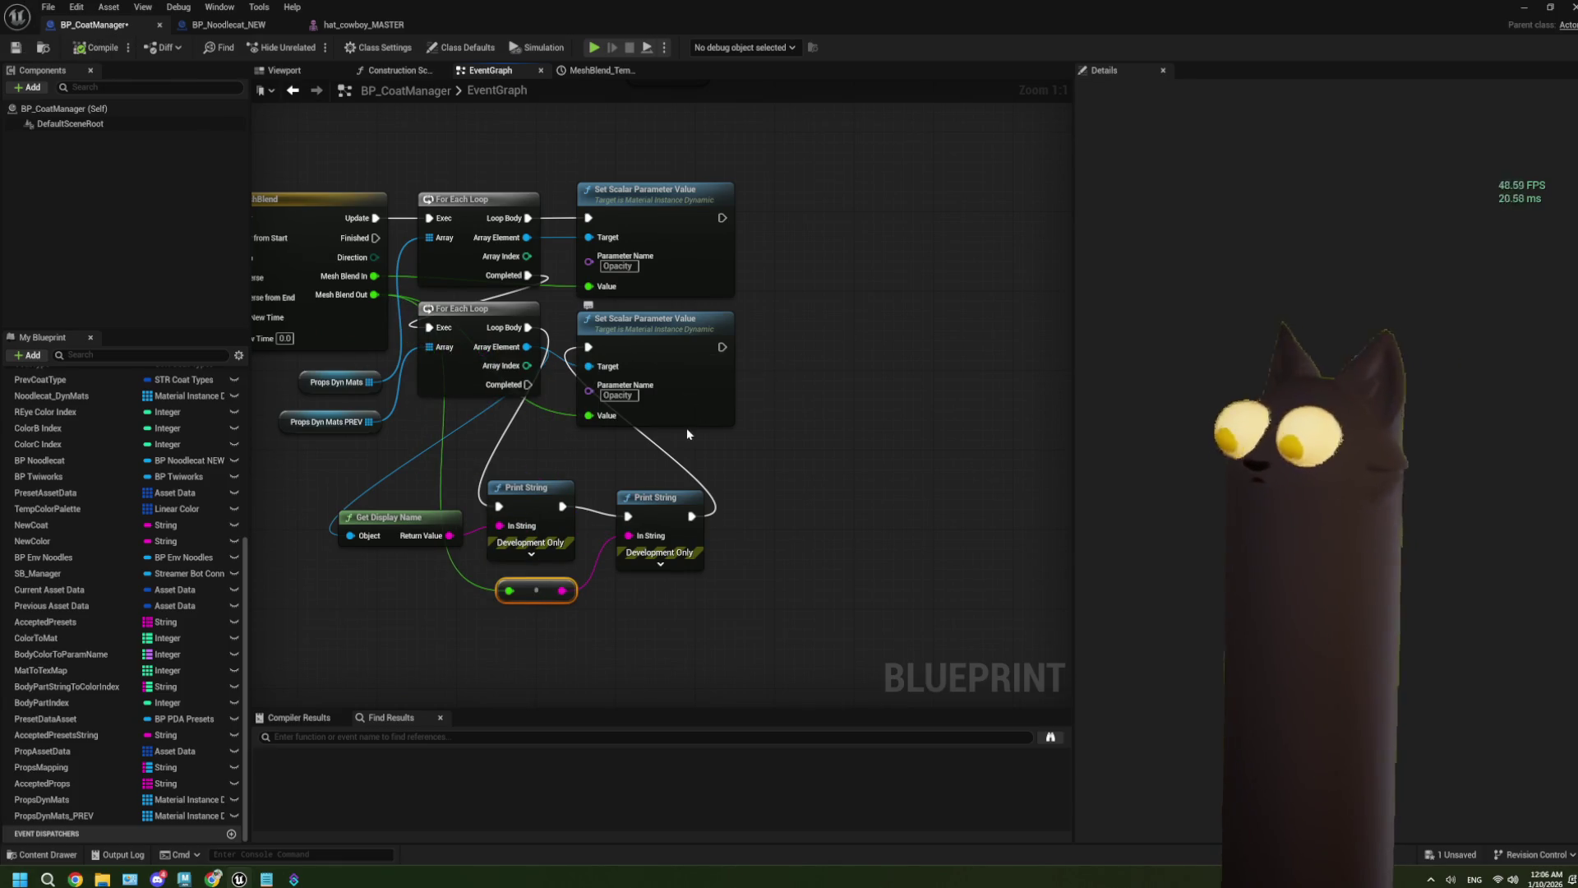
left_click(1524, 7)
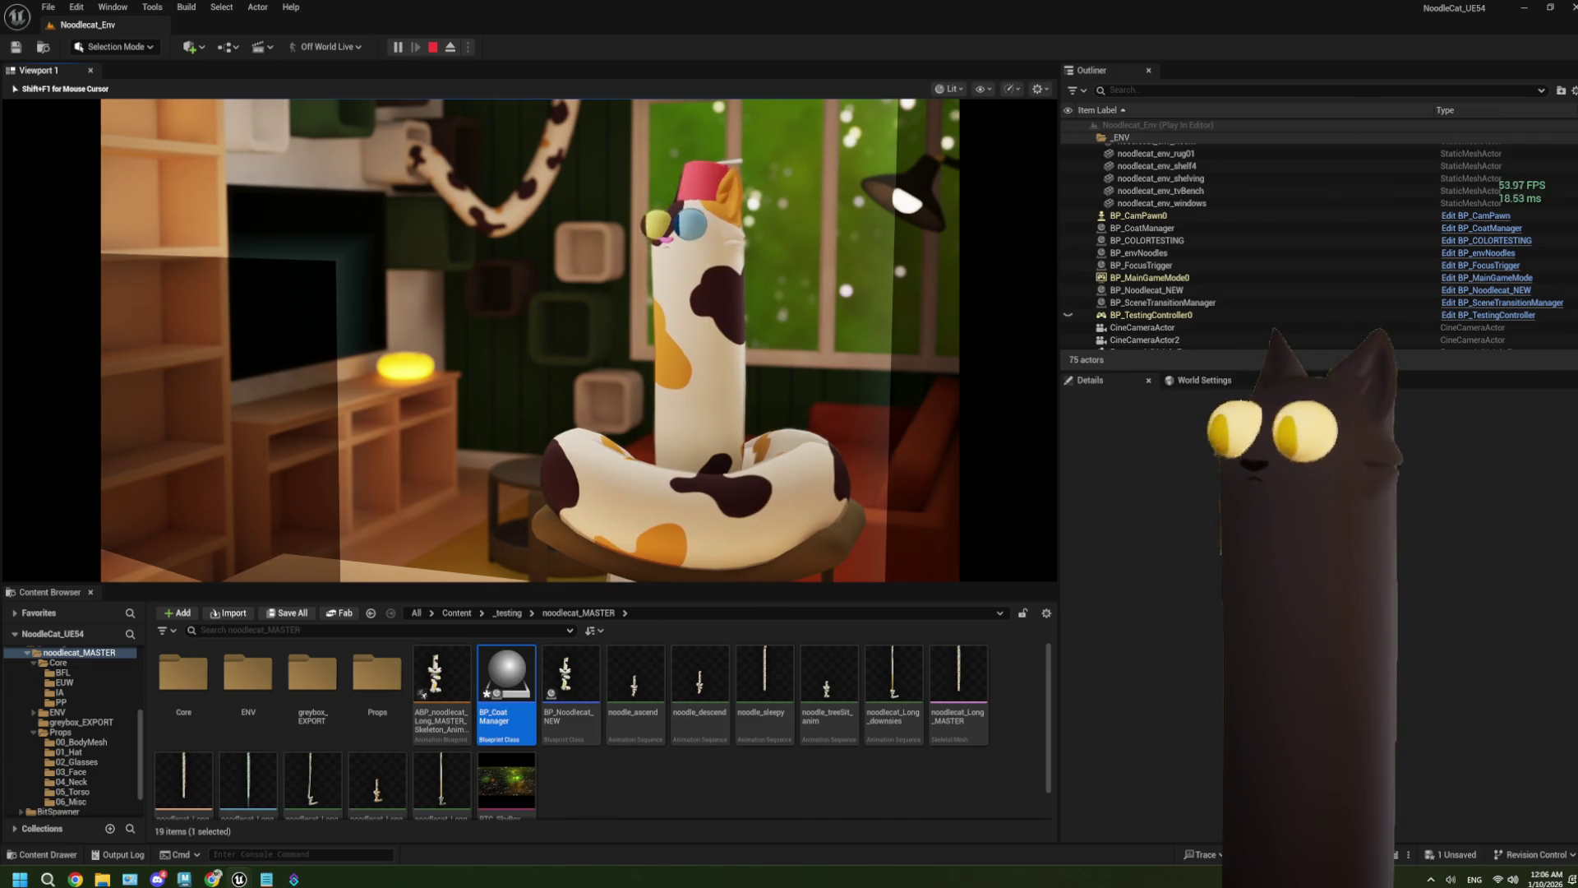
Step: Swap the cat to its next hat, stop the play test, and reopen BP_CoatManager
key("1")
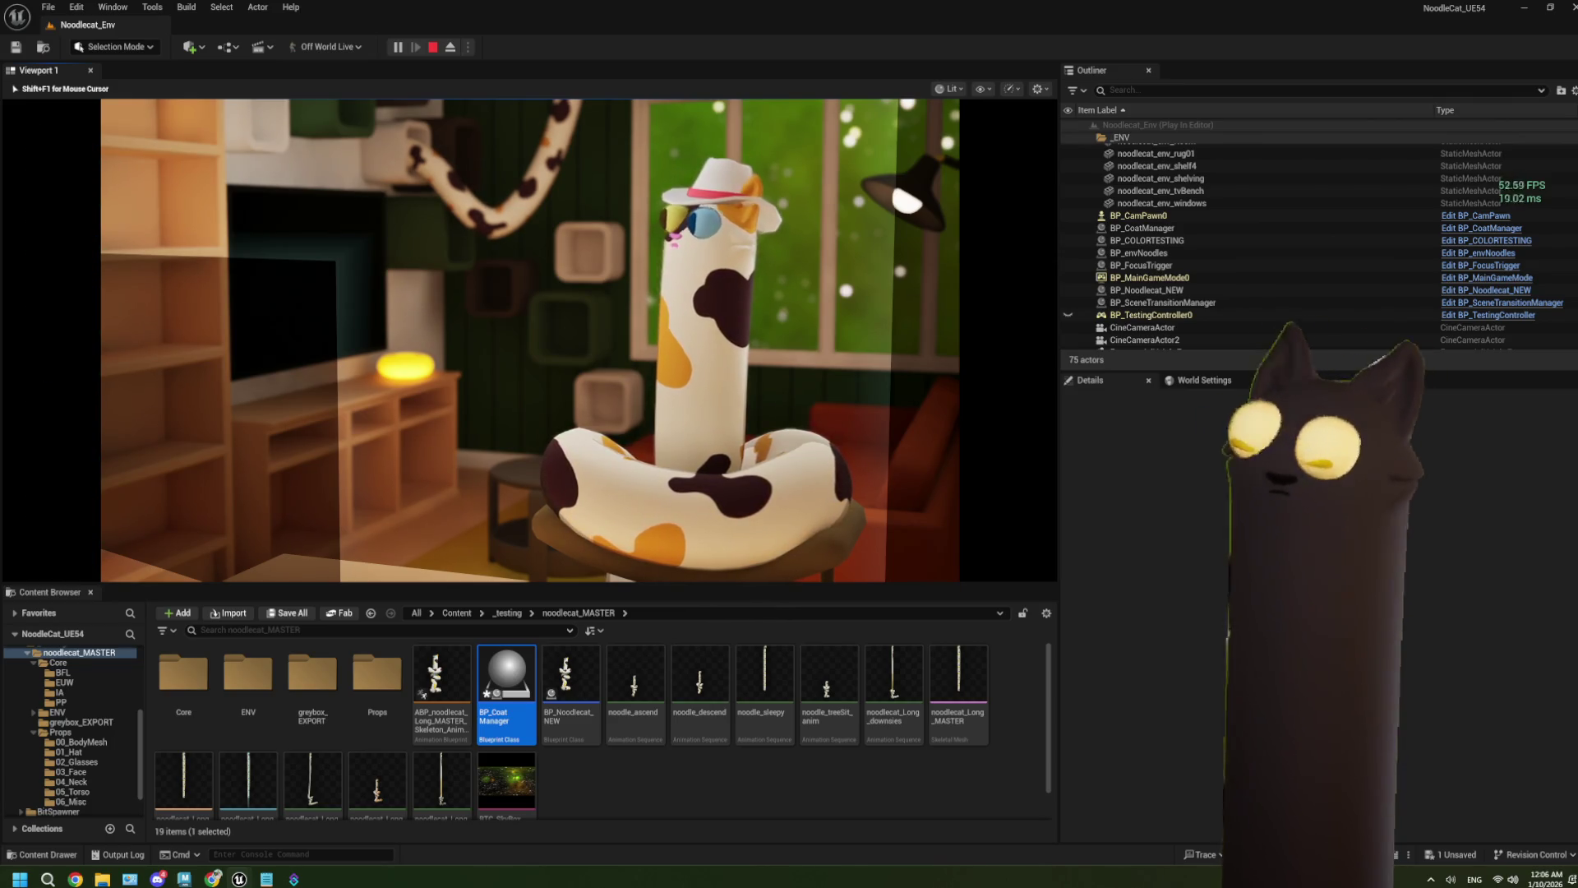
key("Escape")
double_click(507, 674)
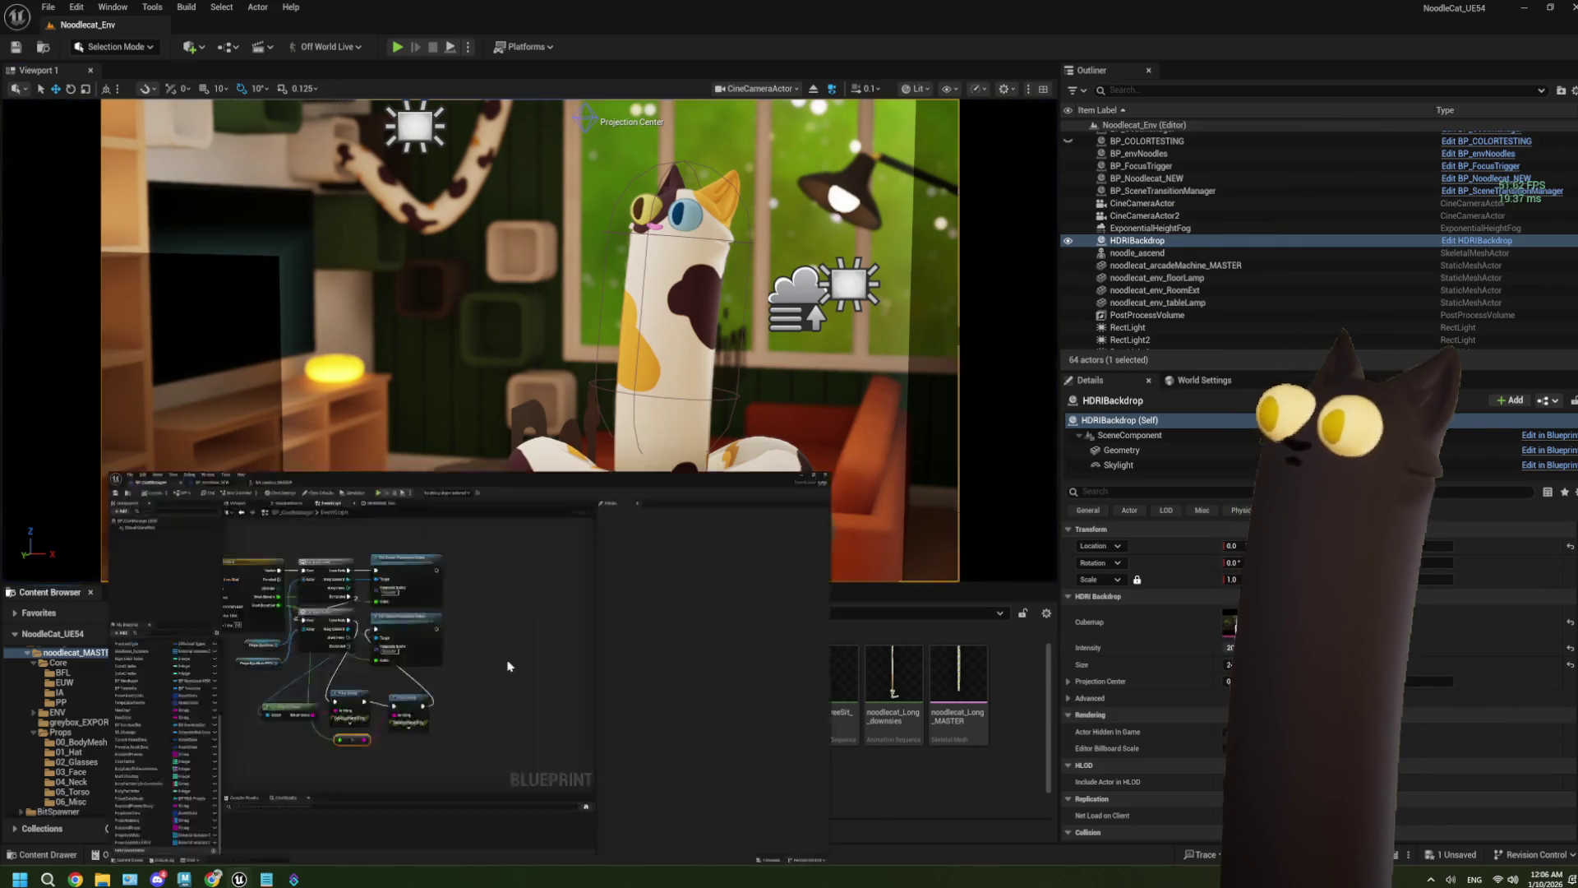
Step: Add a Print String off the mesh-swap loop body, then delete it as misplaced
scroll(567, 364, "up", 3)
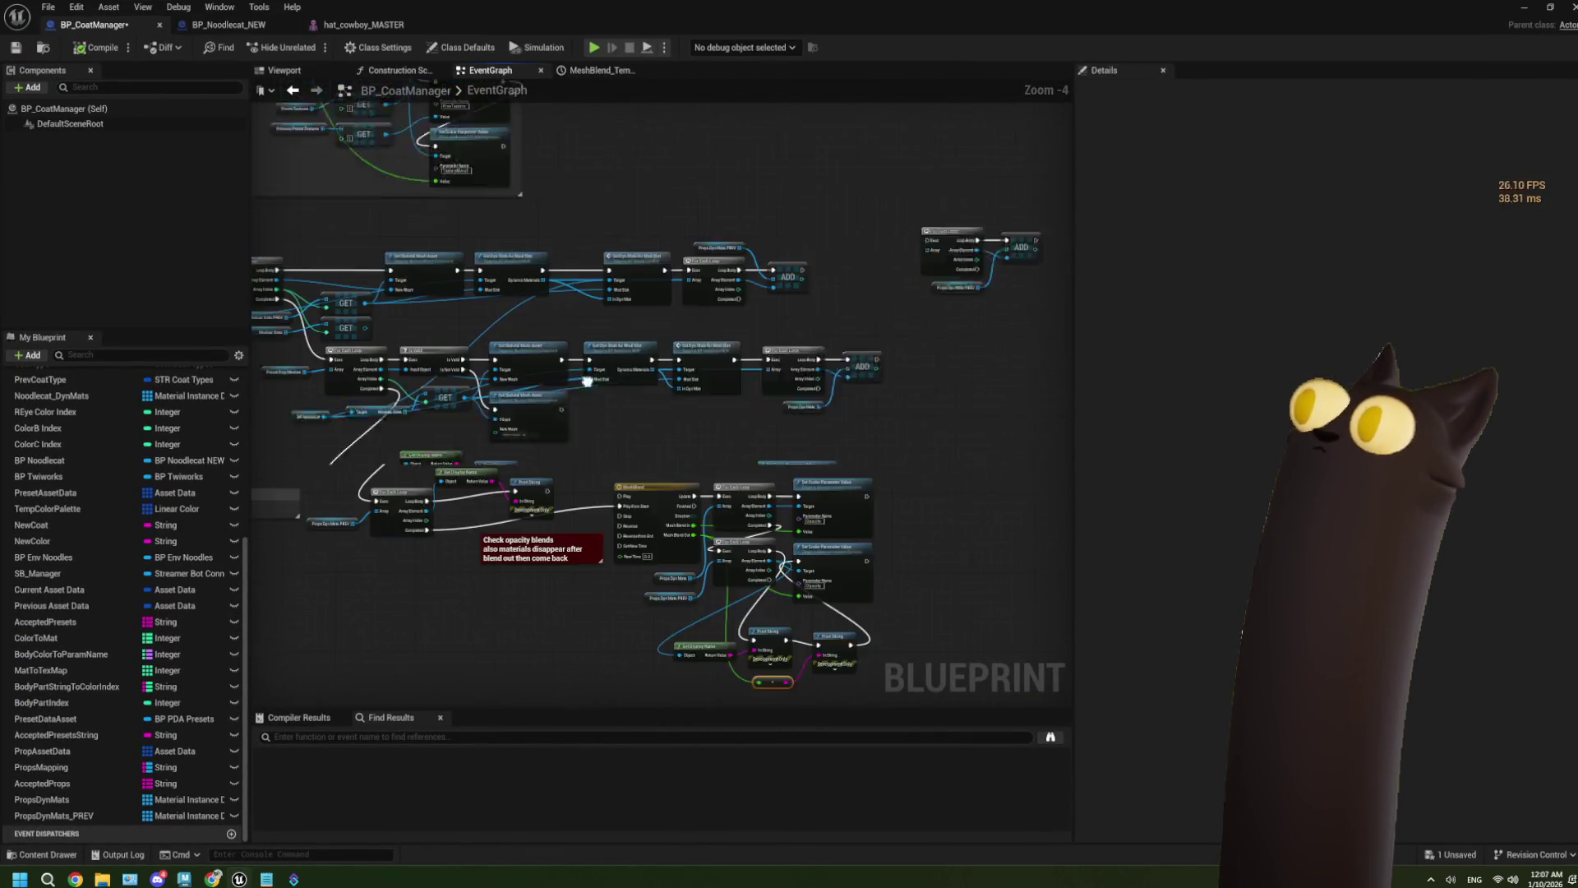
mouse_move(559, 368)
left_mouse_down()
mouse_move(646, 363)
mouse_move(507, 360)
left_mouse_up()
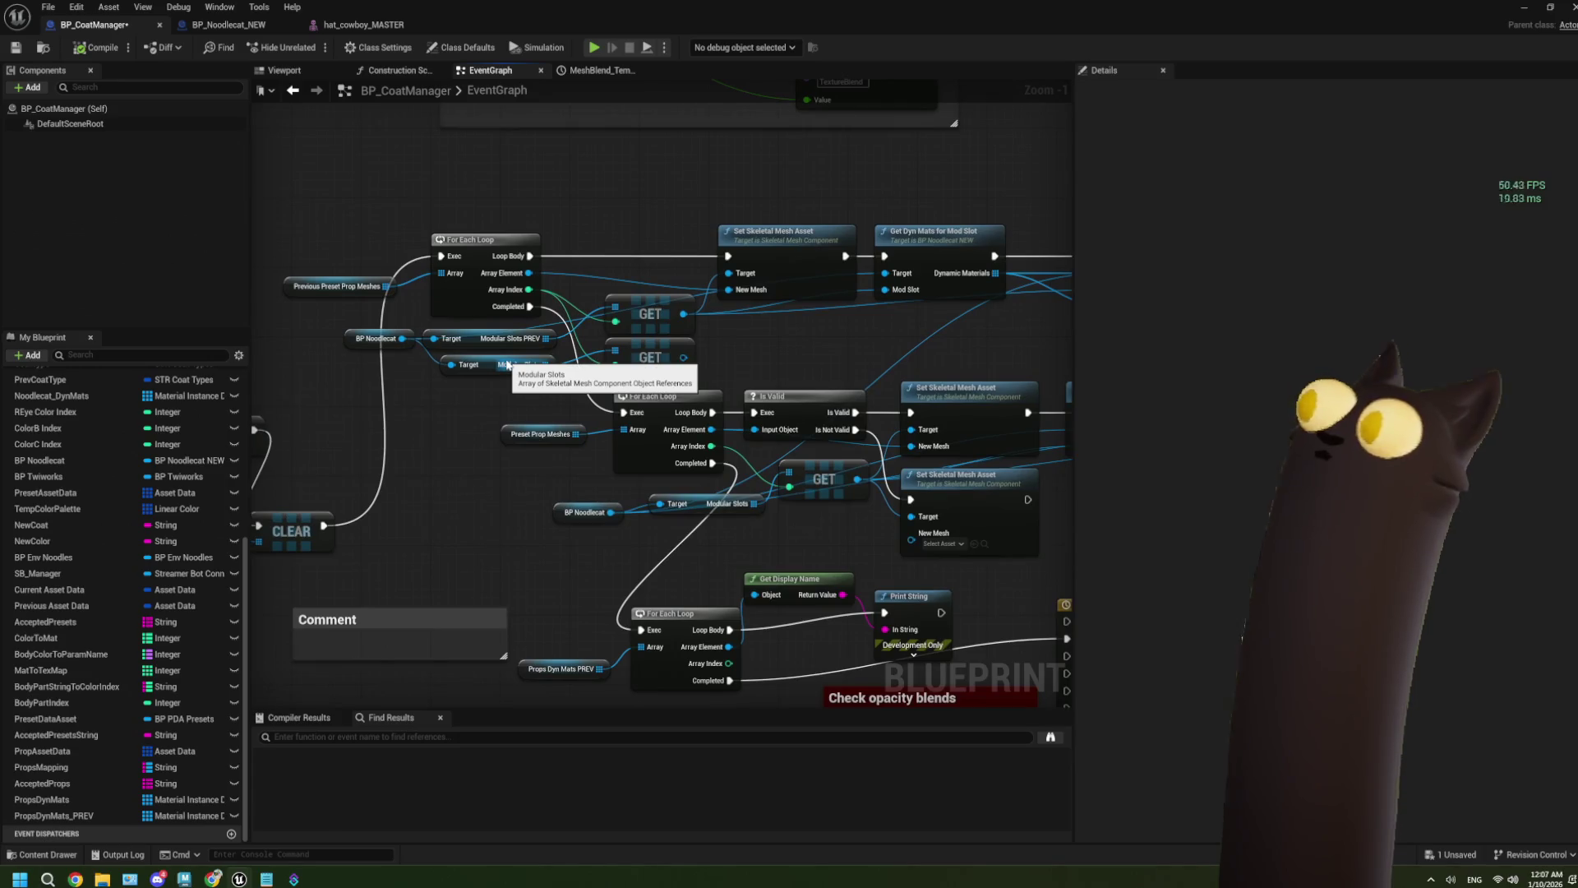
left_click_drag(530, 256, 578, 174)
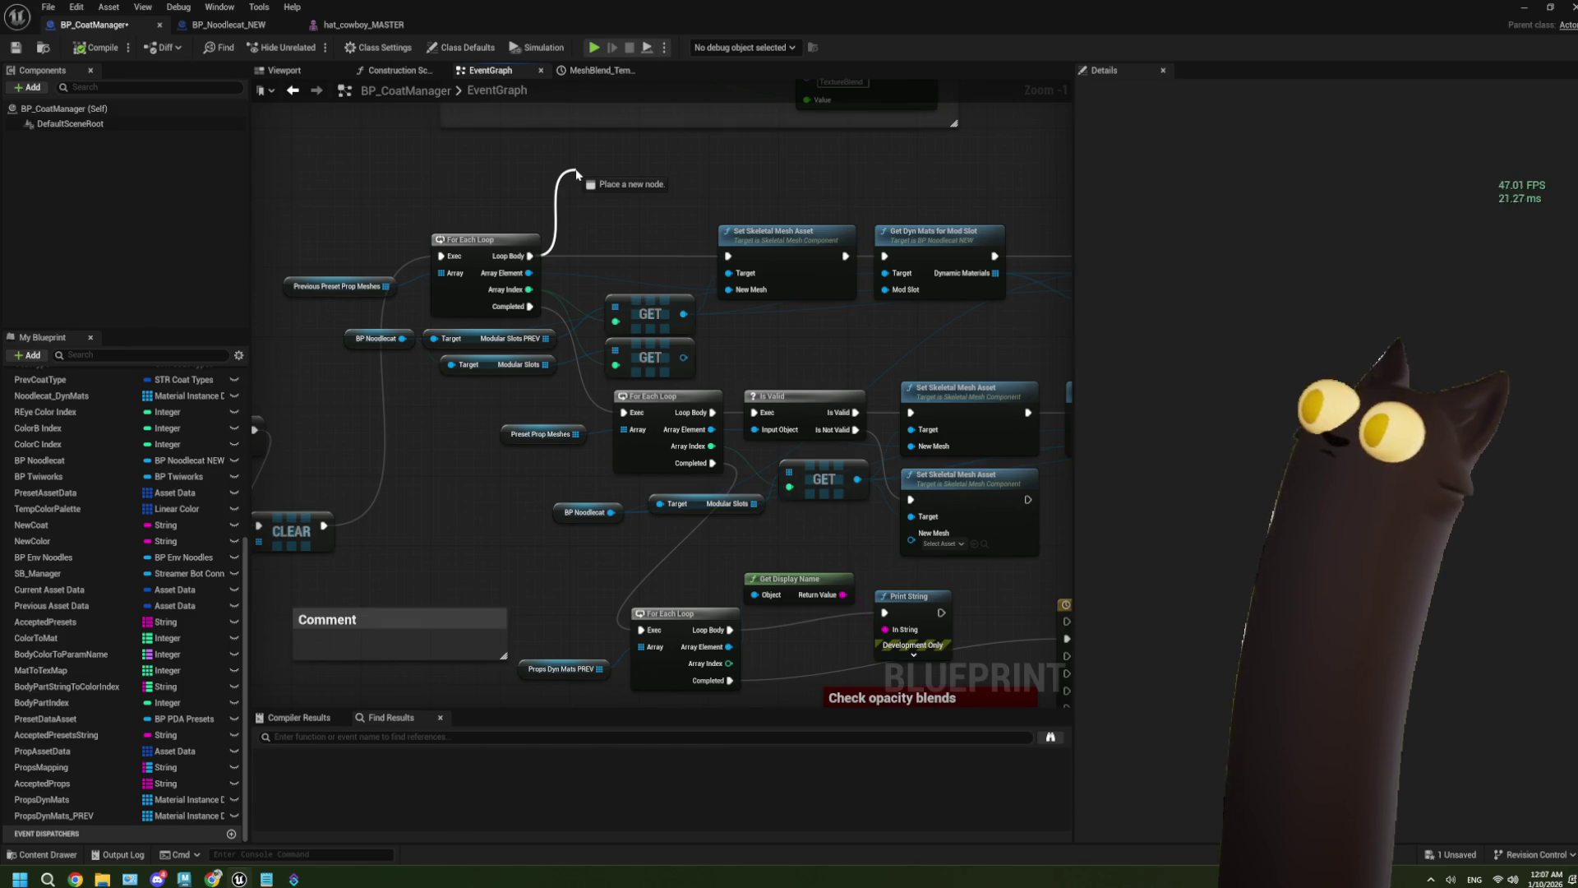
left_click_drag(577, 174, 576, 173)
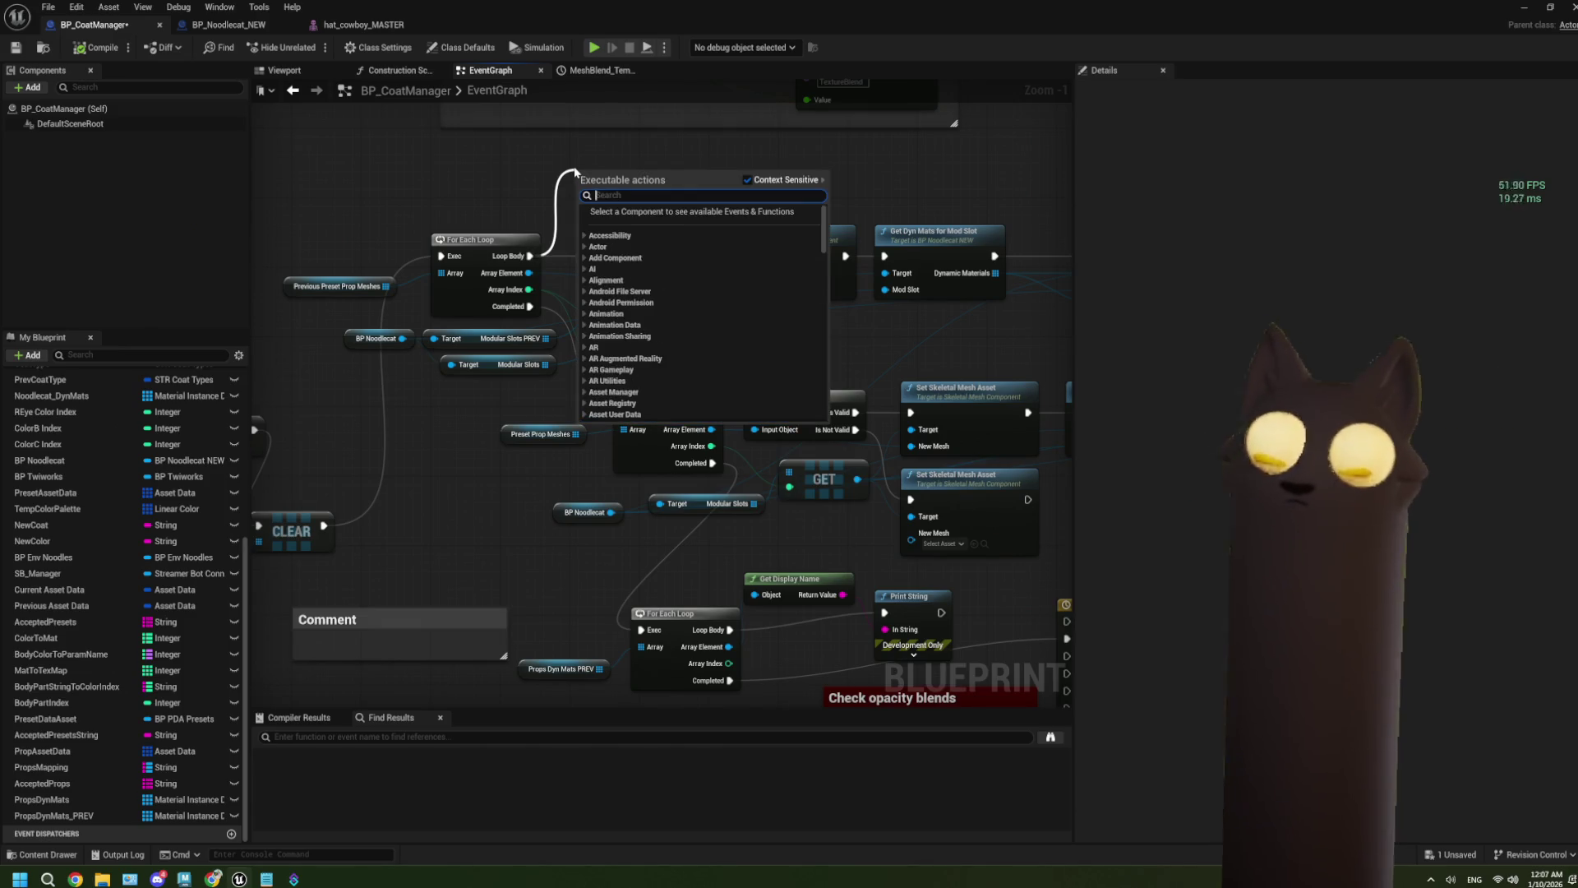
type("print")
key("Return")
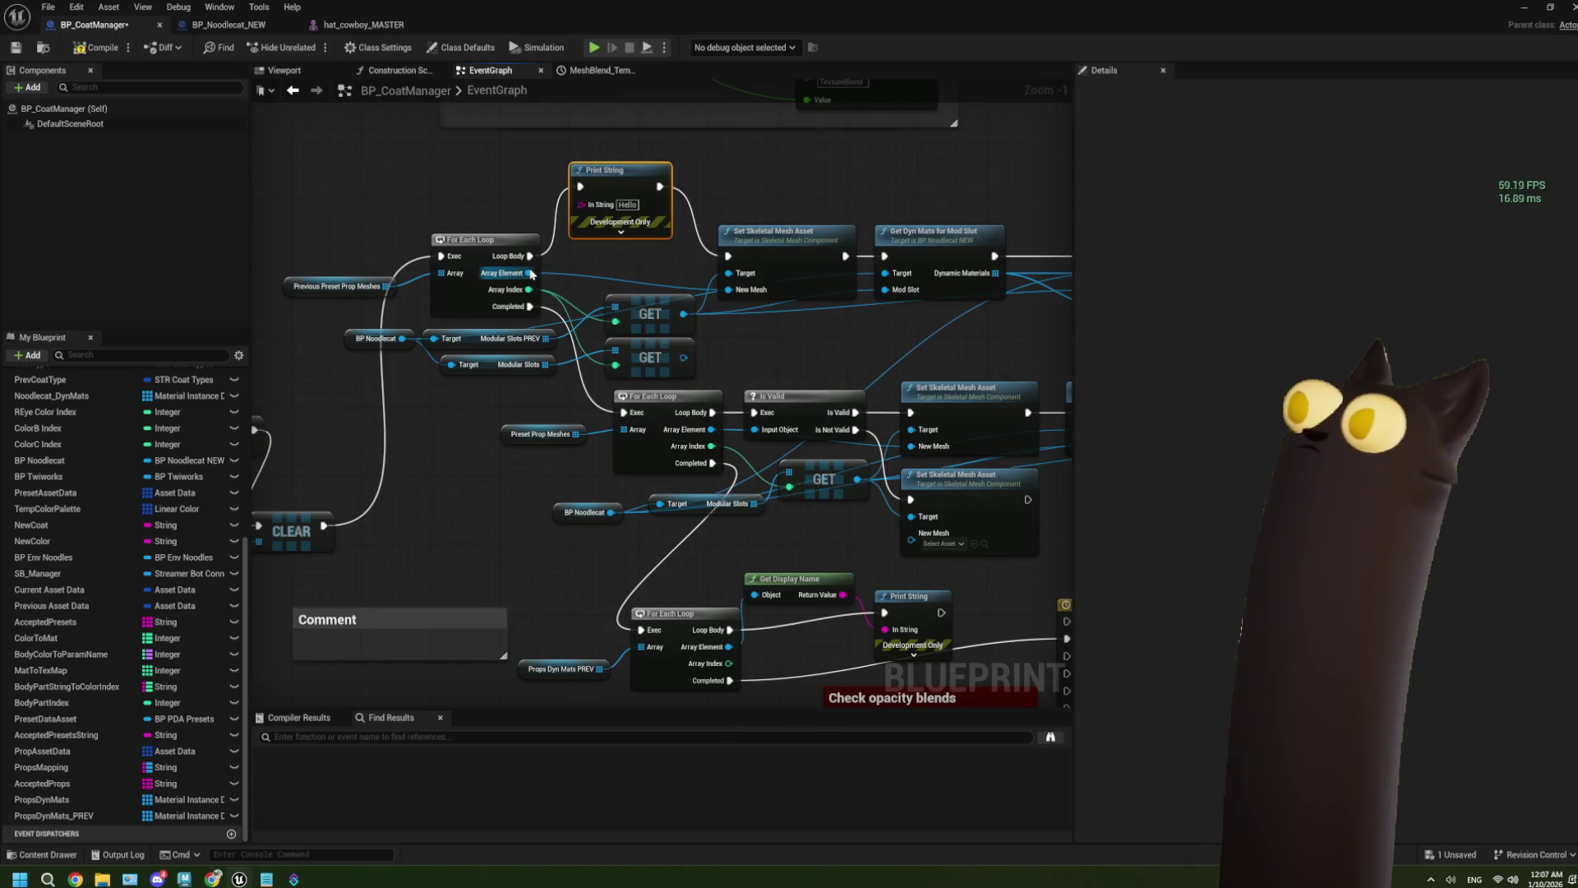
mouse_move(532, 273)
left_mouse_down()
mouse_move(581, 254)
mouse_move(534, 267)
mouse_move(777, 251)
left_mouse_up()
key("Delete")
Step: Add a Print String right after the Set Skeletal Mesh Asset node
left_click_drag(557, 333, 719, 328)
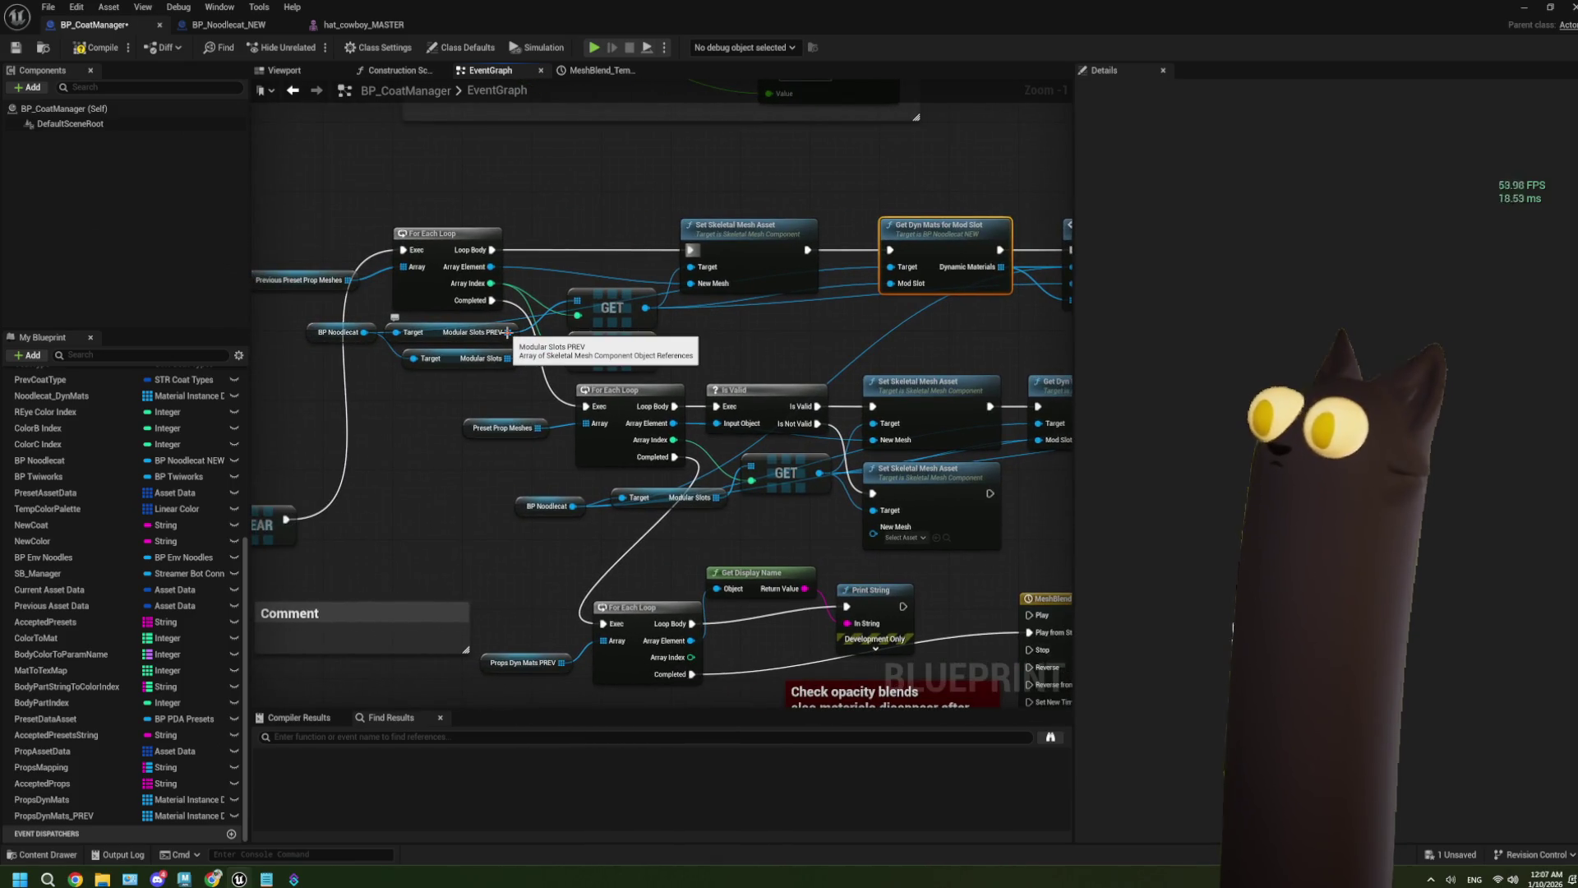
mouse_move(807, 249)
left_mouse_down()
mouse_move(834, 174)
mouse_move(928, 151)
left_mouse_up()
type("print")
key("Return")
Step: Feed the skeletal mesh asset's display name into the new Print String's In String
mouse_move(653, 308)
left_mouse_down()
mouse_move(785, 242)
mouse_move(660, 206)
left_mouse_up()
type("ske")
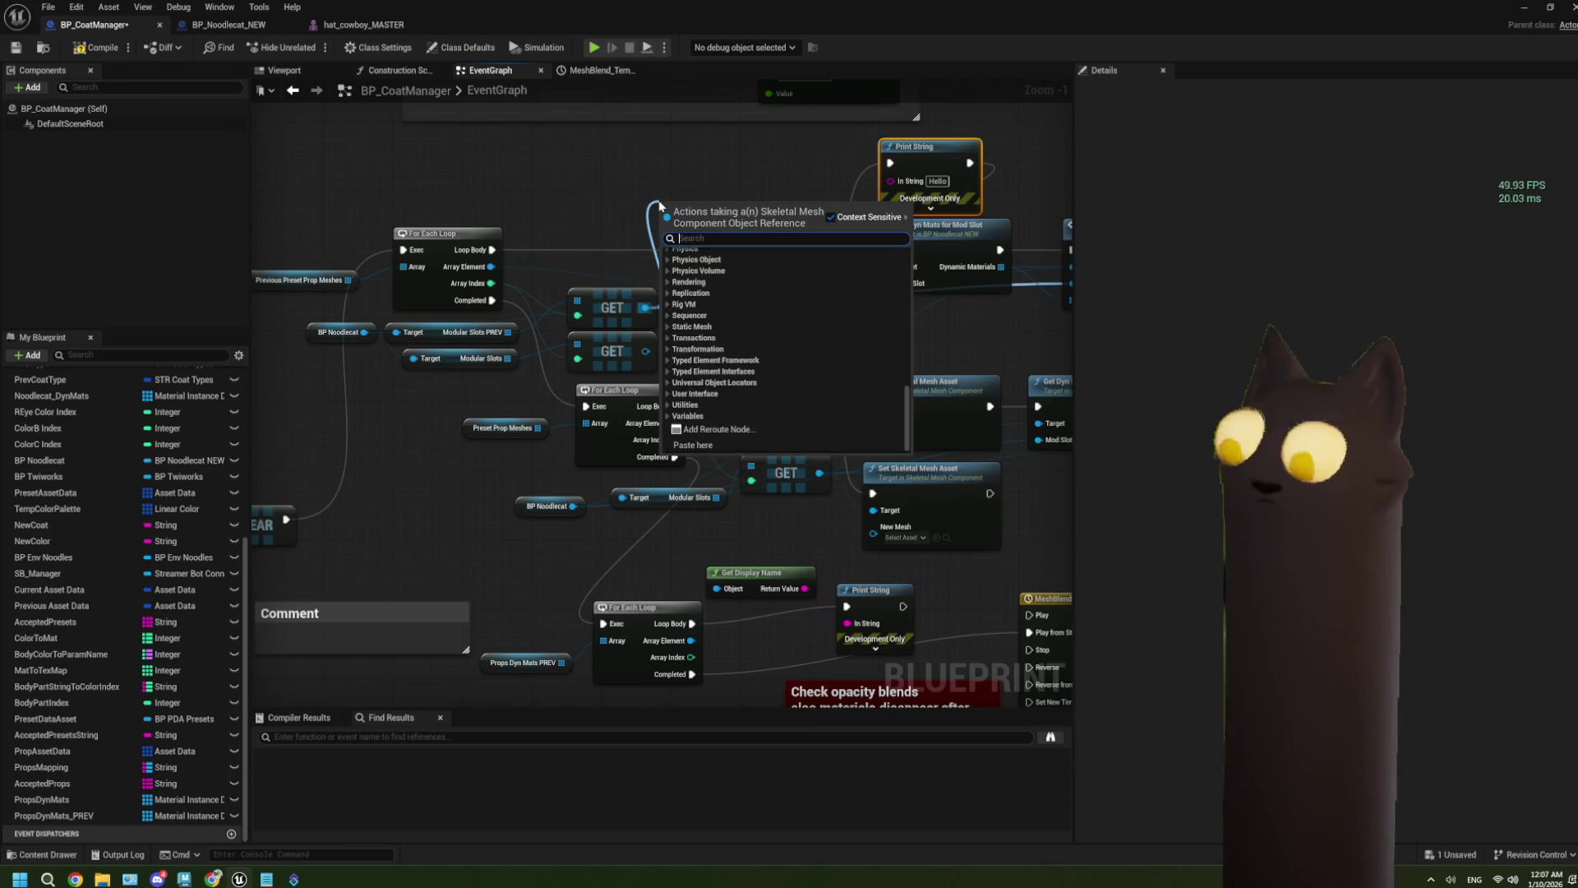
type("le")
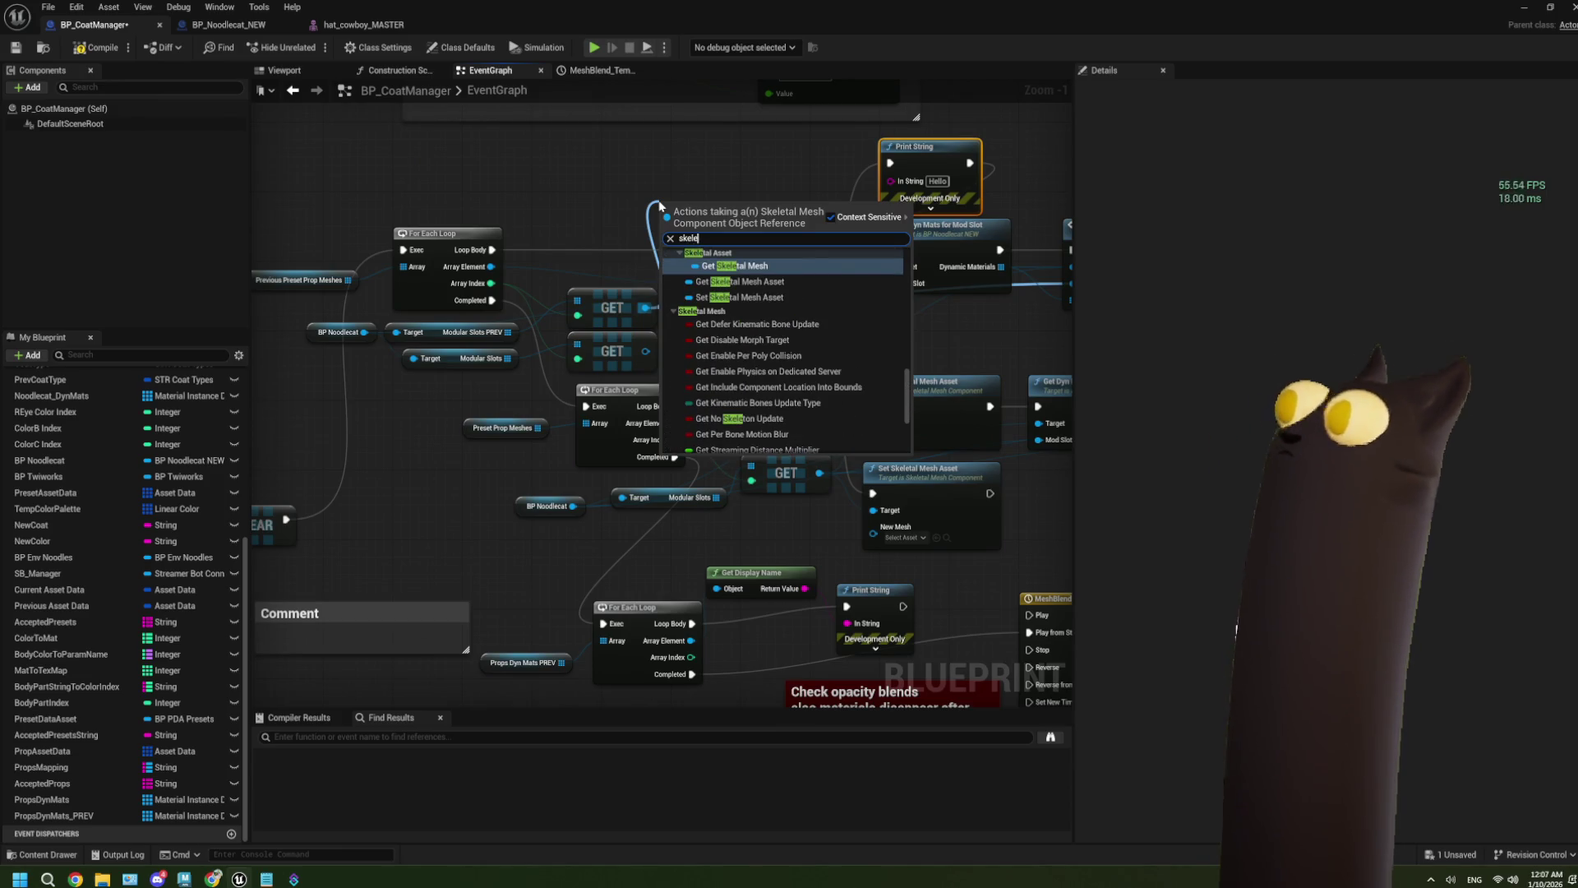
left_click(710, 265)
mouse_move(768, 215)
left_mouse_down()
mouse_move(768, 190)
mouse_move(896, 181)
left_mouse_up()
left_click_drag(716, 183, 708, 183)
scroll(709, 183, "down", 3)
scroll(833, 498, "up", 2)
left_click_drag(833, 498, 657, 485)
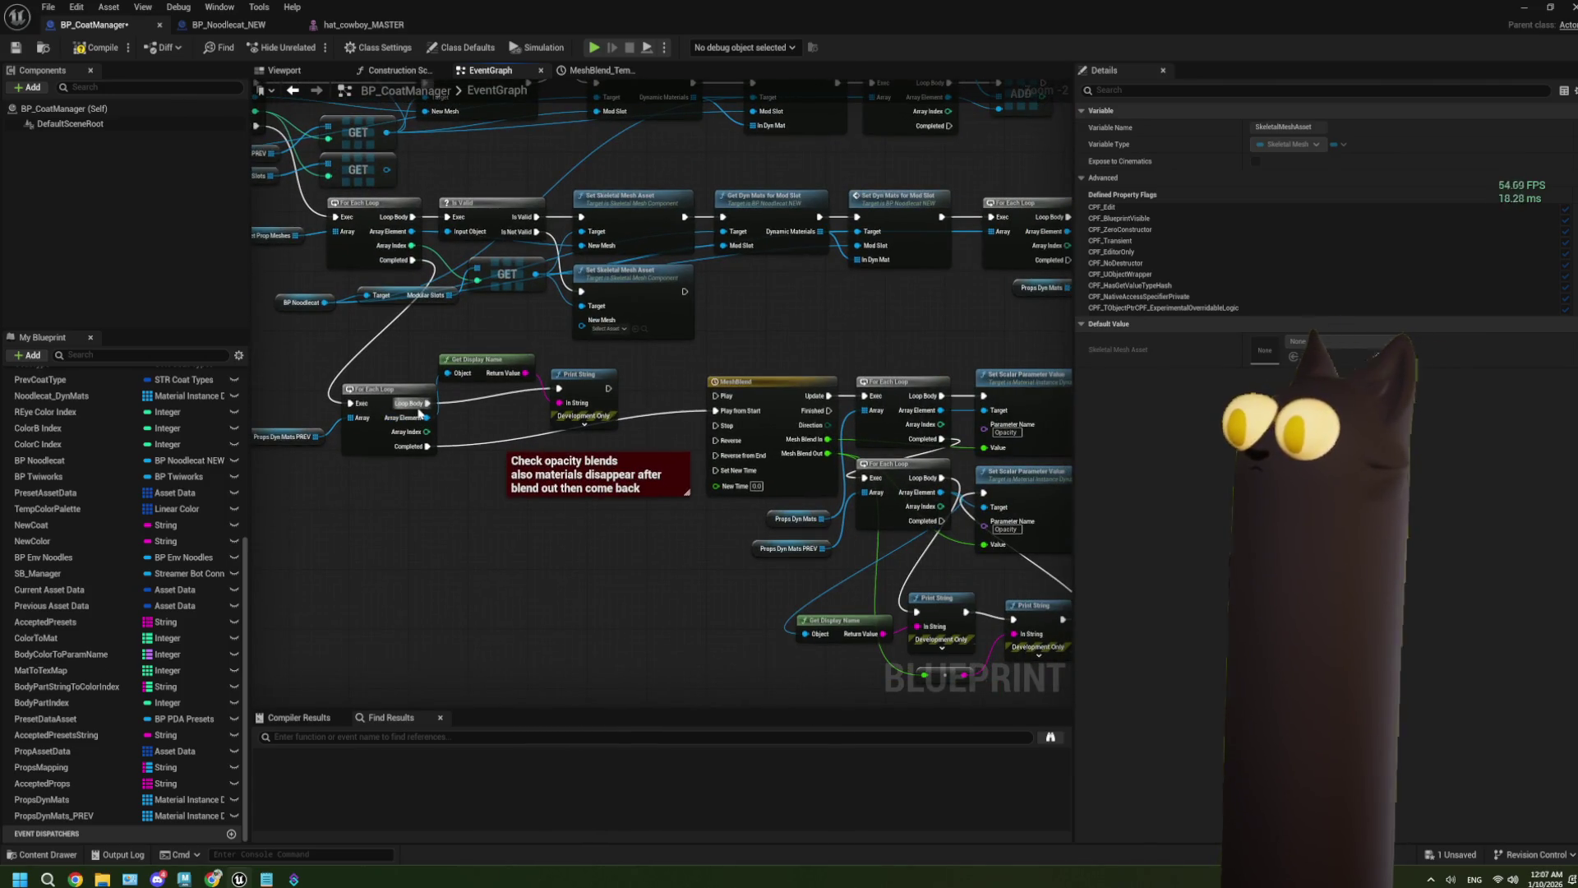
Step: Review the debug print nodes in BP_CoatManager and save the blueprint
mouse_move(443, 405)
left_mouse_down()
mouse_move(455, 383)
mouse_move(487, 383)
left_mouse_up()
left_click_drag(283, 444, 624, 337)
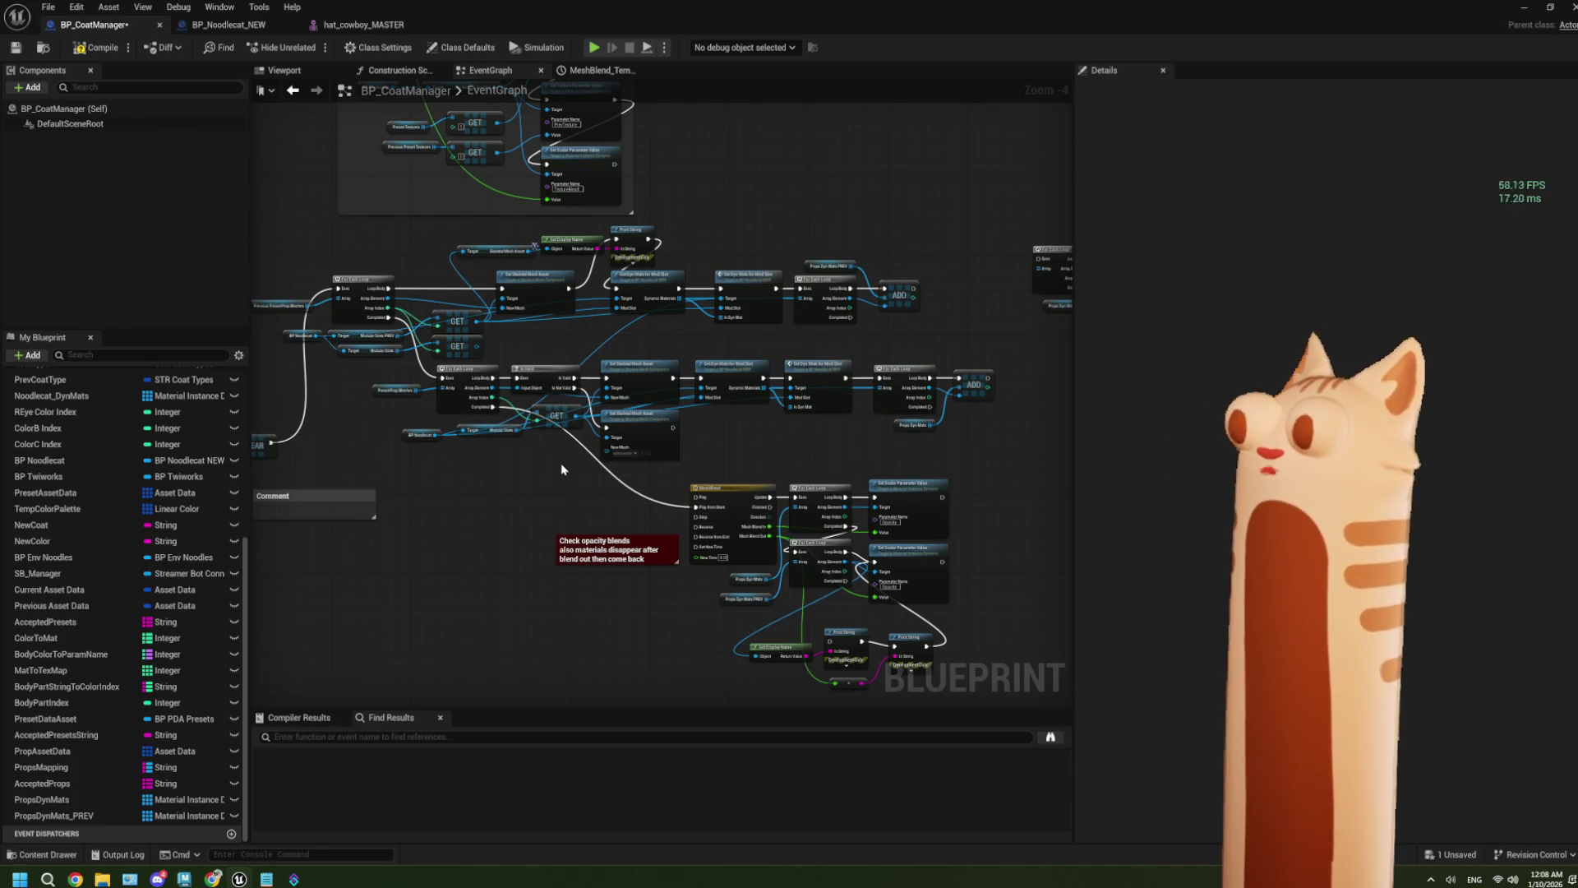
left_click_drag(550, 480, 647, 496)
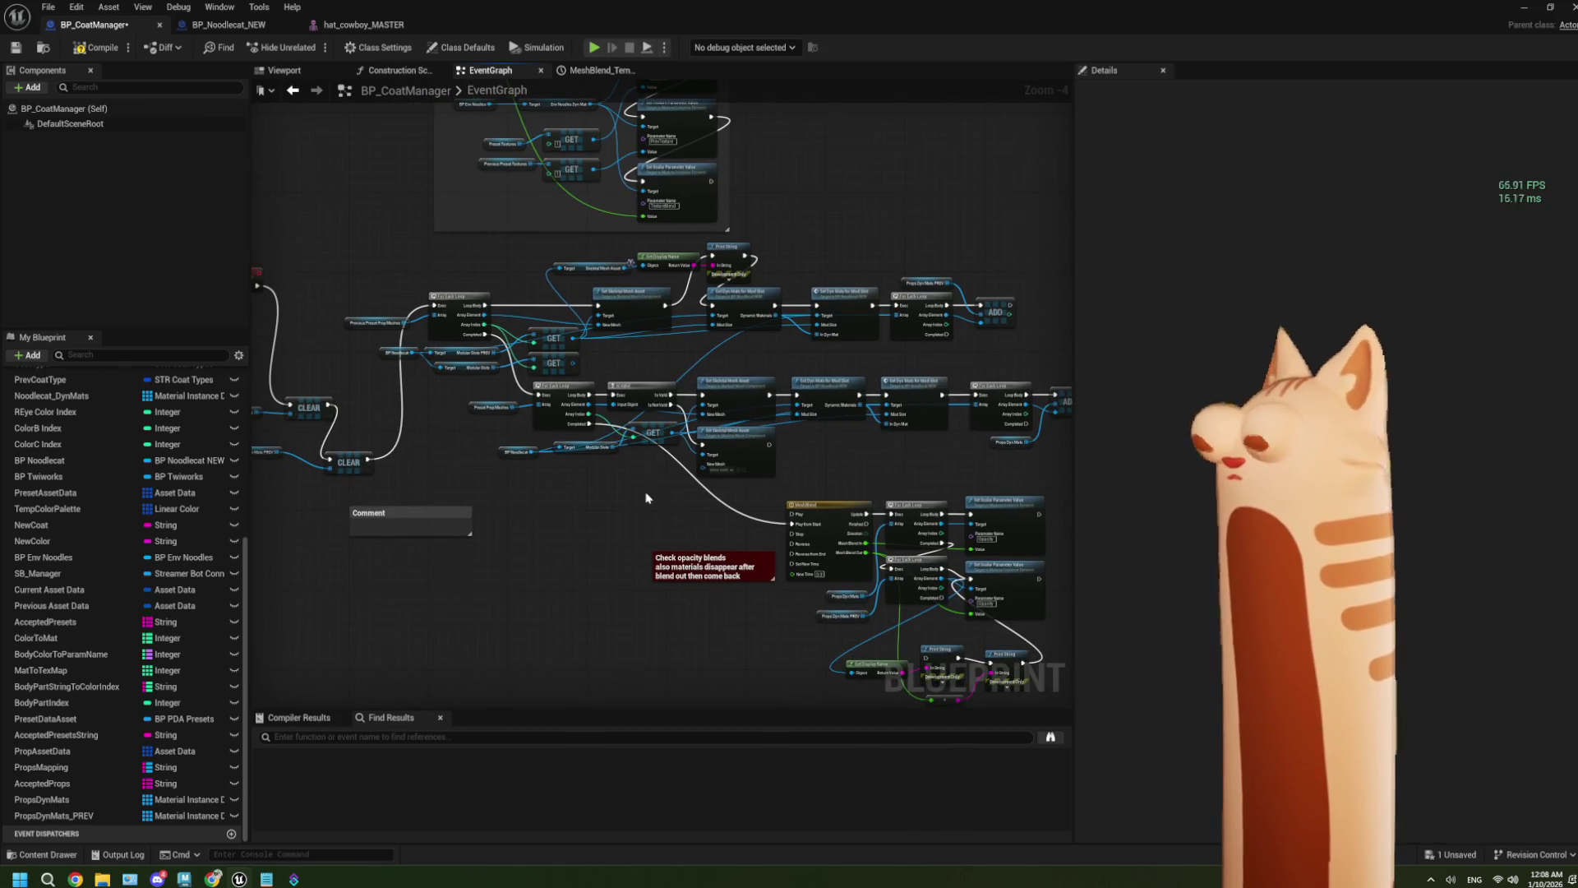
left_click(25, 49)
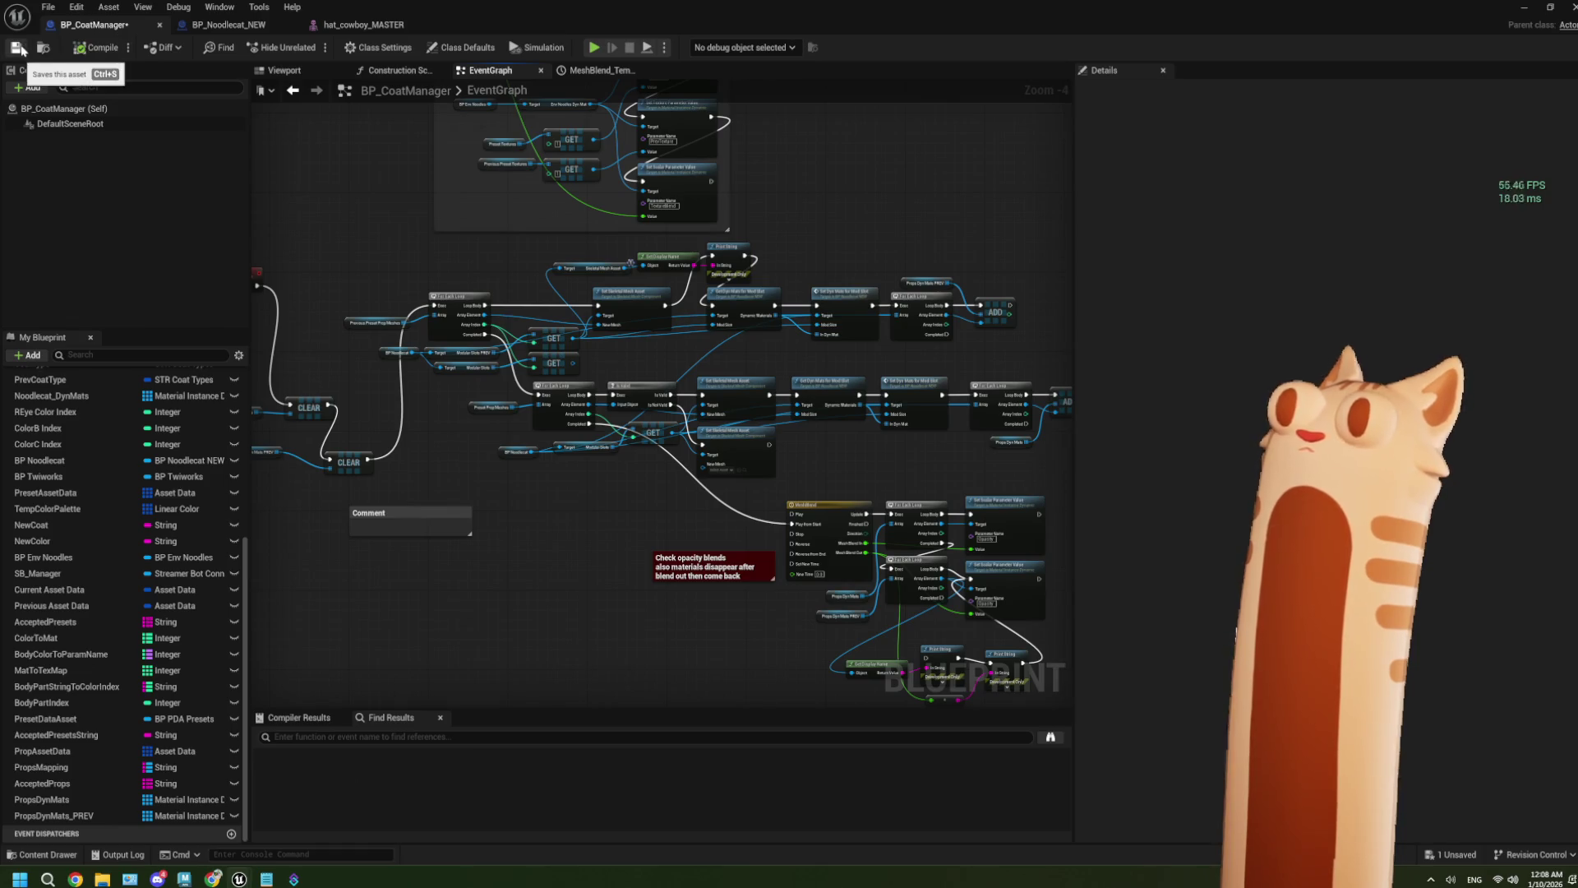
left_click_drag(1060, 429, 968, 421)
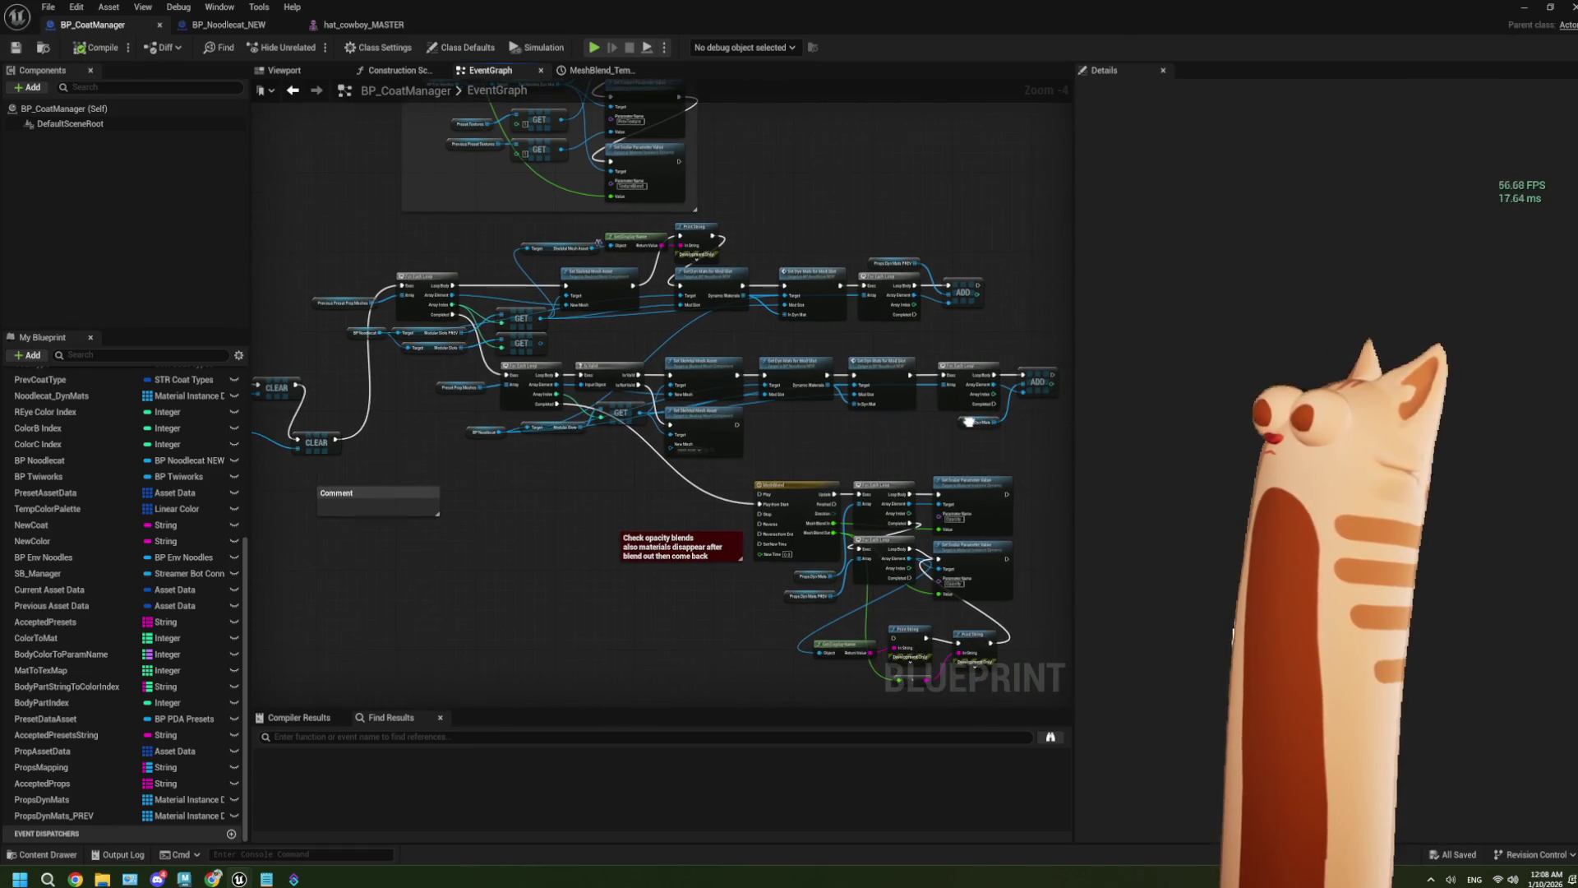
scroll(575, 246, "up", 4)
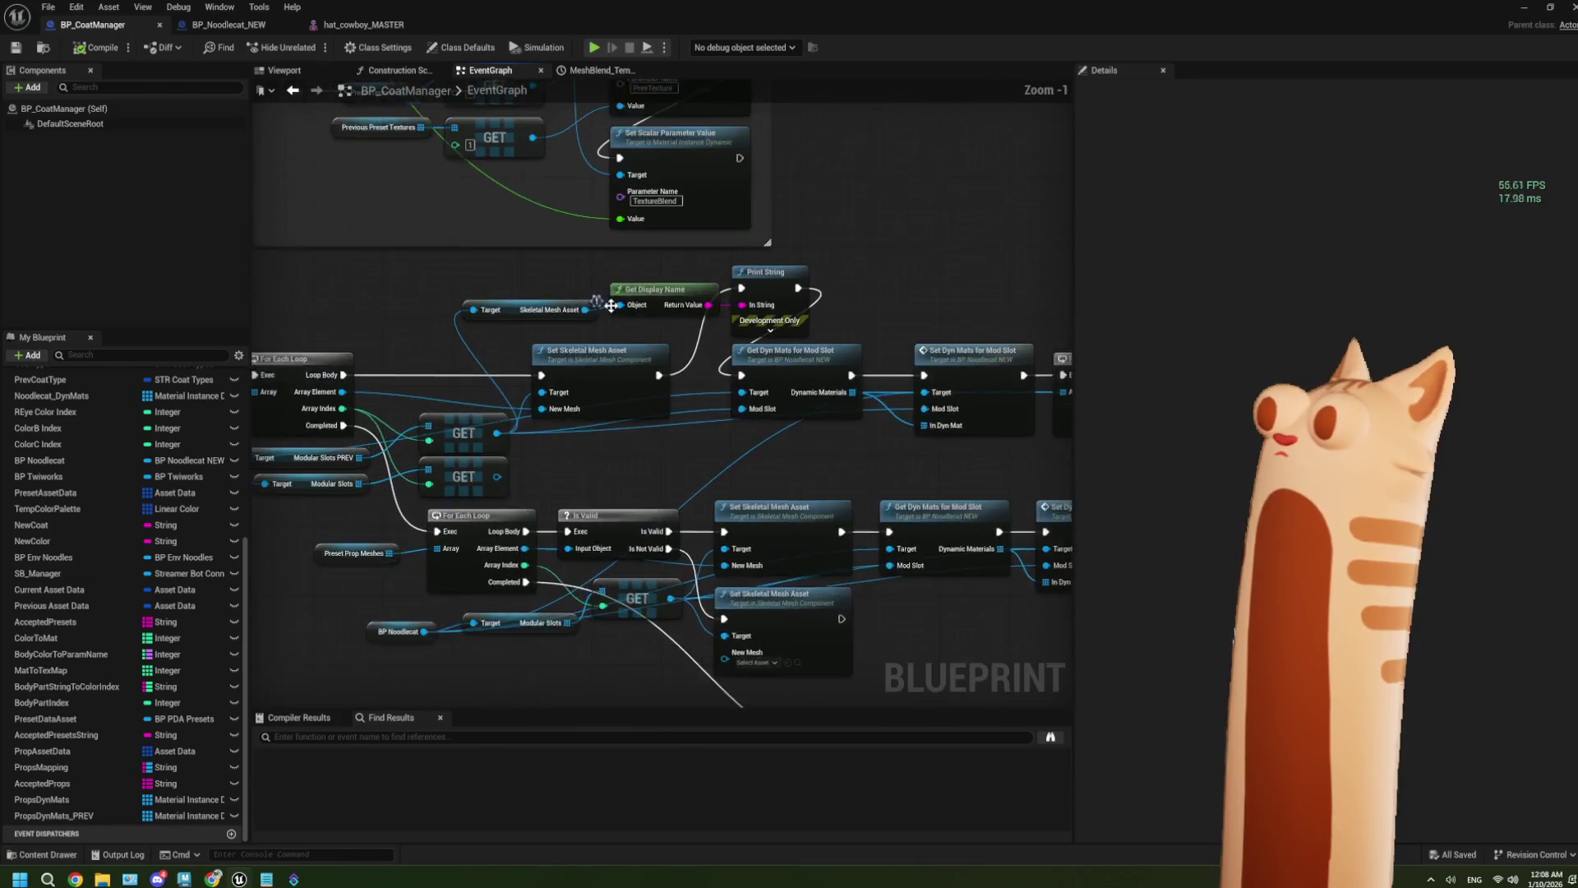
left_click_drag(559, 300, 847, 271)
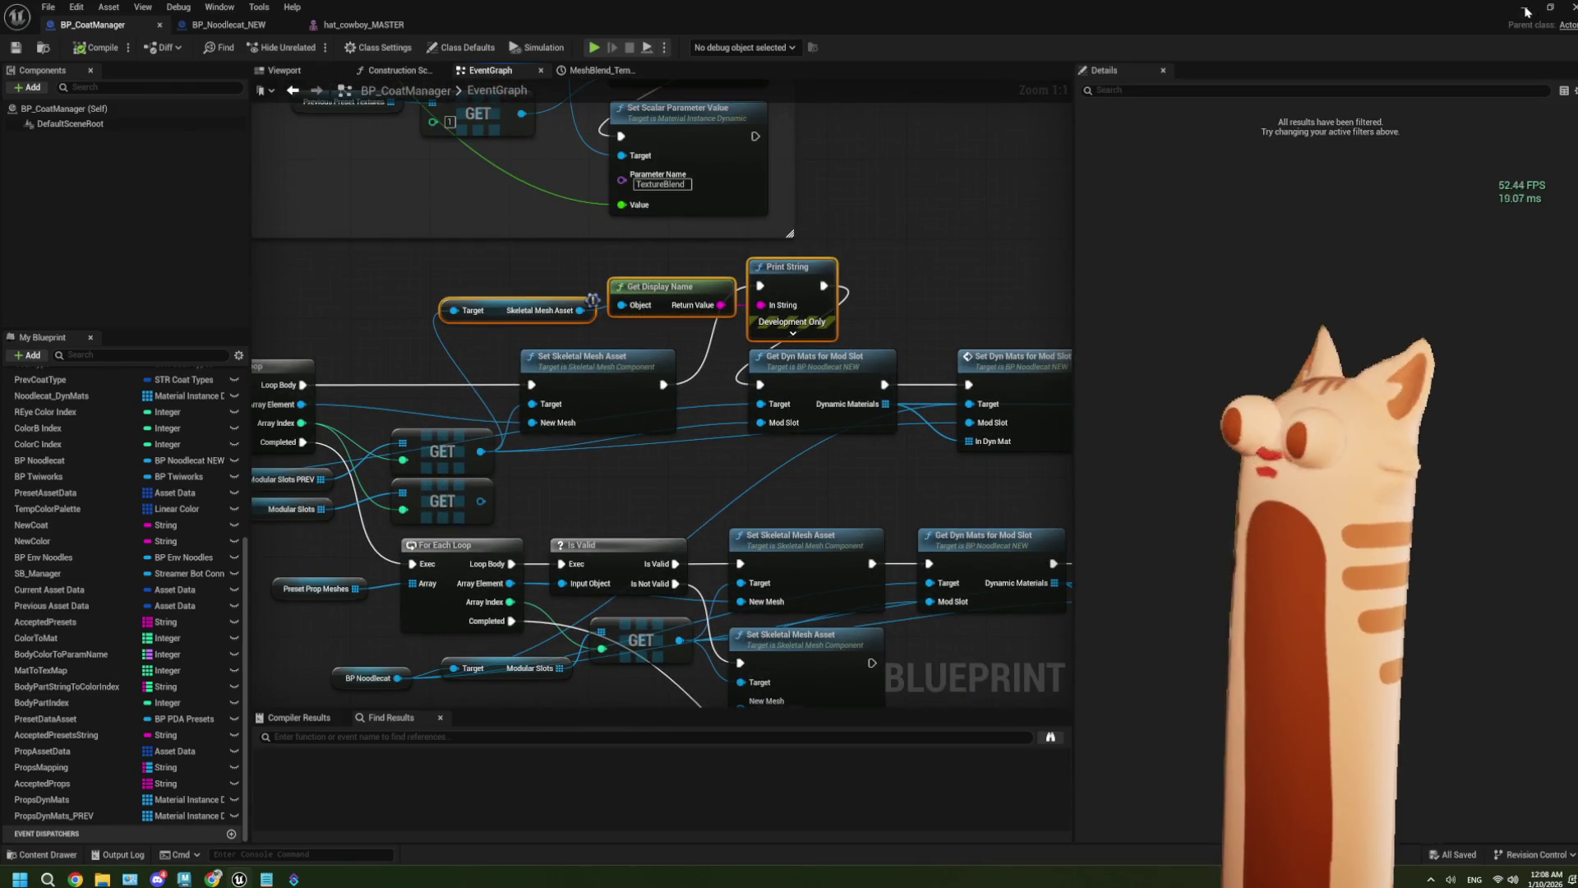
Step: Back in the Noodlecat_Env level, start a play test and swap the cat's fez
key("alt+Tab")
left_click(397, 46)
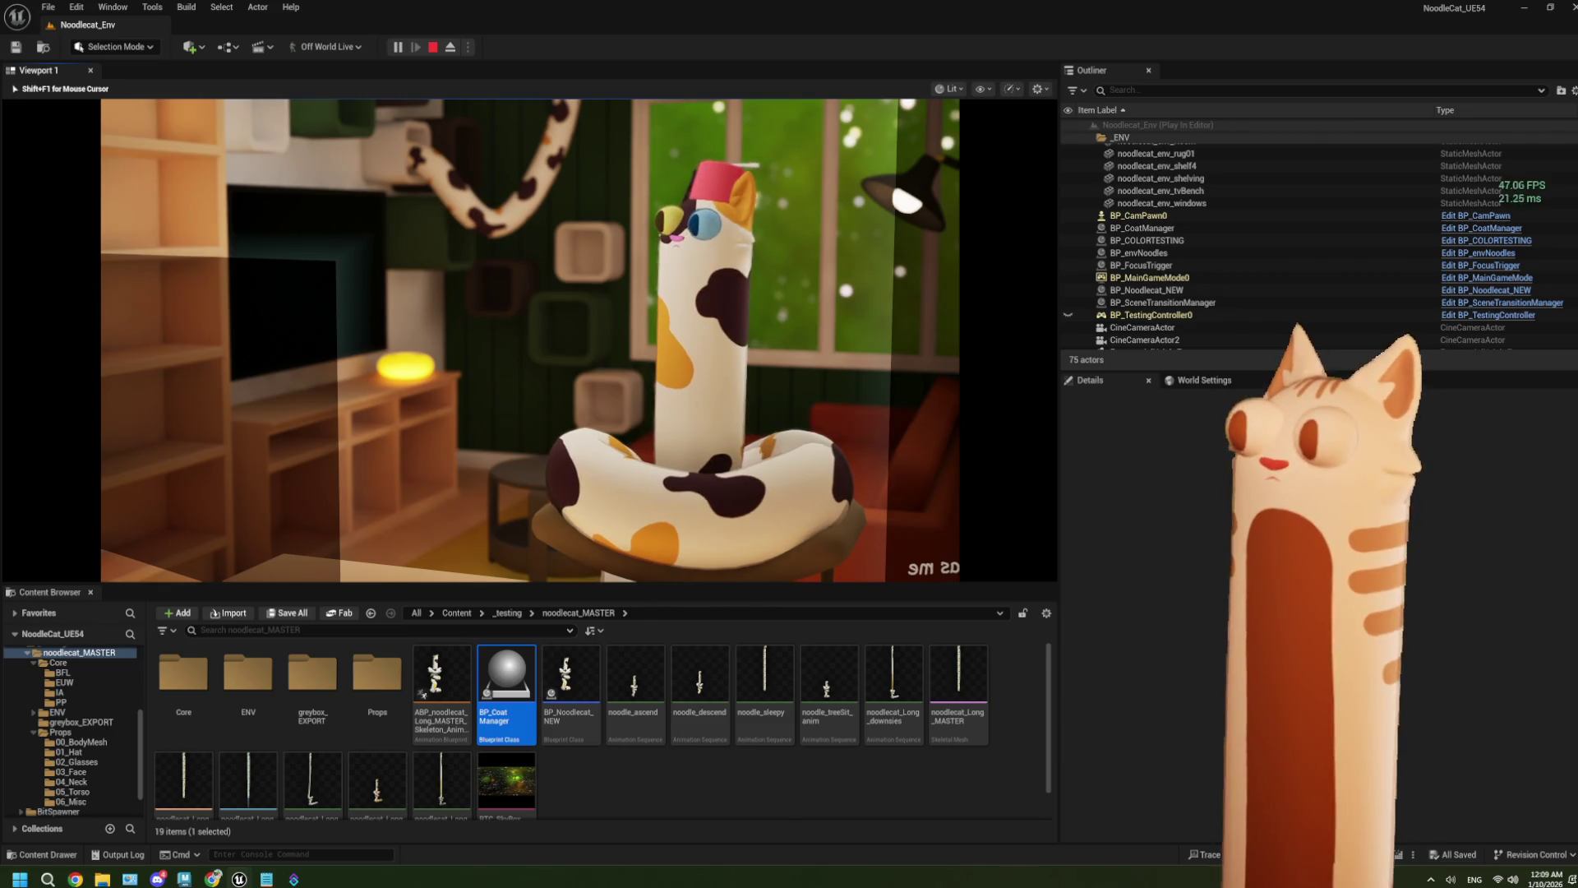
key("h")
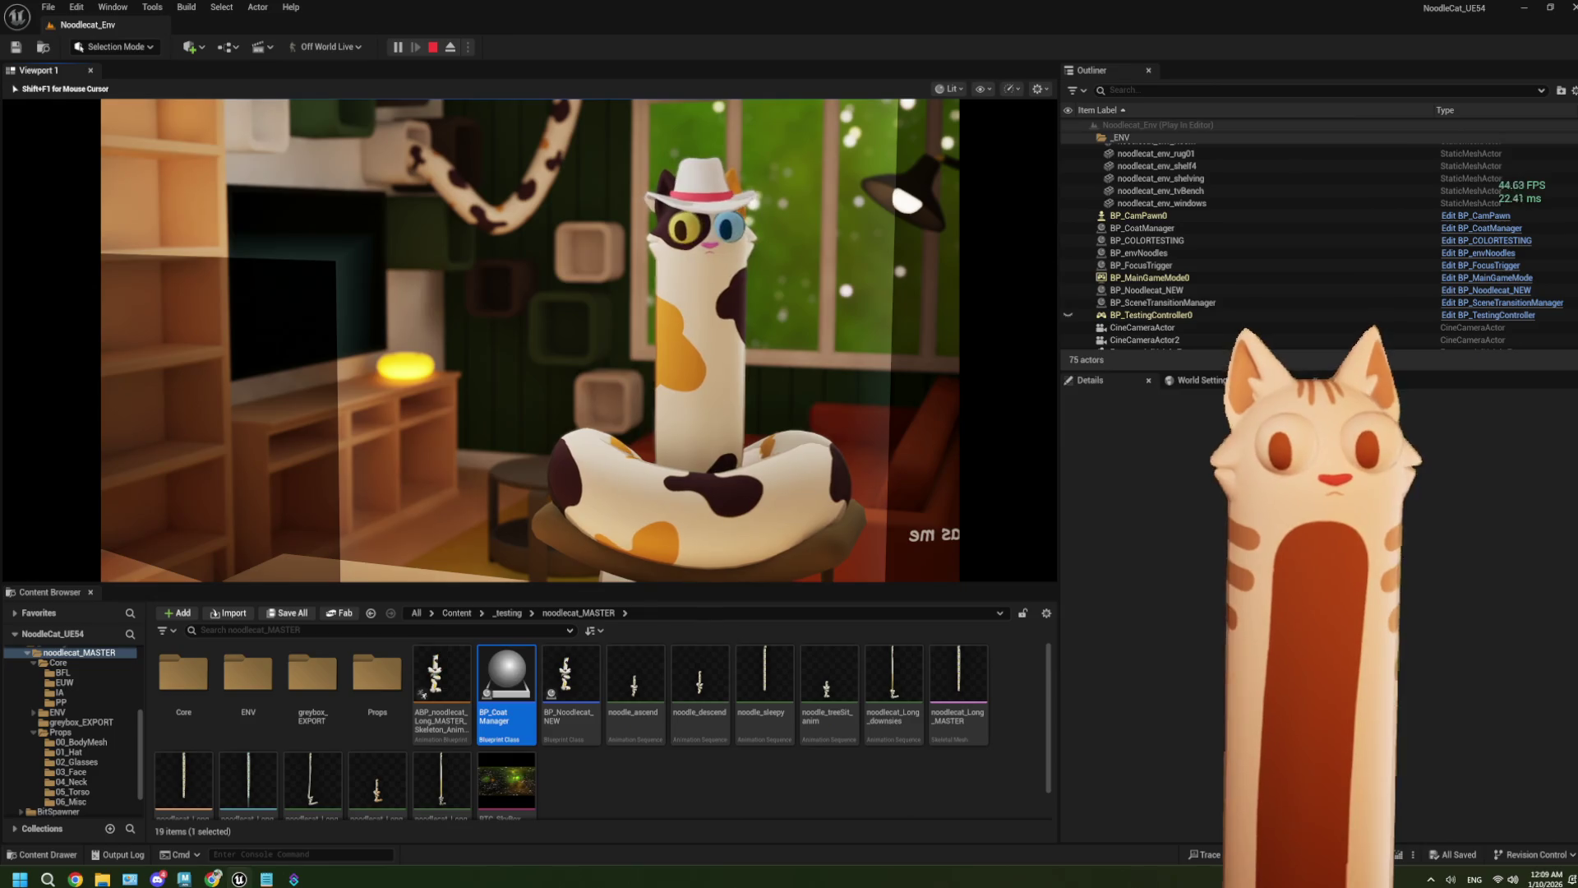
Step: Swap the cowboy hat for the next hat, then stop the play test
key("1")
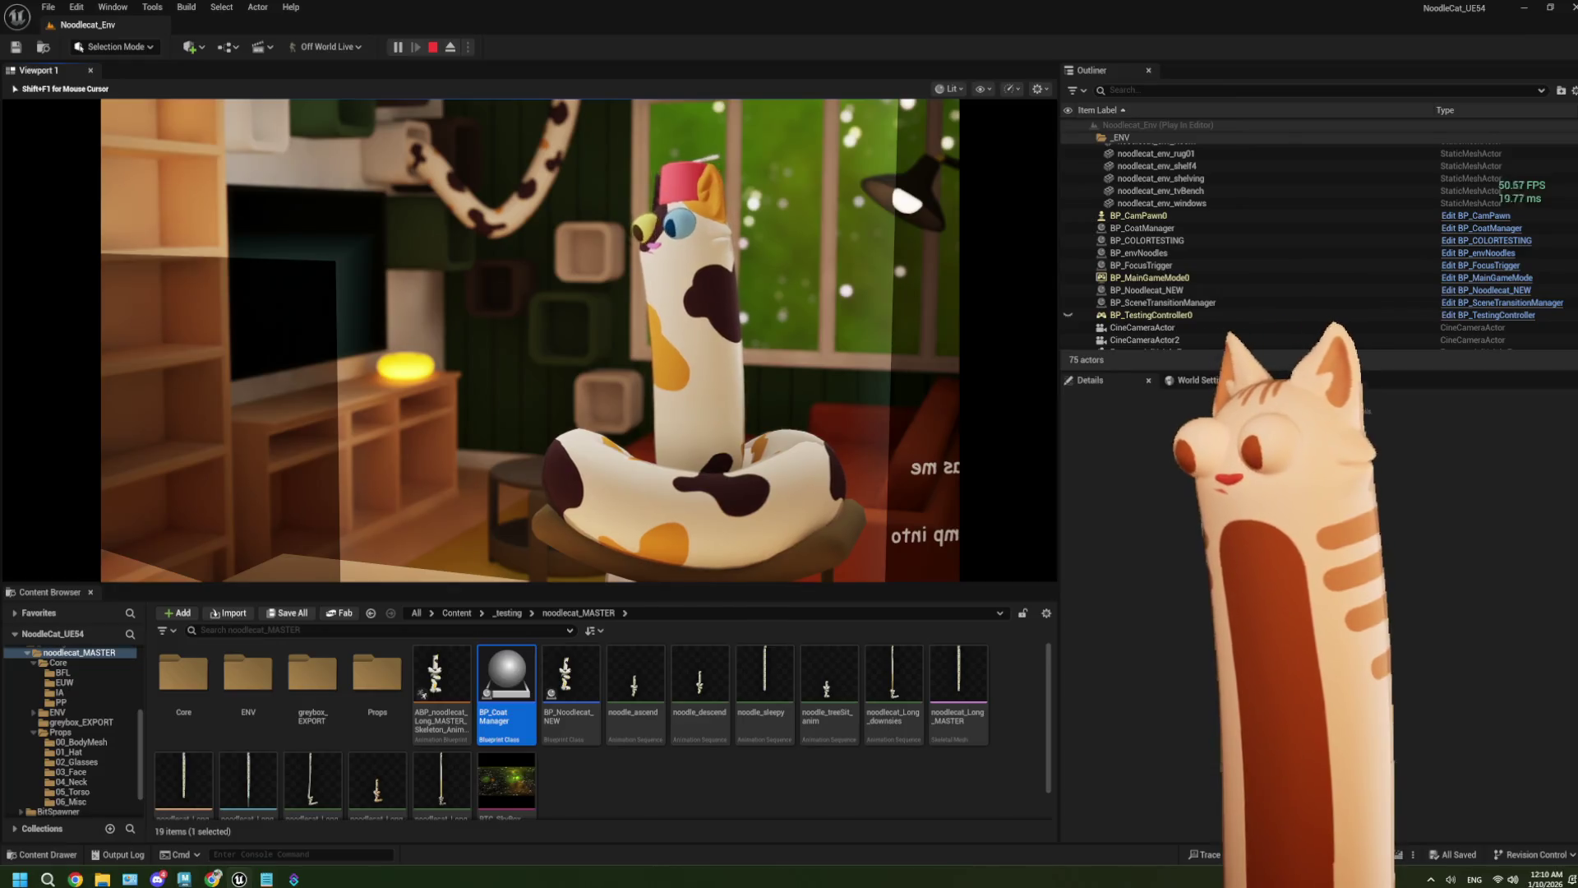
key("Escape")
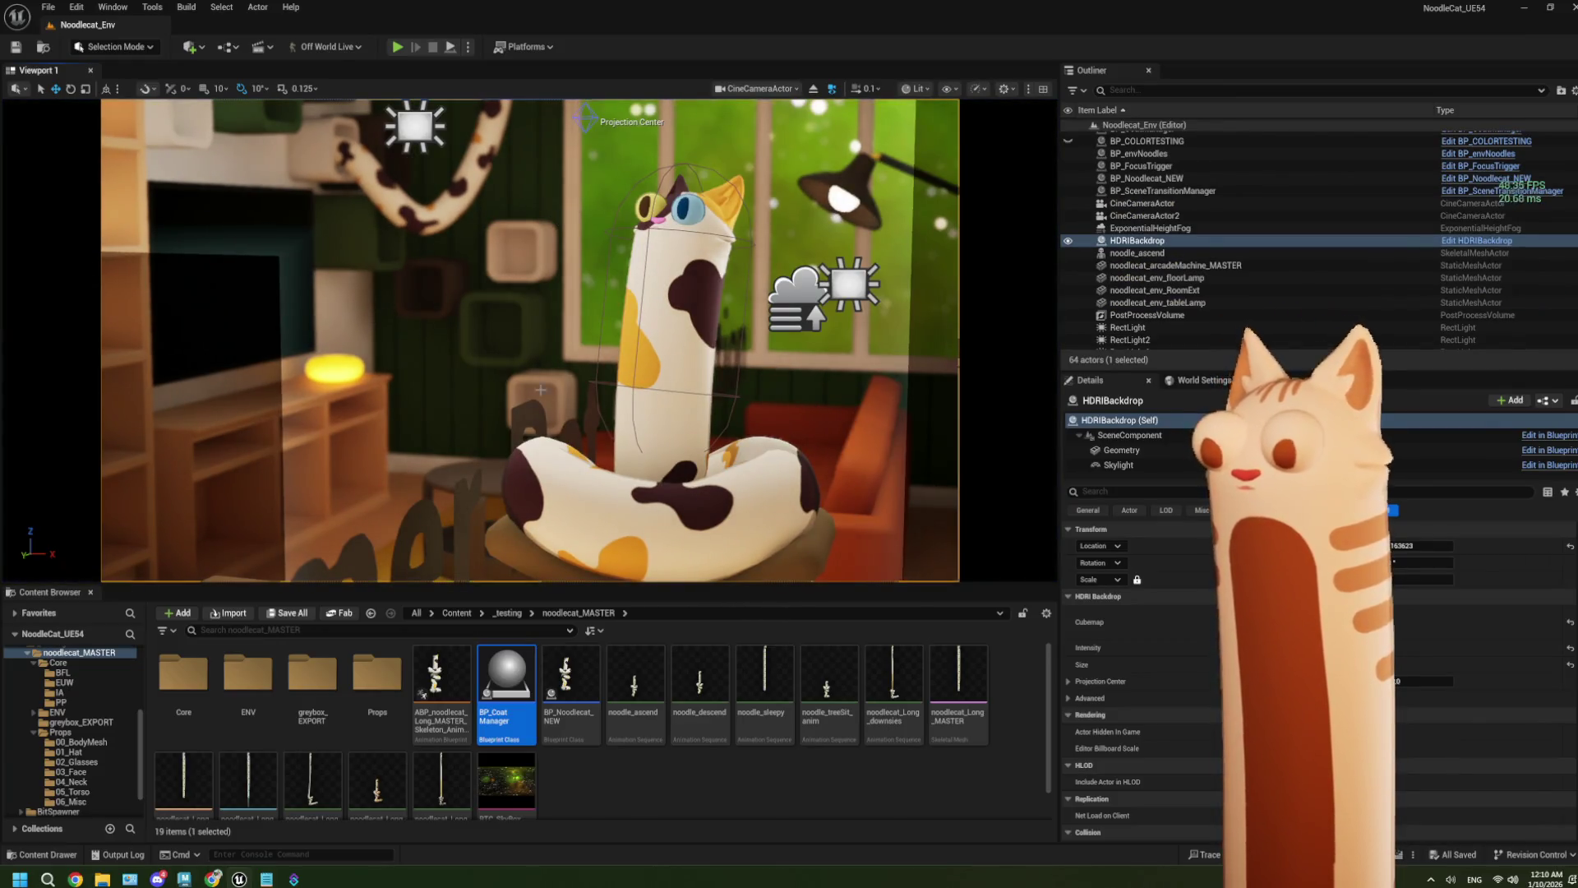
Step: Clear the asset selection, enlarge the Content Browser, and switch to the full-screen stream scene
left_click(632, 777)
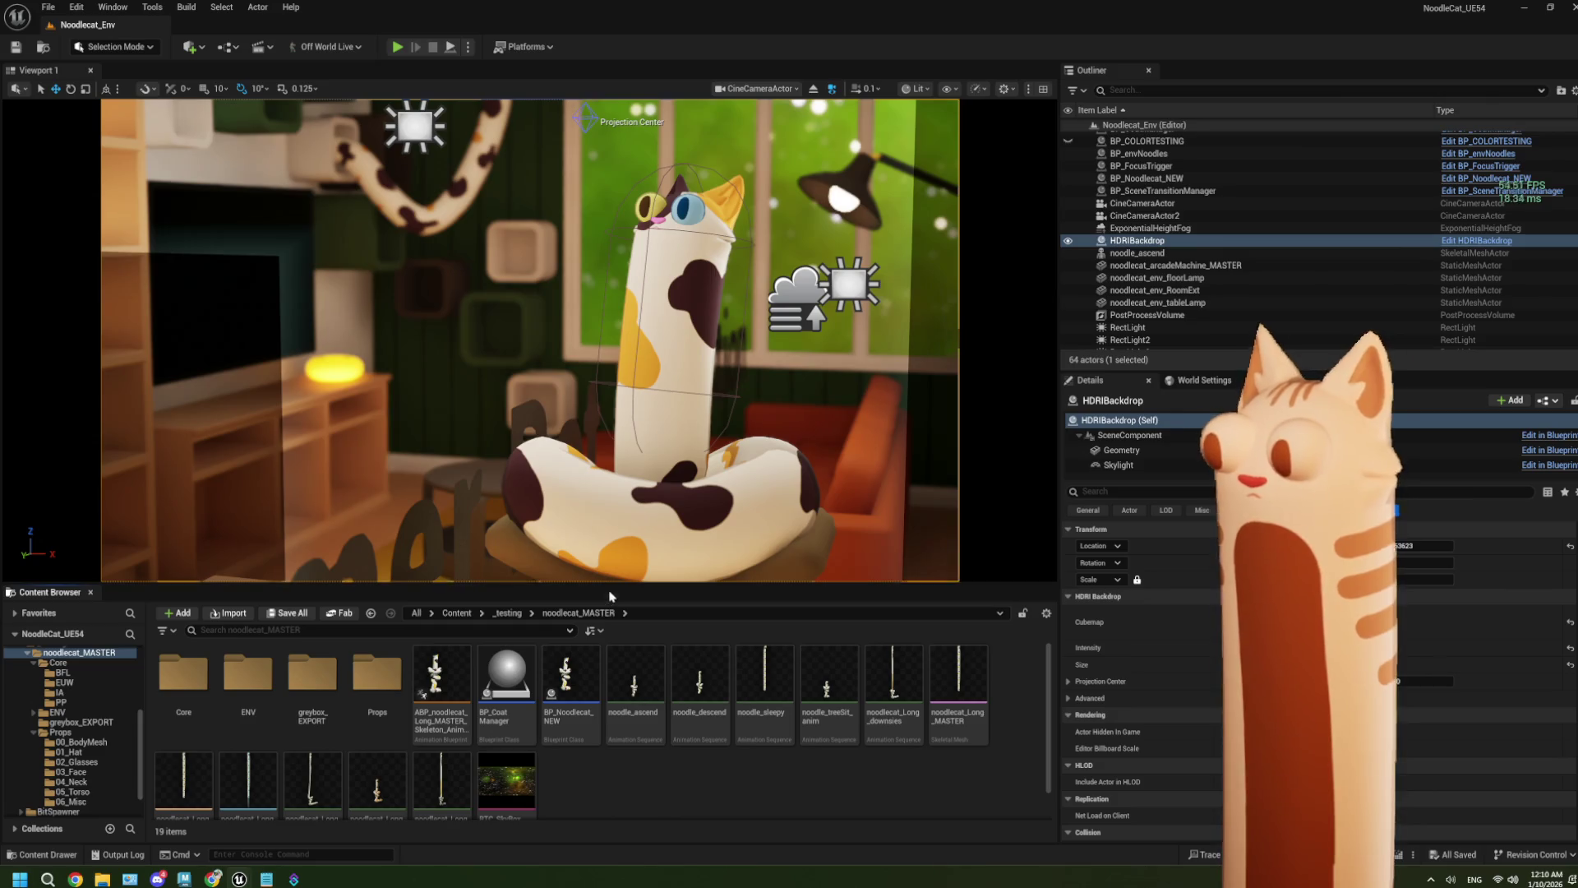
left_click_drag(617, 586, 615, 494)
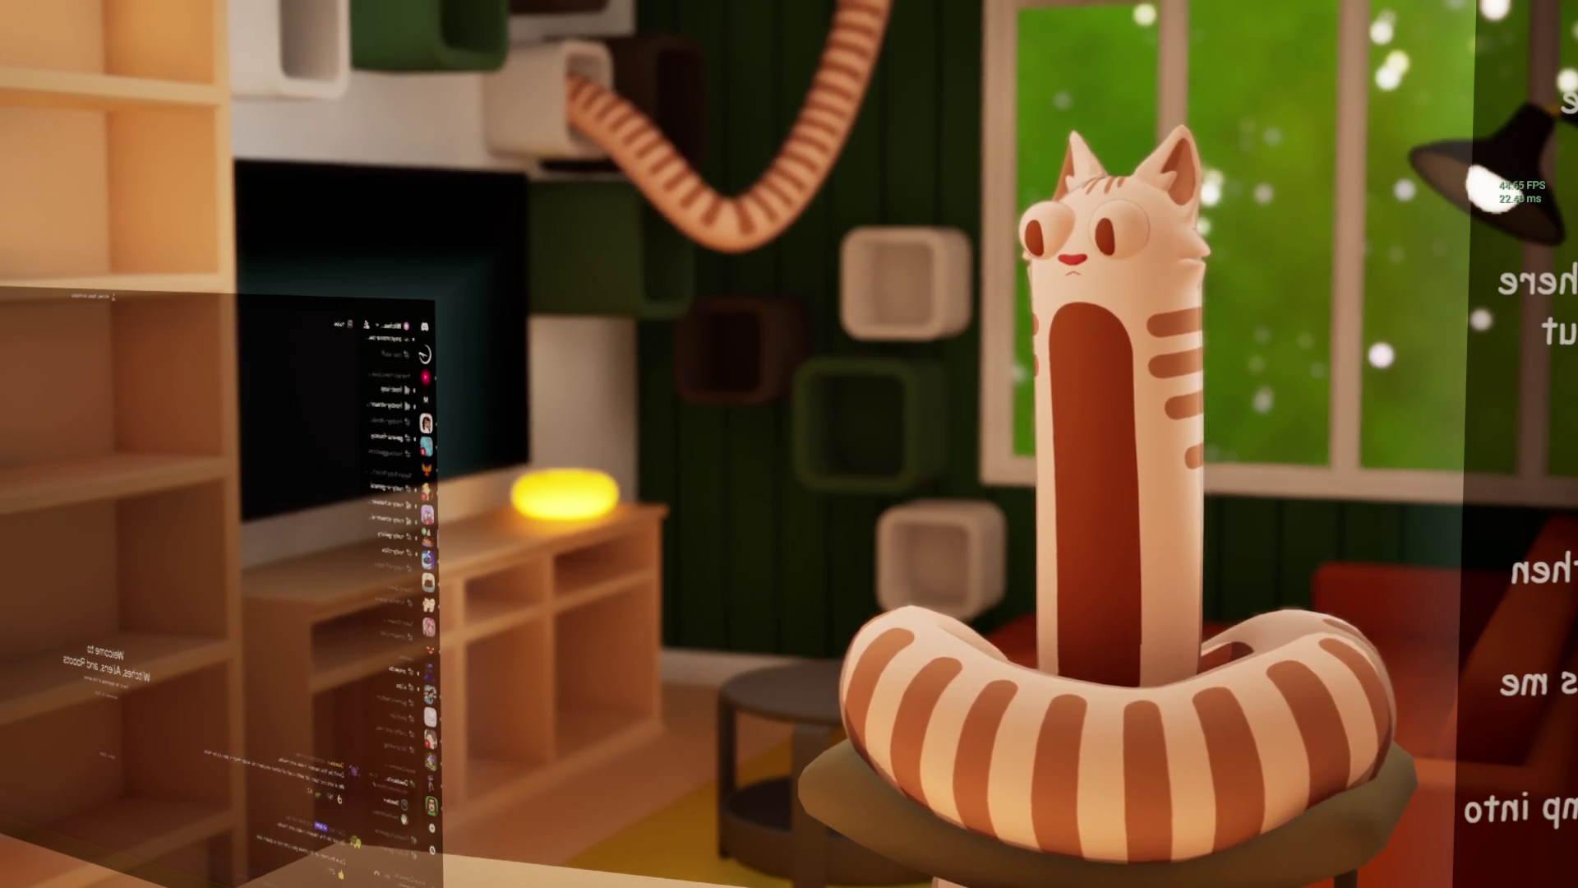
key("alt+Tab")
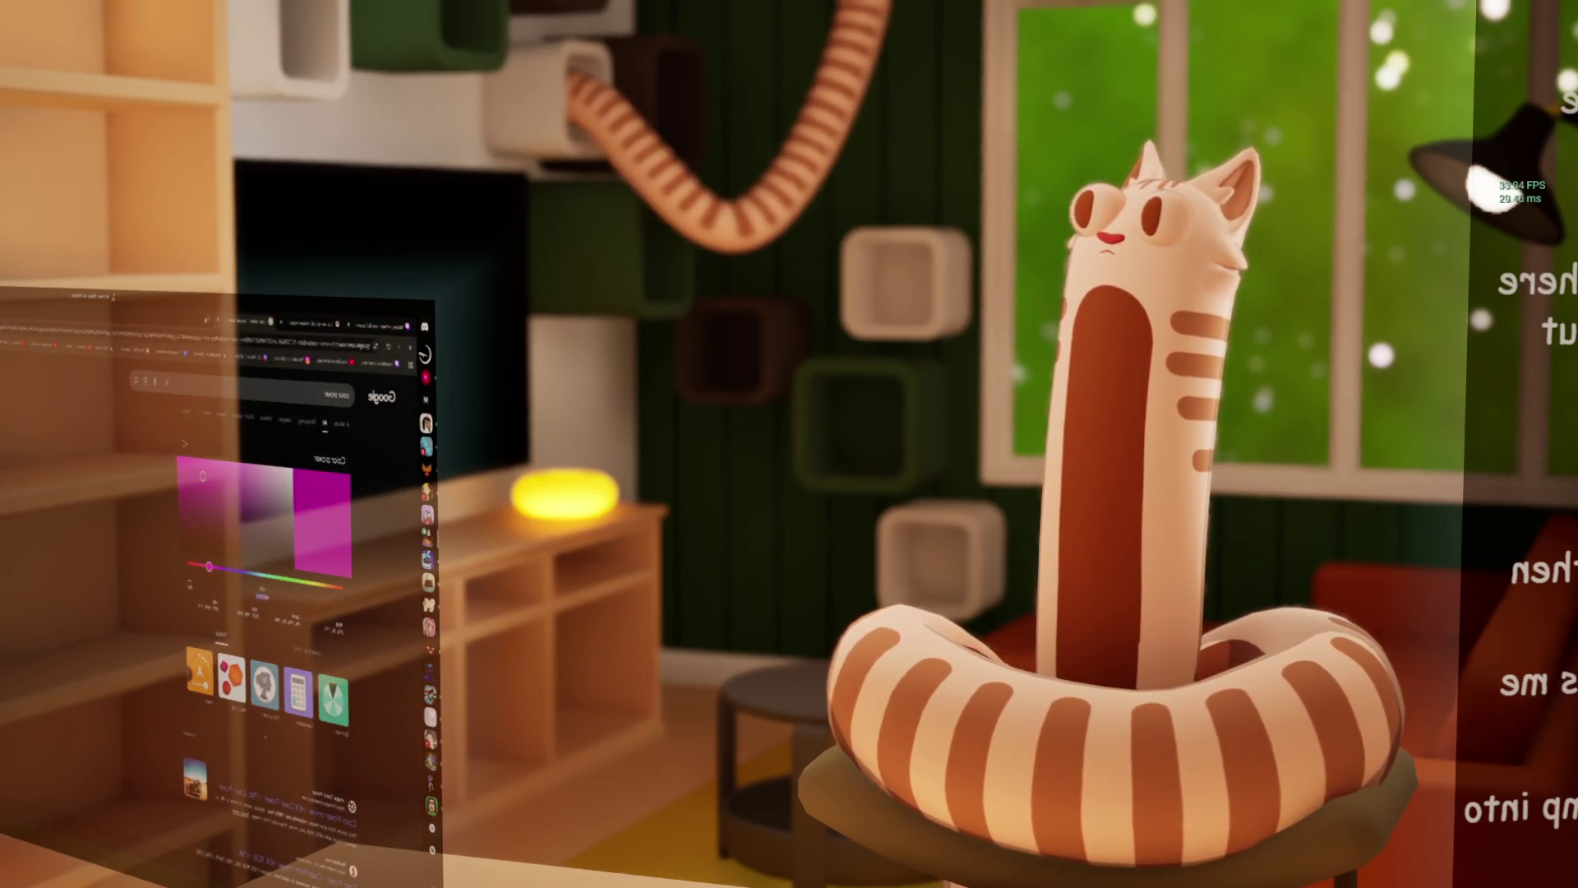
key("ctrl+Tab")
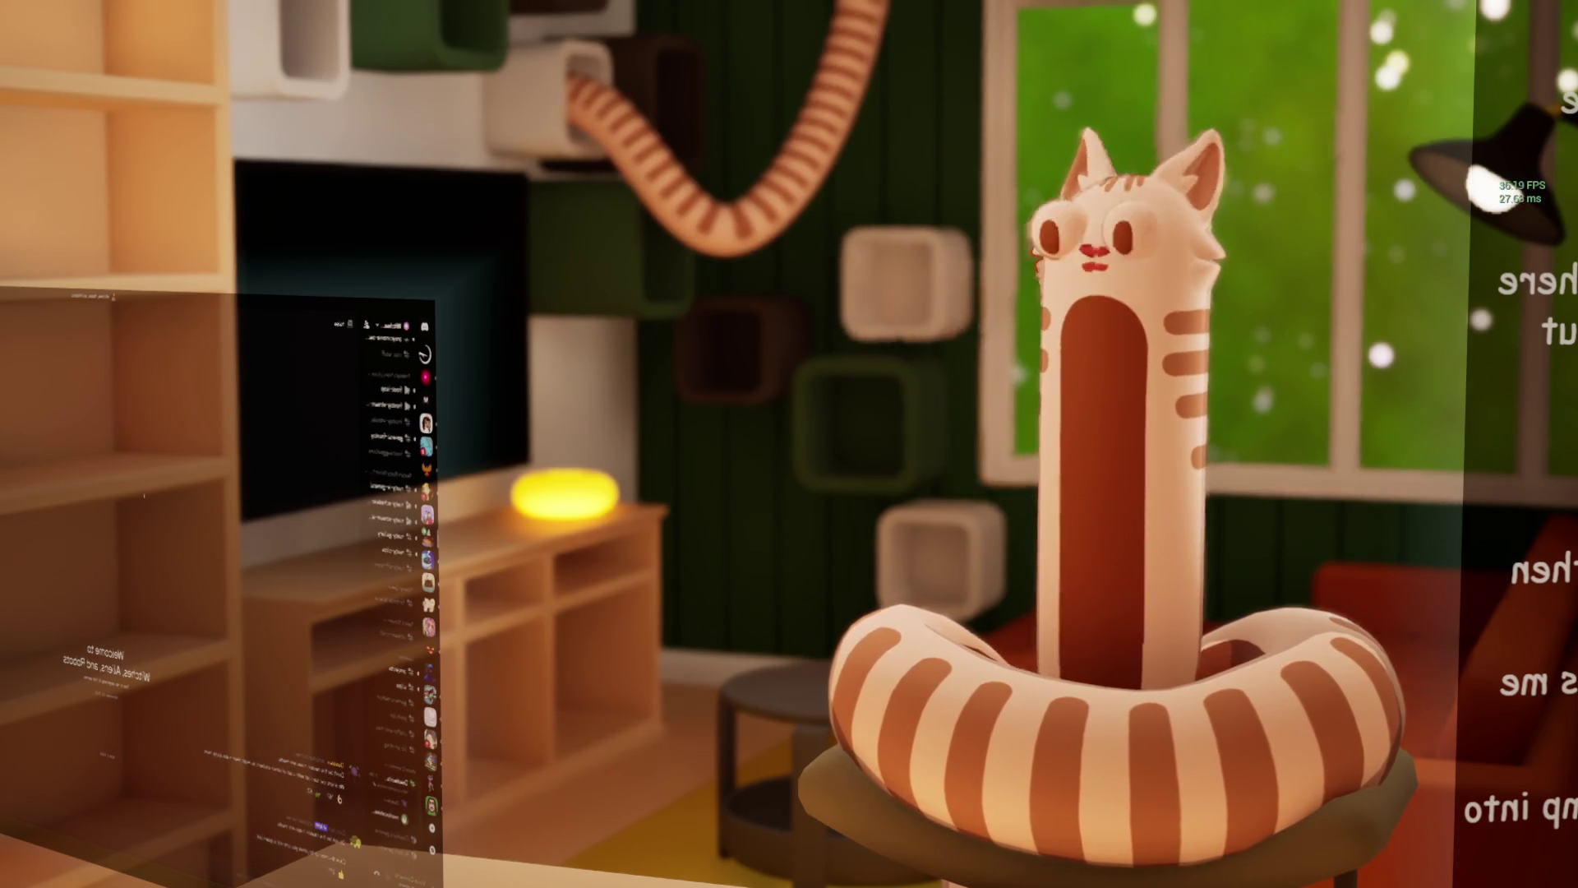
Step: Put the Twitch stream on the mirrored panel, then bring up a Twitch search results page
key("alt+Tab")
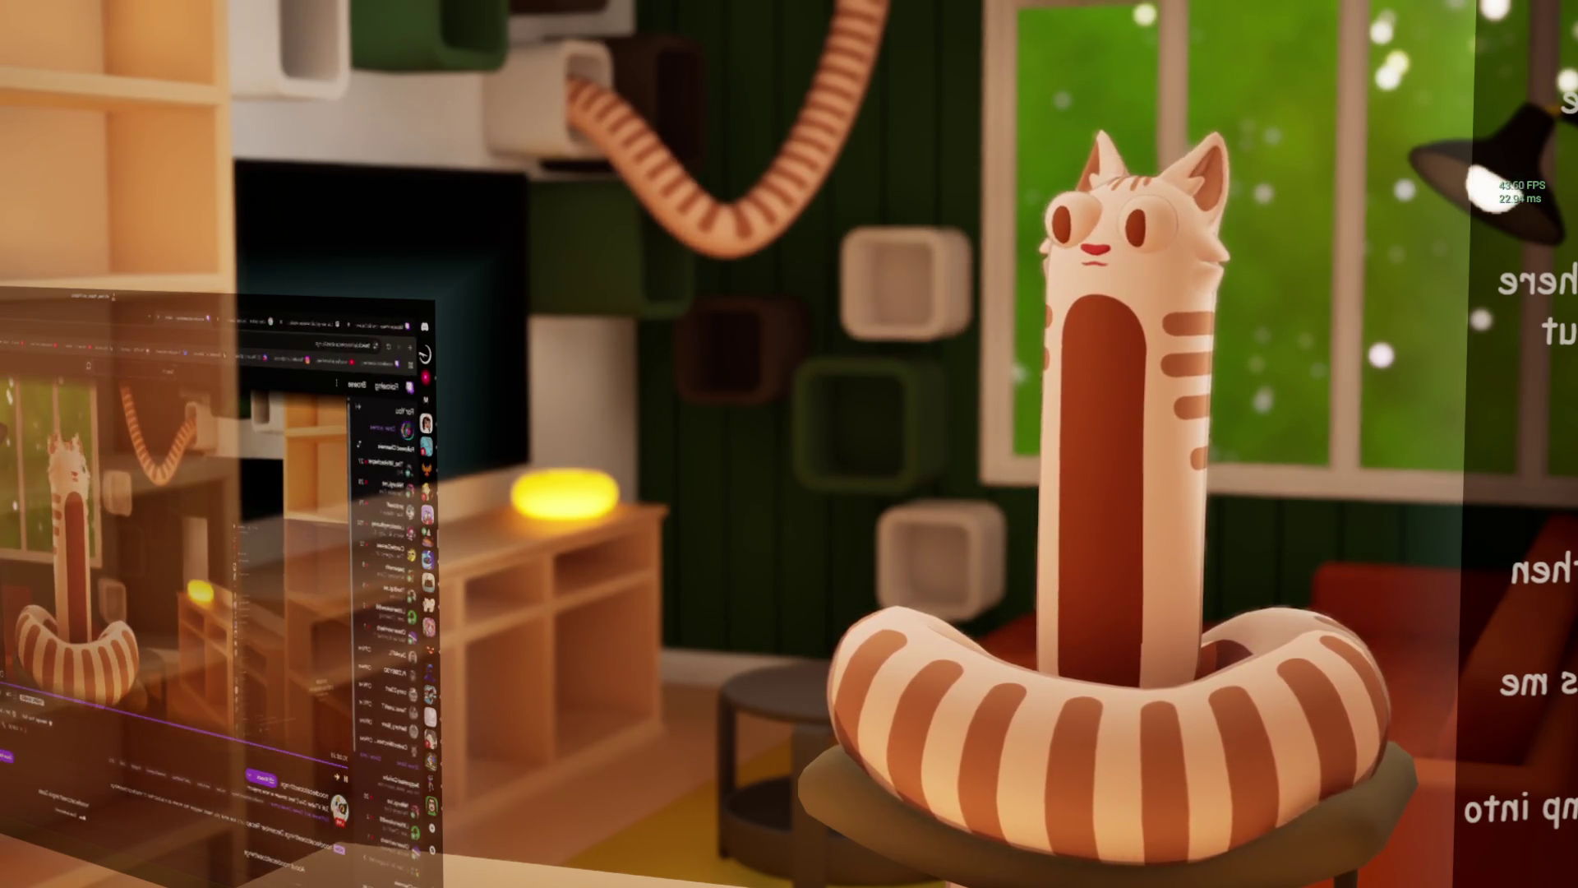
key("alt+Tab")
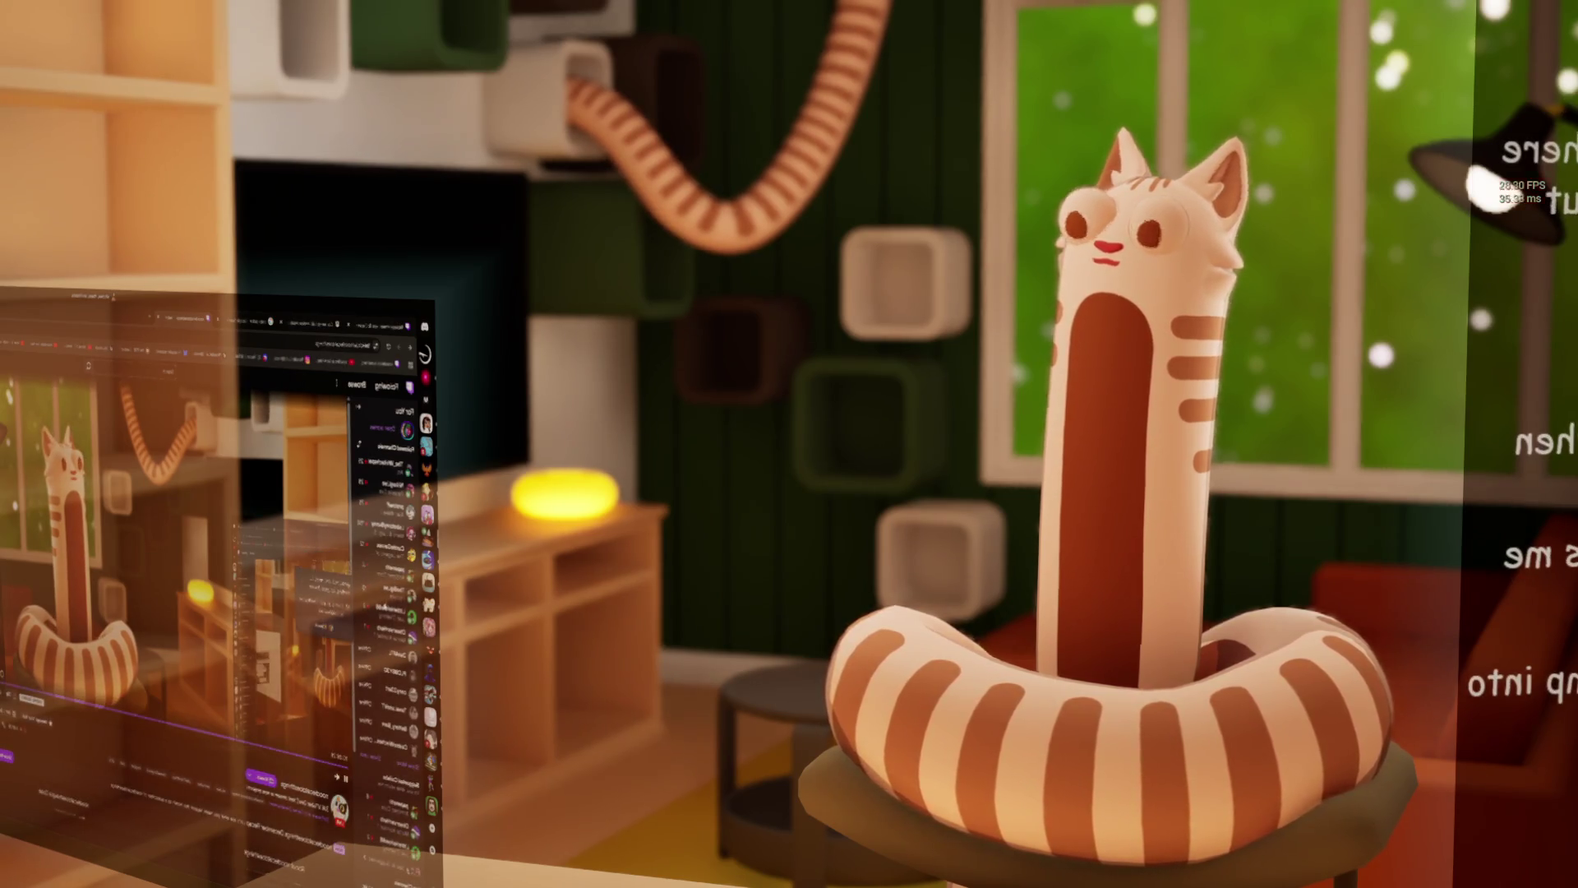
left_click(134, 369)
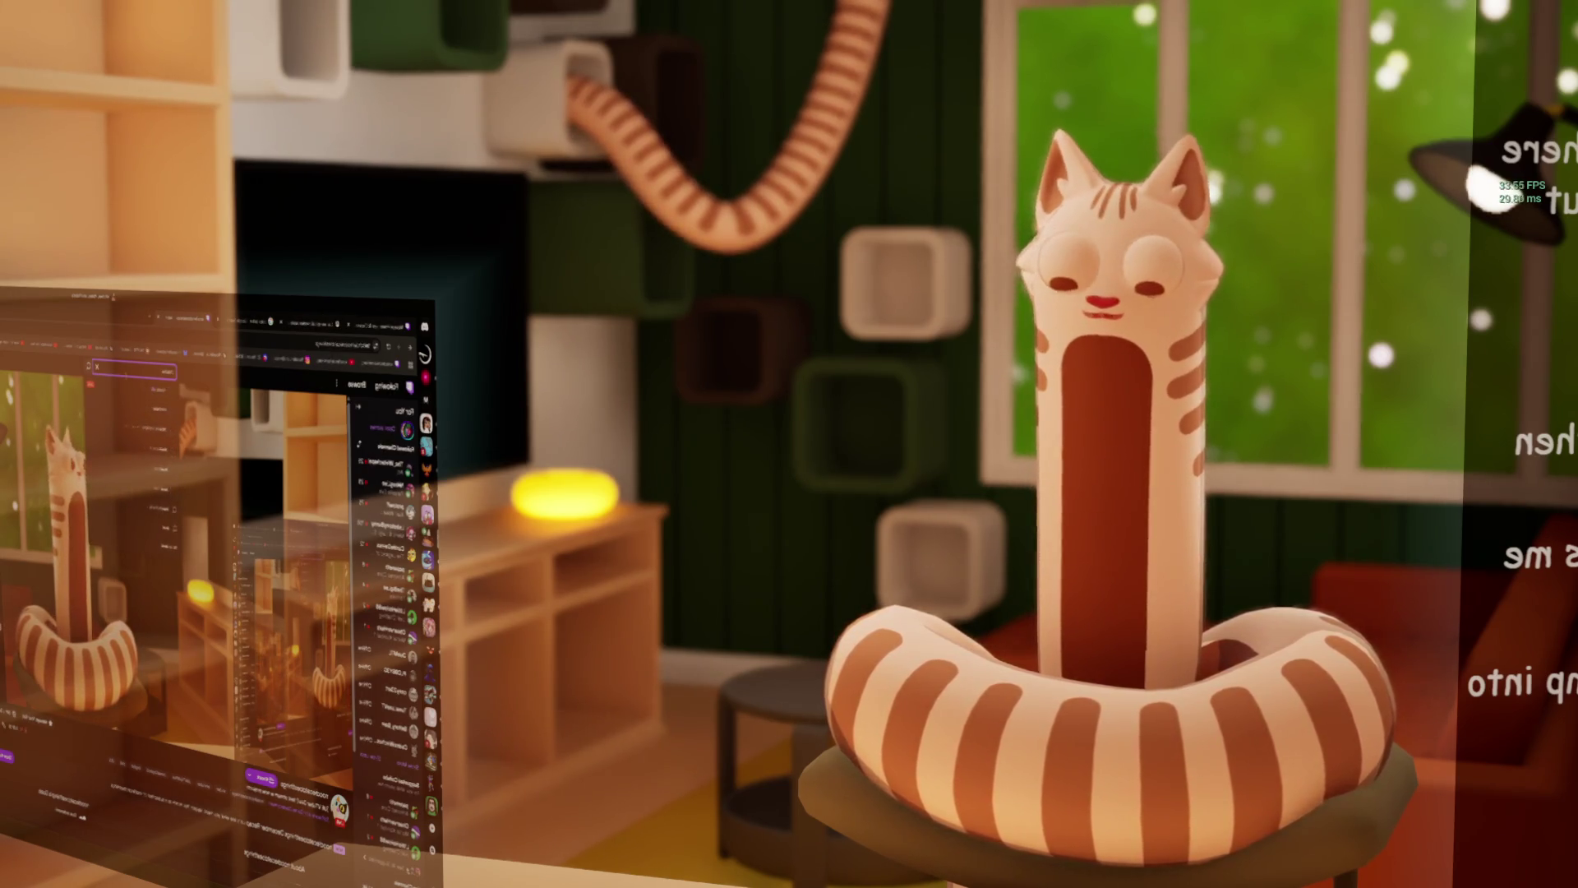
key("Return")
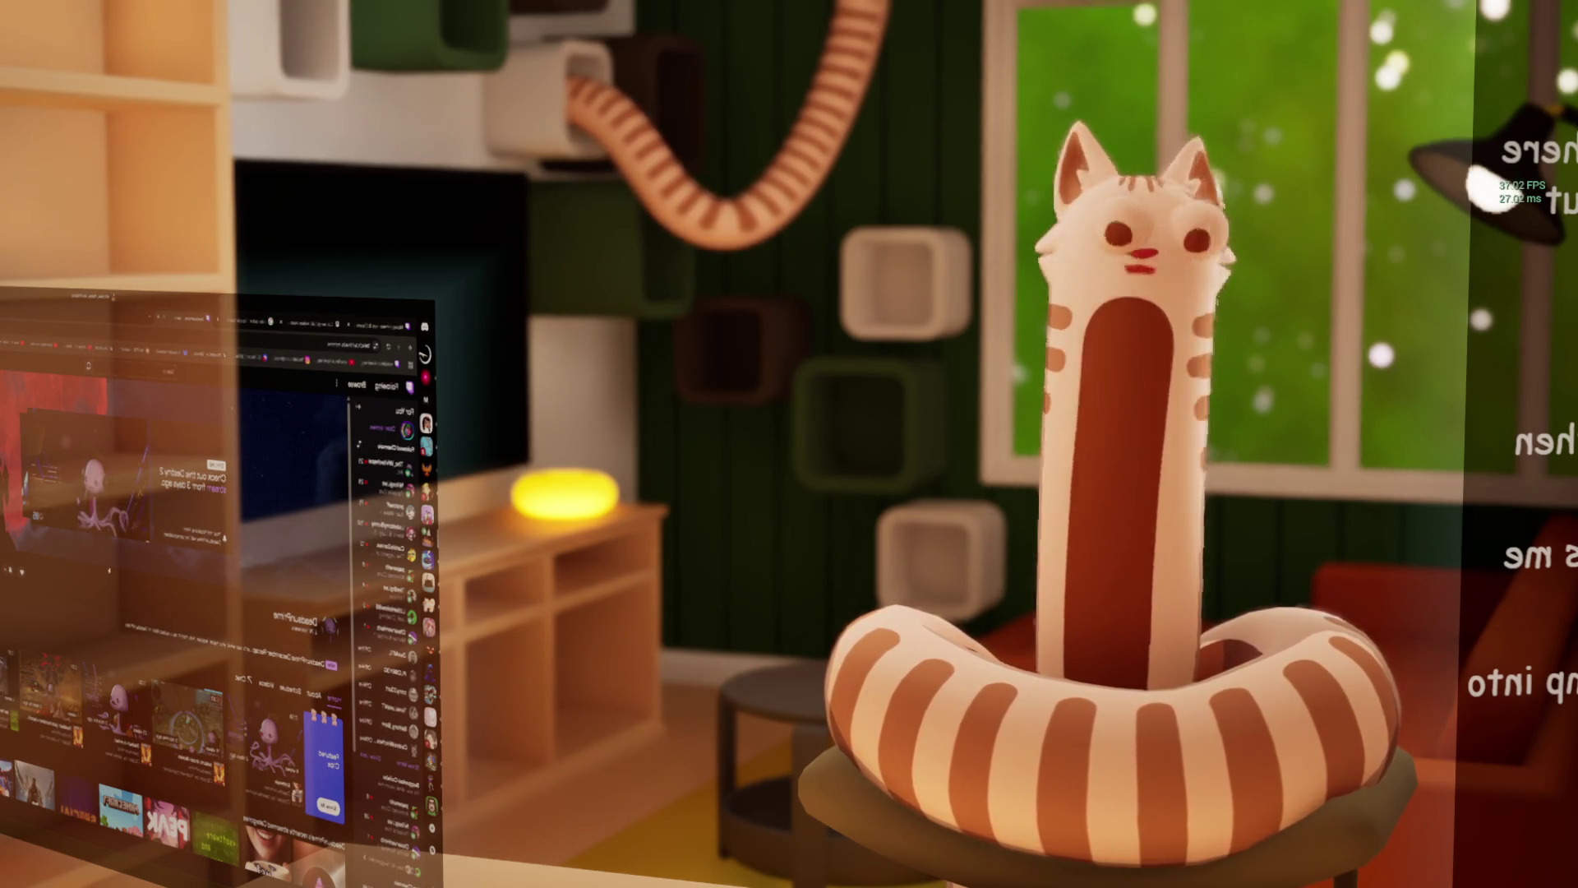
Step: Bring the Discord chat back into view, then open and close its activities panel of game cards
key("alt+Tab")
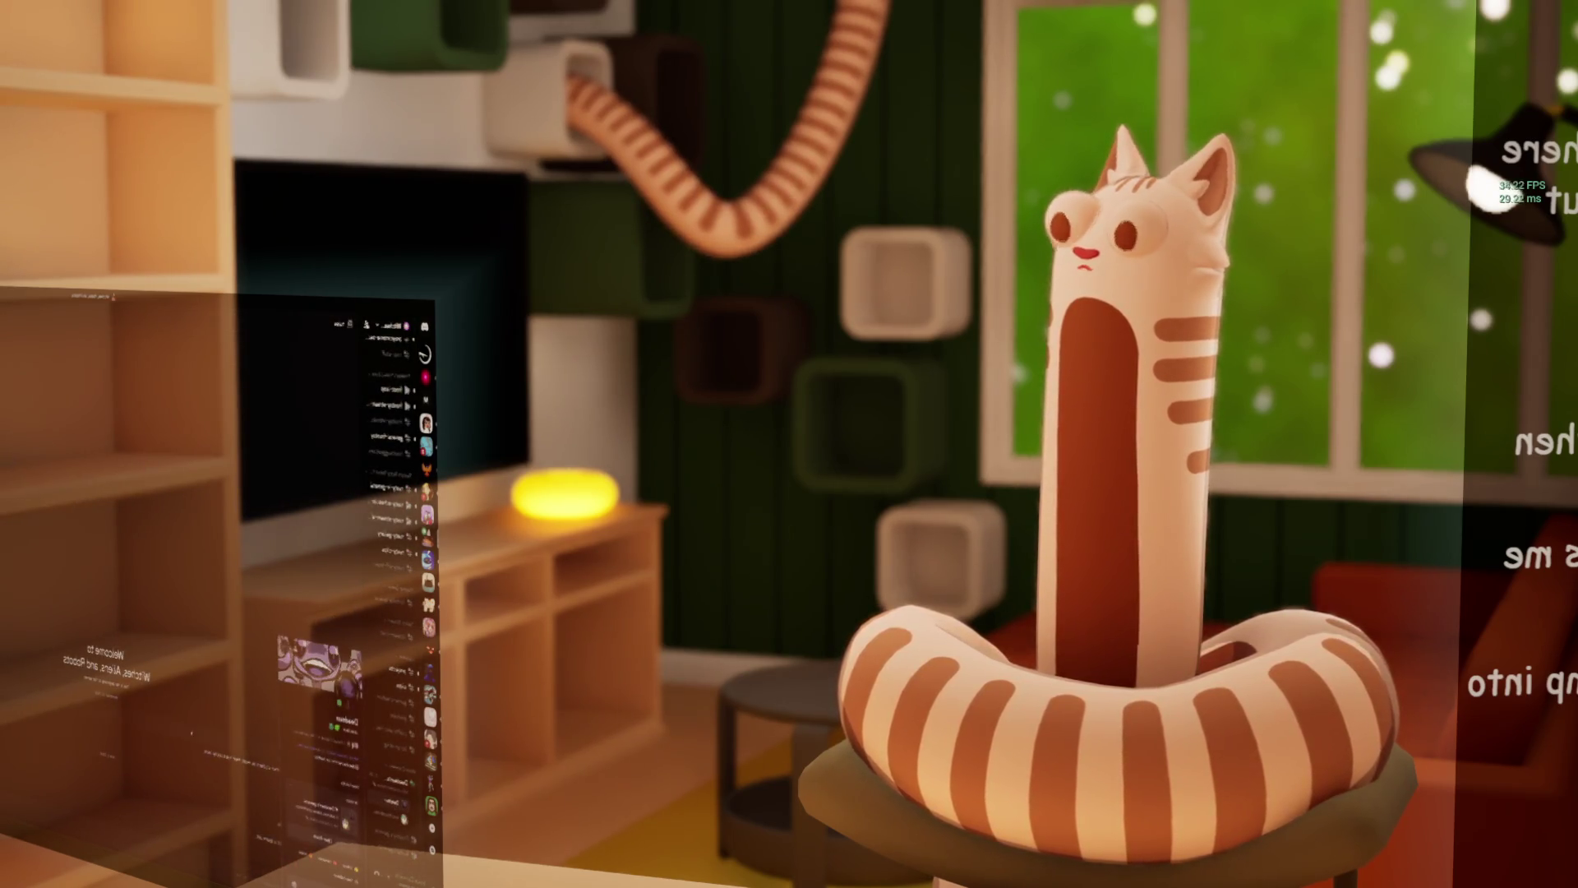
left_click(386, 787)
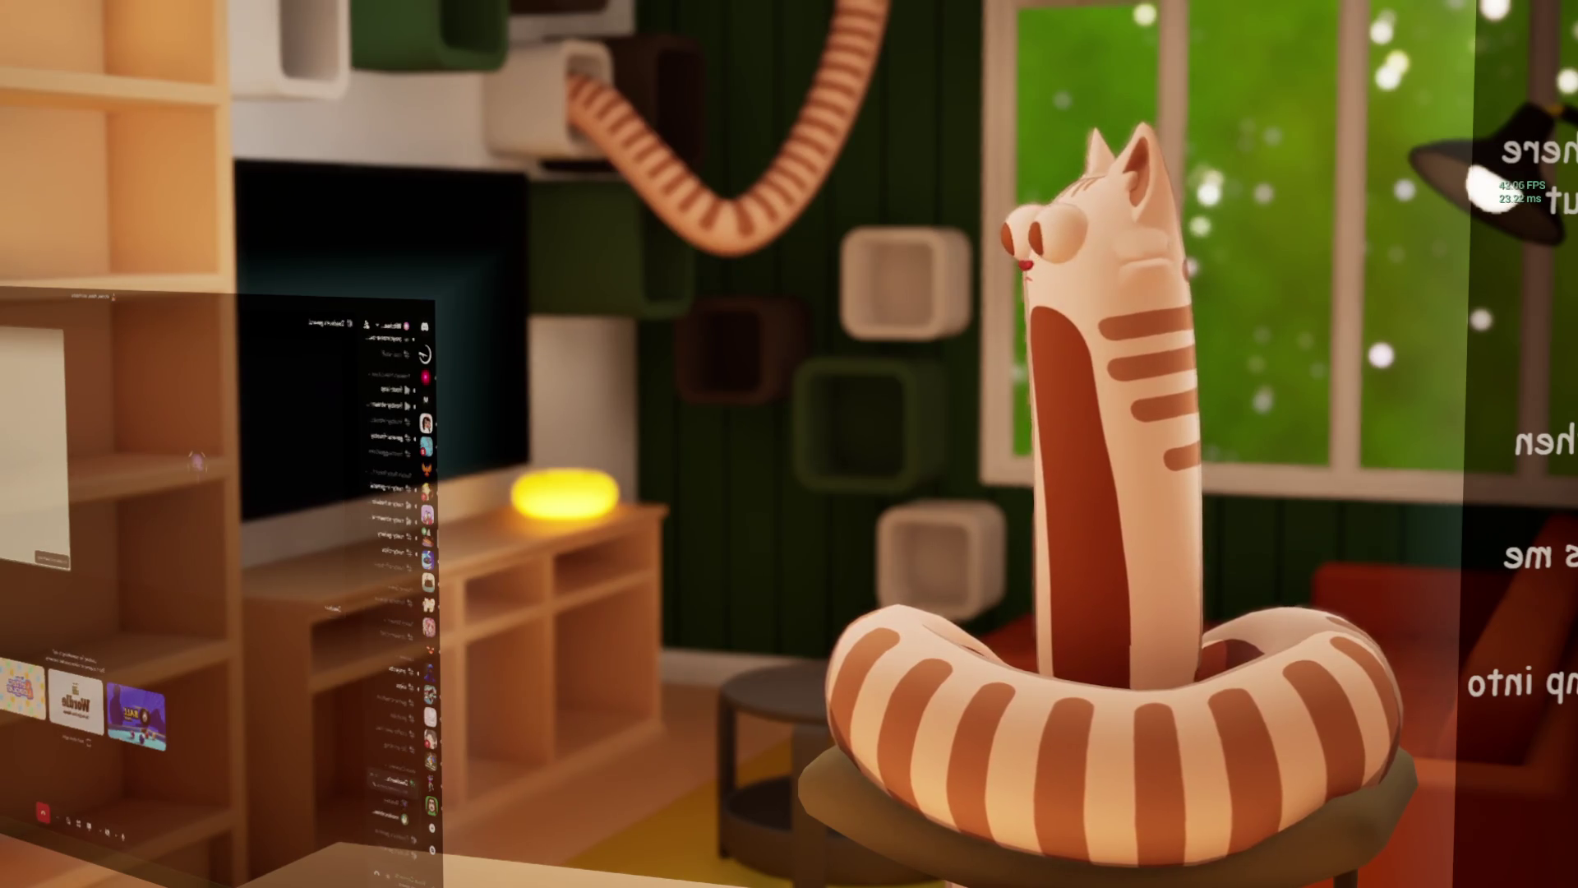
left_click(206, 590)
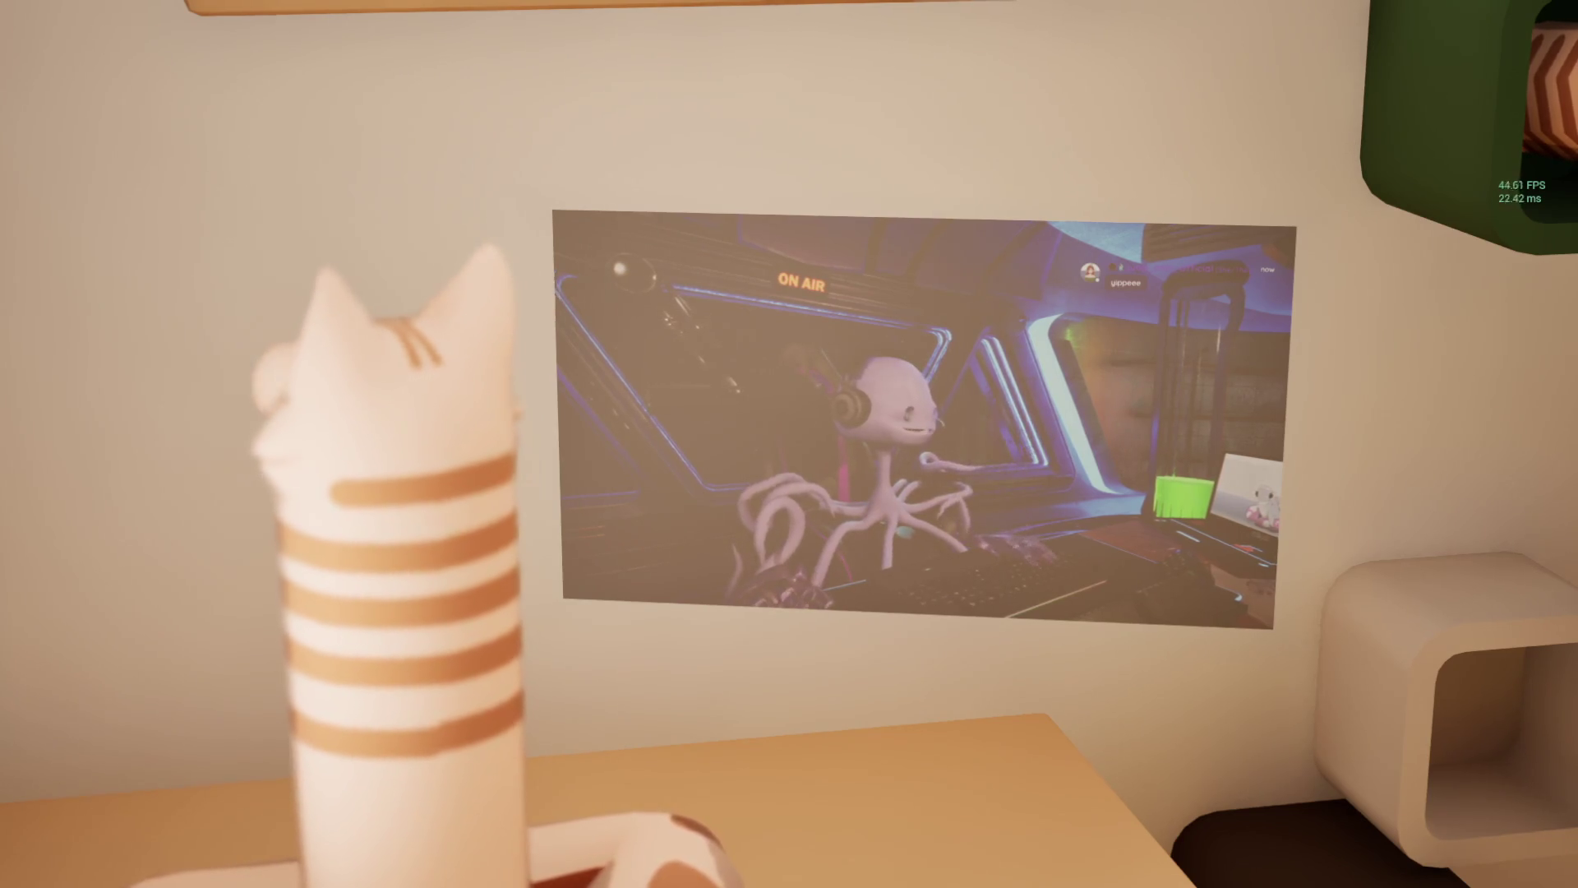
Step: Zoom the camera onto the projected stream screen with E, then pull back to show the cat and desk
key("e")
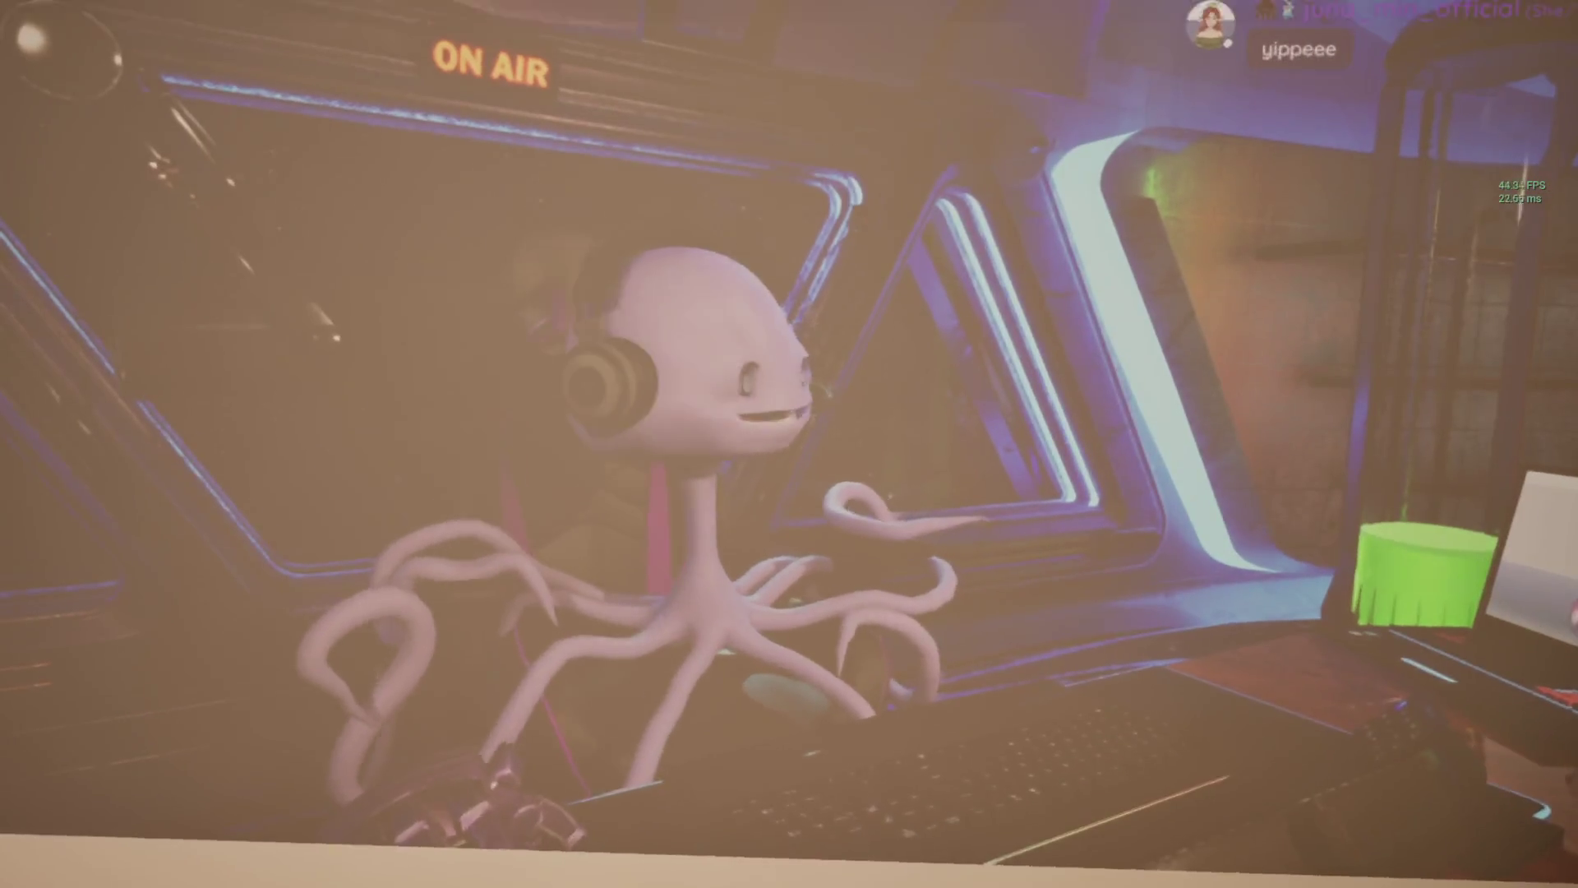
key("e")
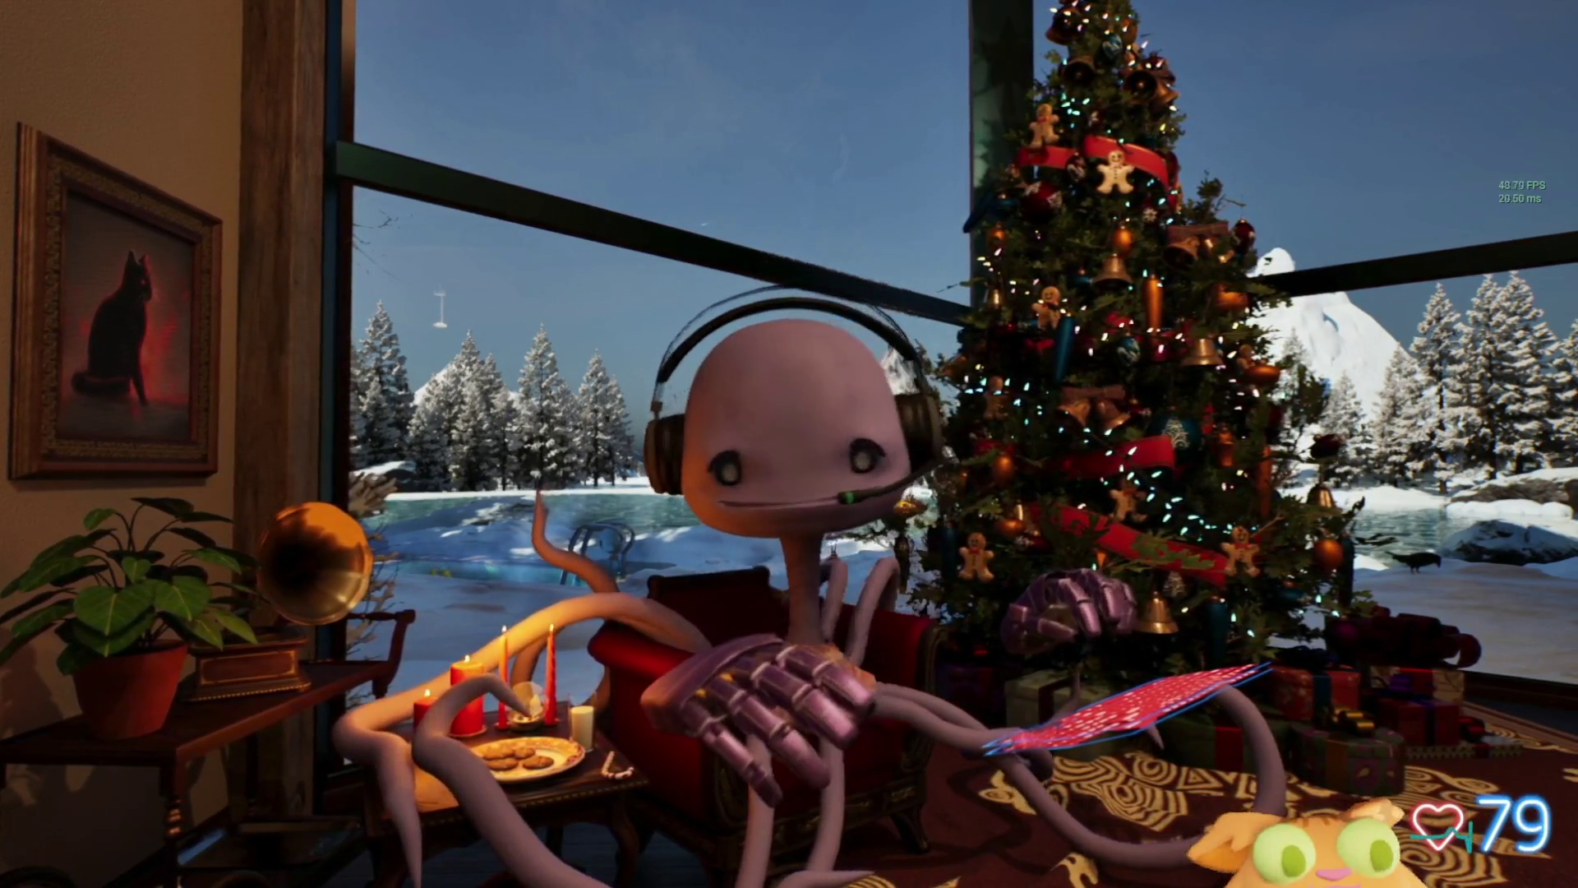
Step: Fire the noodle focus event with F so the orange cat pops up on the right
key("f")
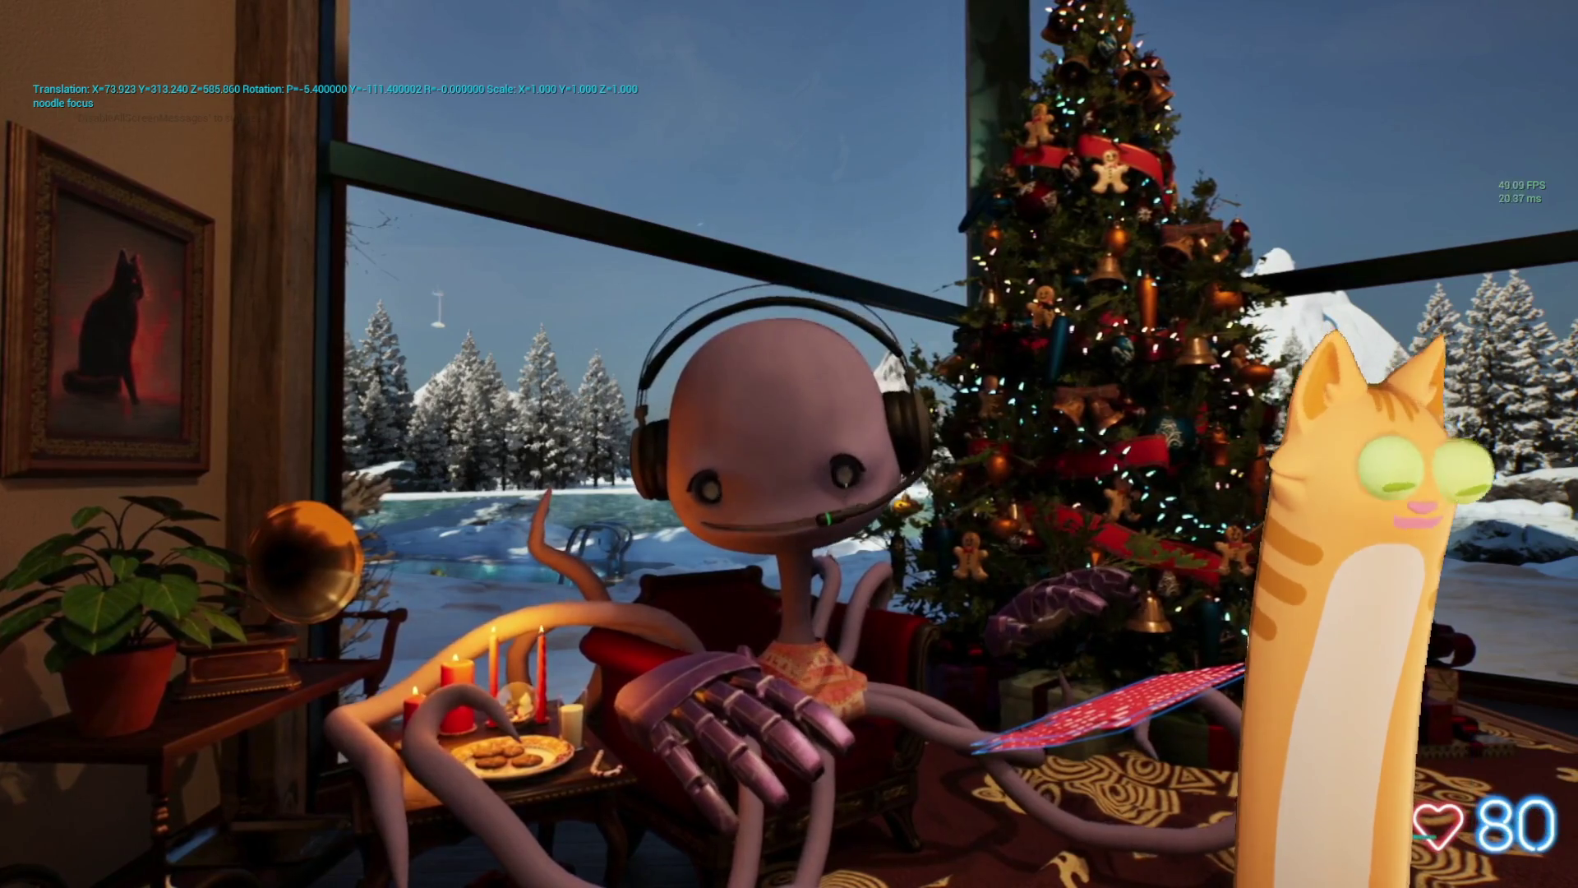